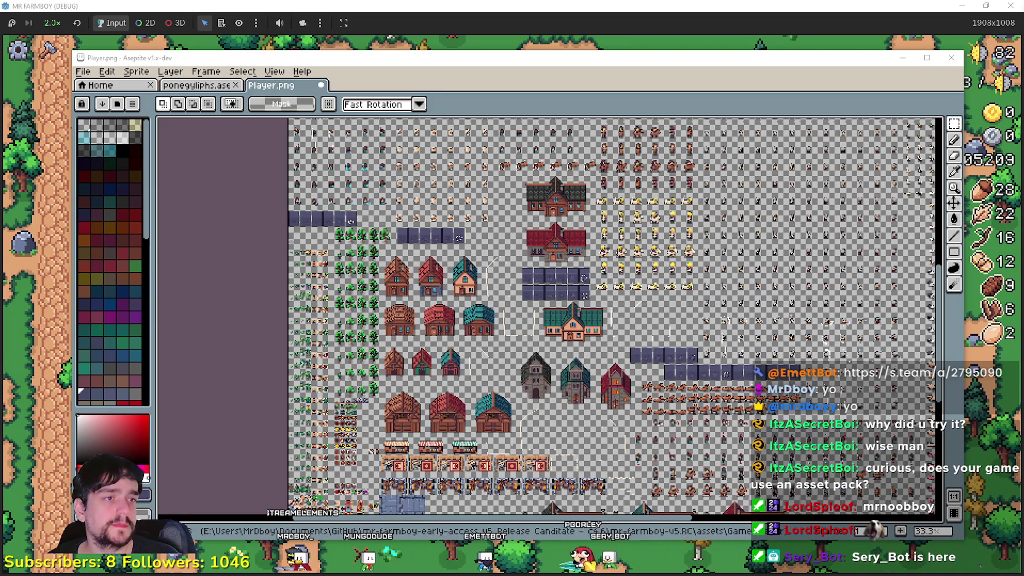
# Step: Inspect the obelisk tiles on the Player.png sheet in Aseprite, then return to Godot
pyautogui.scroll(-2, 553, 308)
pyautogui.scroll(2, 554, 308)
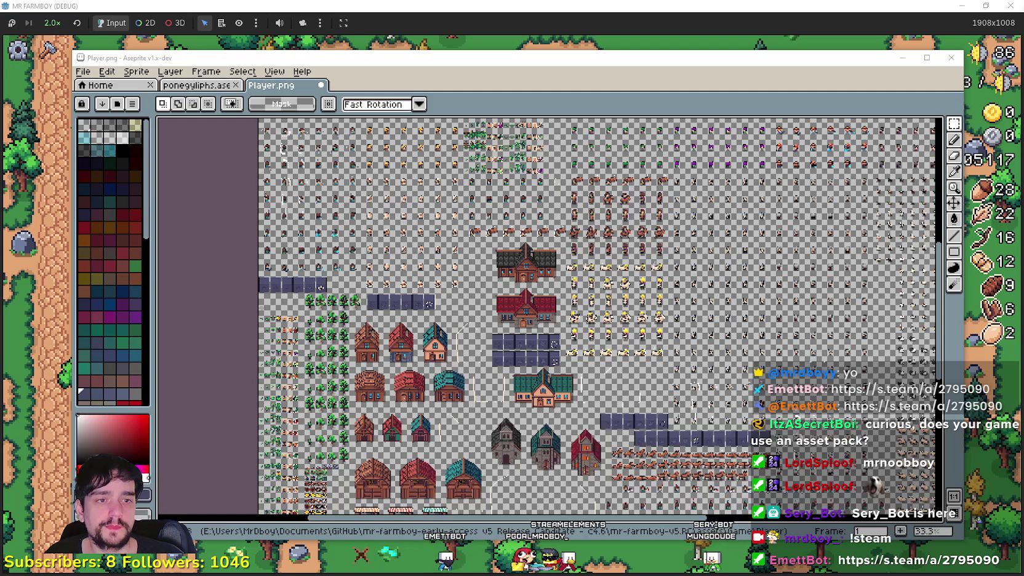
pyautogui.hotkey('alt', 'Tab')
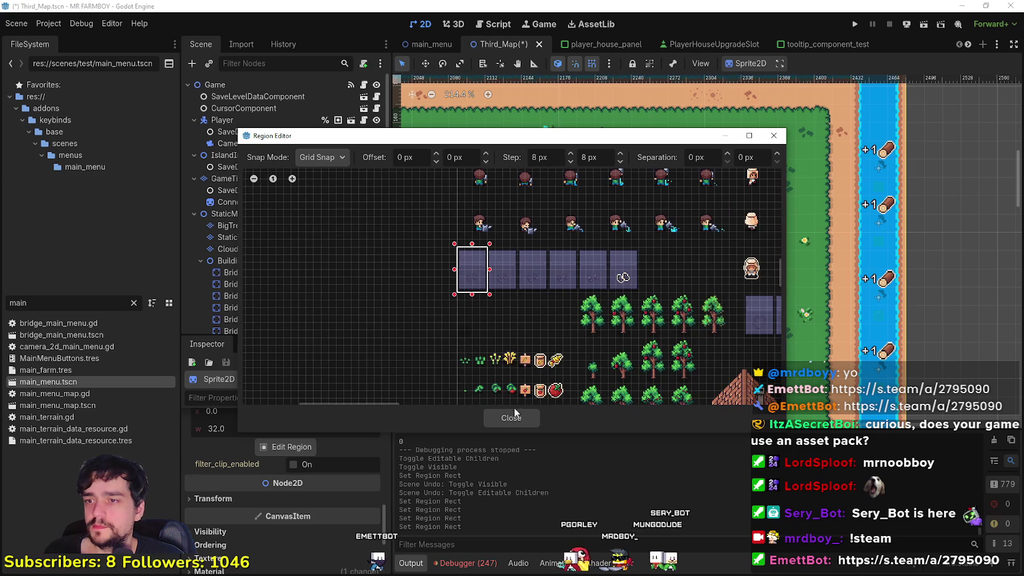
# Step: Close the Region Editor and hide the Clouds layer to reveal the map
pyautogui.click(518, 426)
pyautogui.scroll(-6, 604, 373)
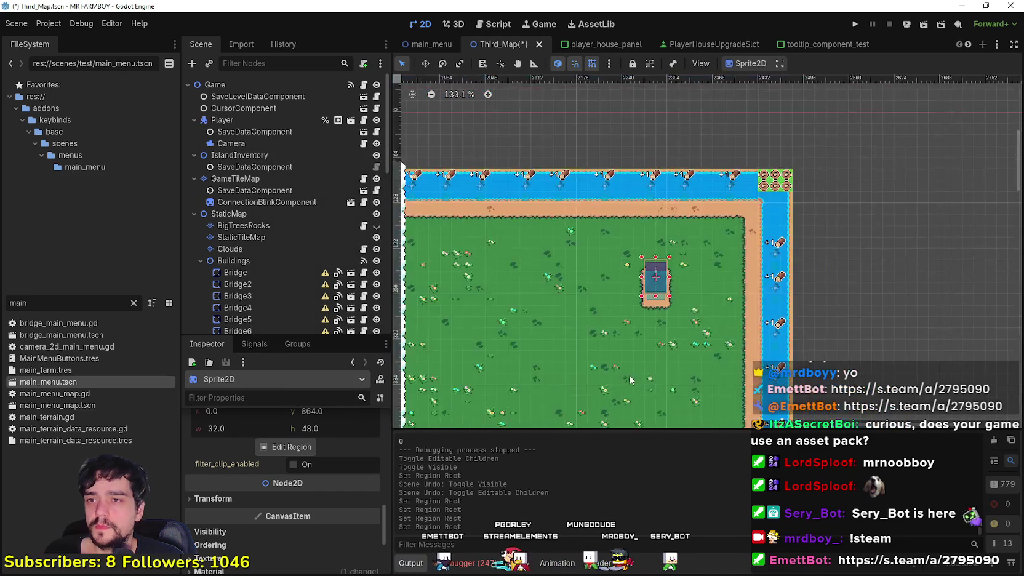
pyautogui.scroll(-5, 618, 294)
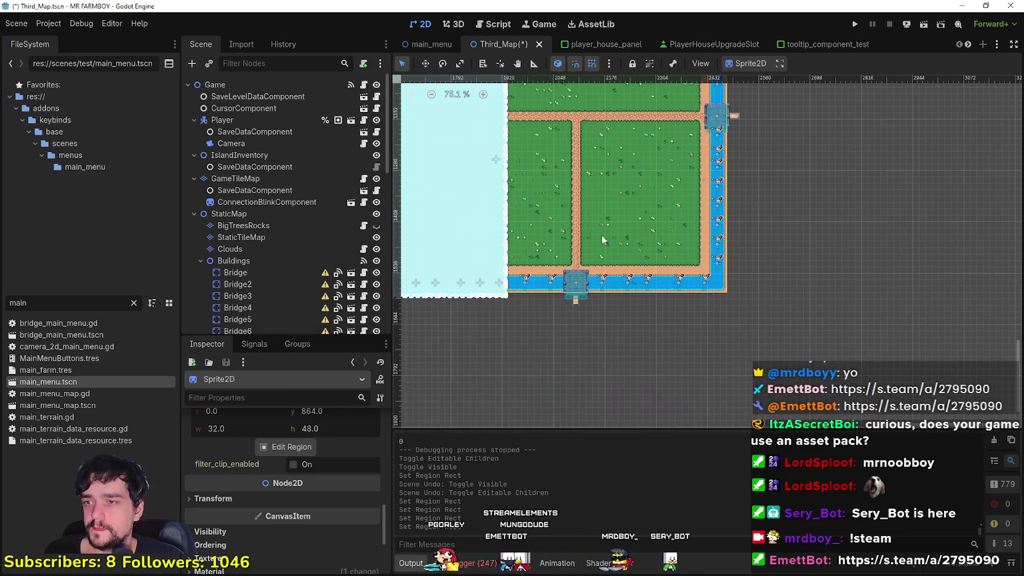
pyautogui.scroll(4, 575, 294)
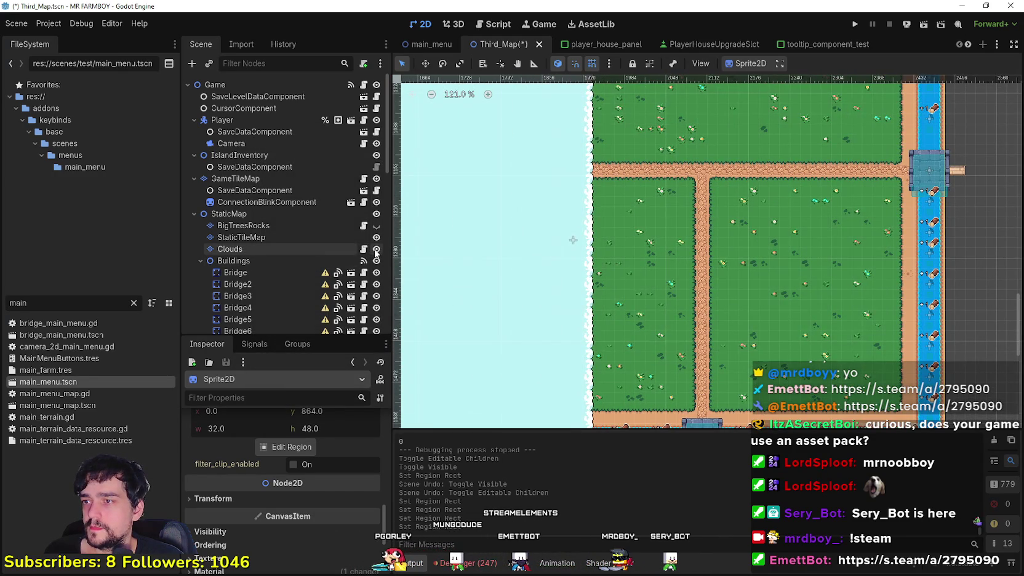
pyautogui.click(376, 248)
pyautogui.scroll(5, 592, 214)
pyautogui.scroll(-1, 548, 302)
pyautogui.scroll(6, 303, 439)
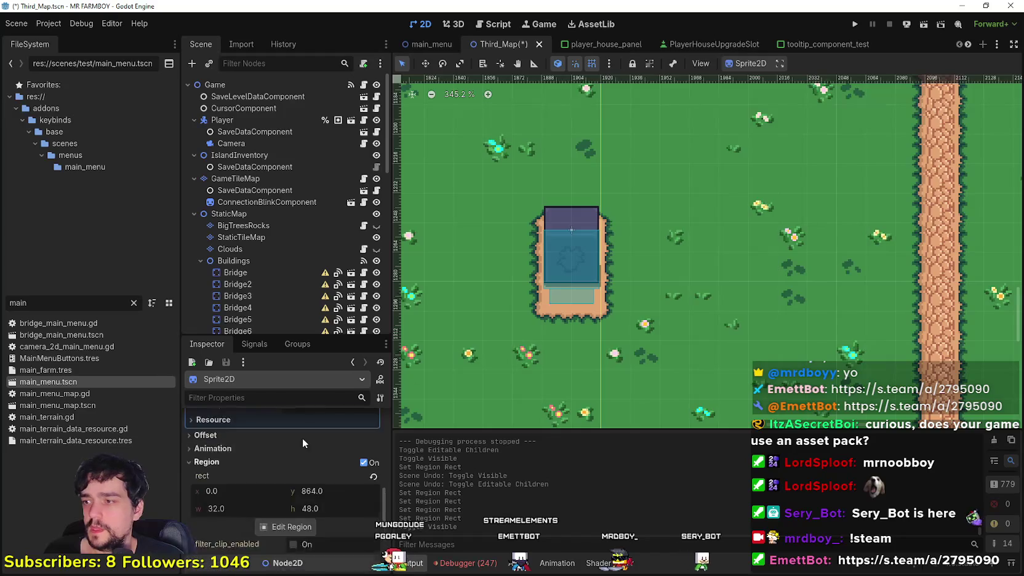
pyautogui.scroll(1, 315, 457)
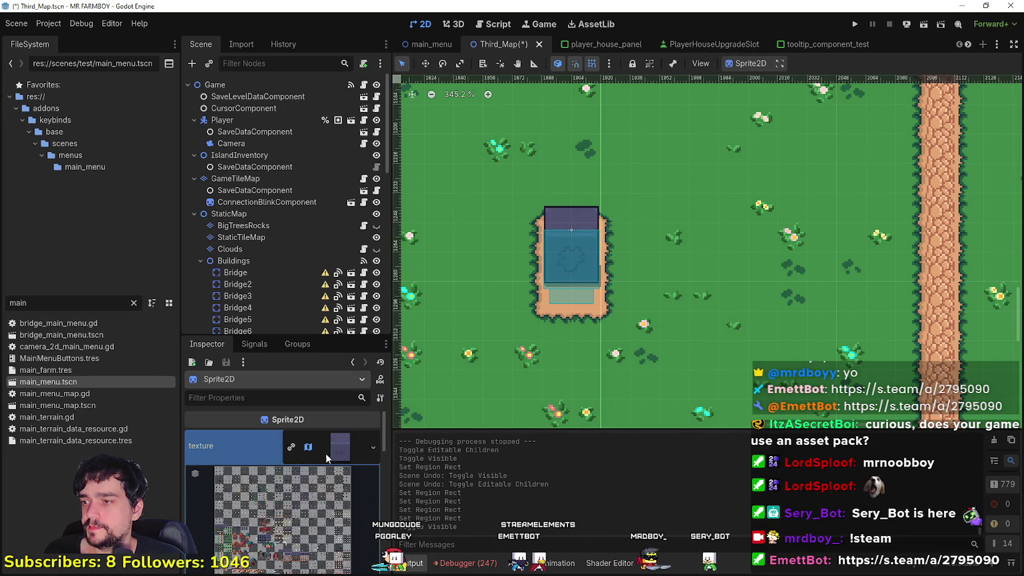
# Step: Collapse the texture preview and inspect the Obelisk nodes, reaching Obelisk2 (Workers Rest)
pyautogui.click(325, 453)
pyautogui.scroll(-5, 268, 222)
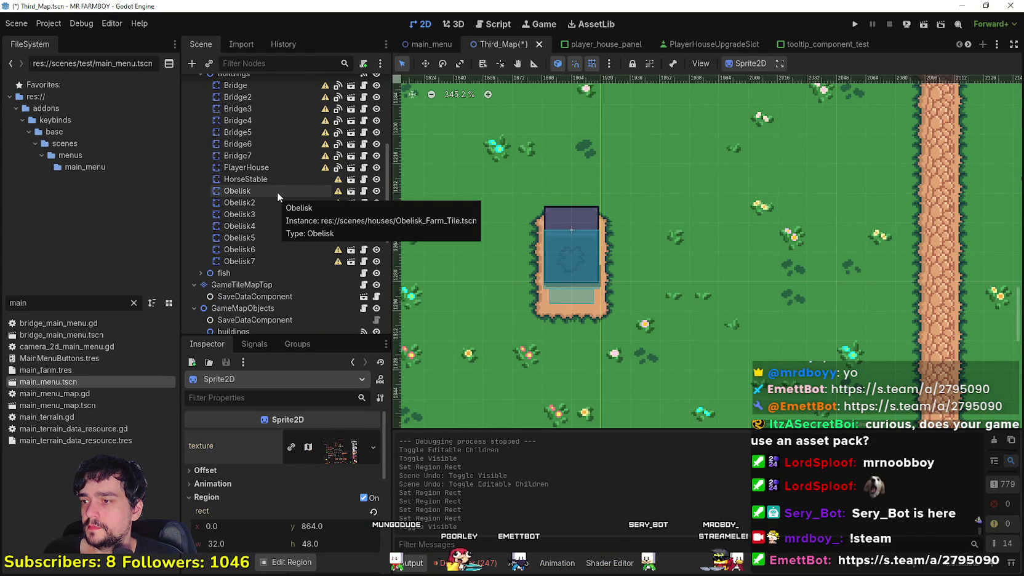
pyautogui.click(277, 192)
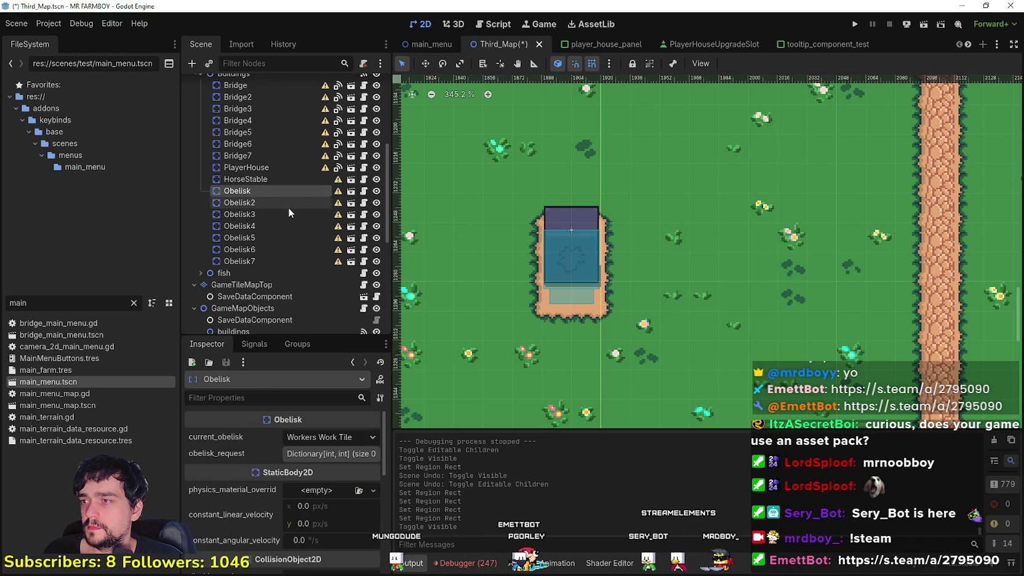
pyautogui.rightClick(253, 203)
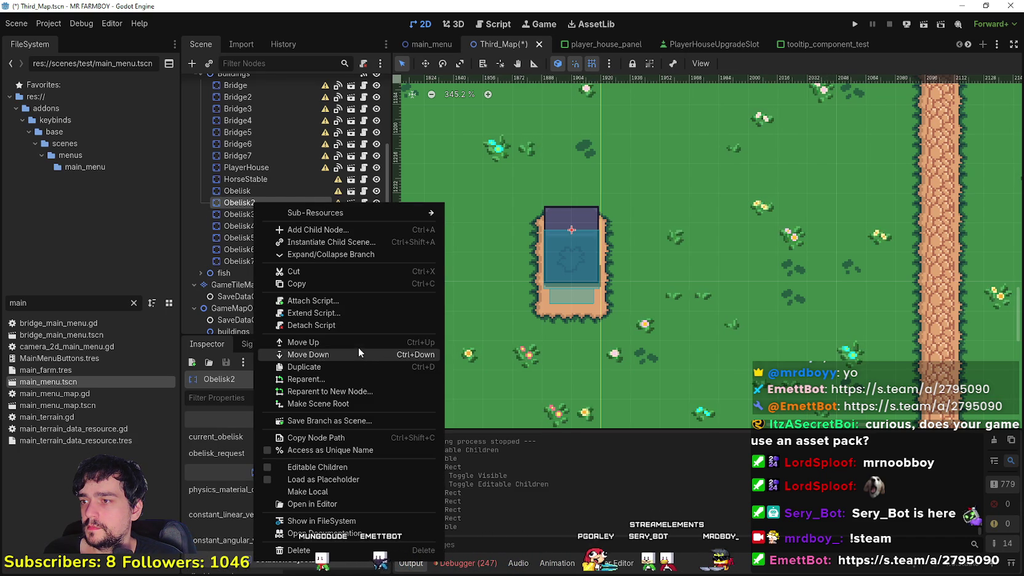
# Step: Make Obelisk2's children editable and open its Sprite2D's Region Editor
pyautogui.click(334, 470)
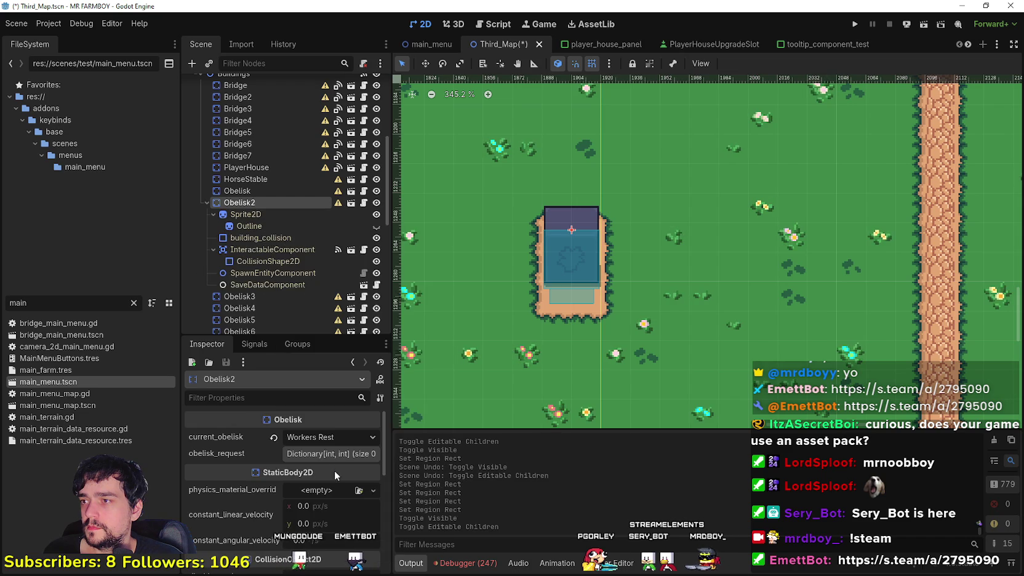
pyautogui.click(259, 217)
pyautogui.scroll(-2, 259, 504)
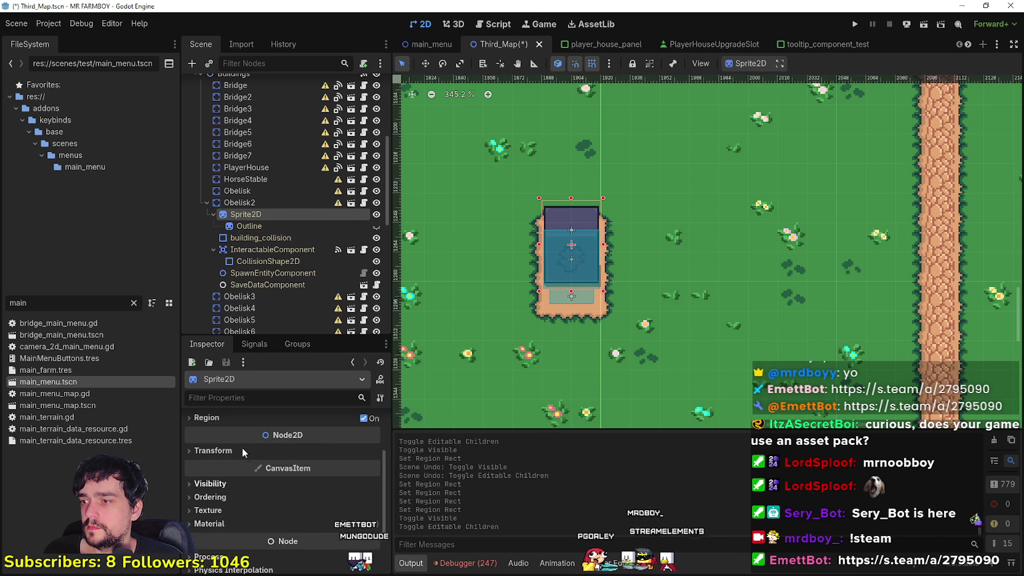
pyautogui.click(240, 424)
pyautogui.click(282, 481)
# Step: Mark the obelisk tile at x 1248, y 1296, 32×48 as the region
pyautogui.scroll(-6, 617, 266)
pyautogui.scroll(5, 397, 315)
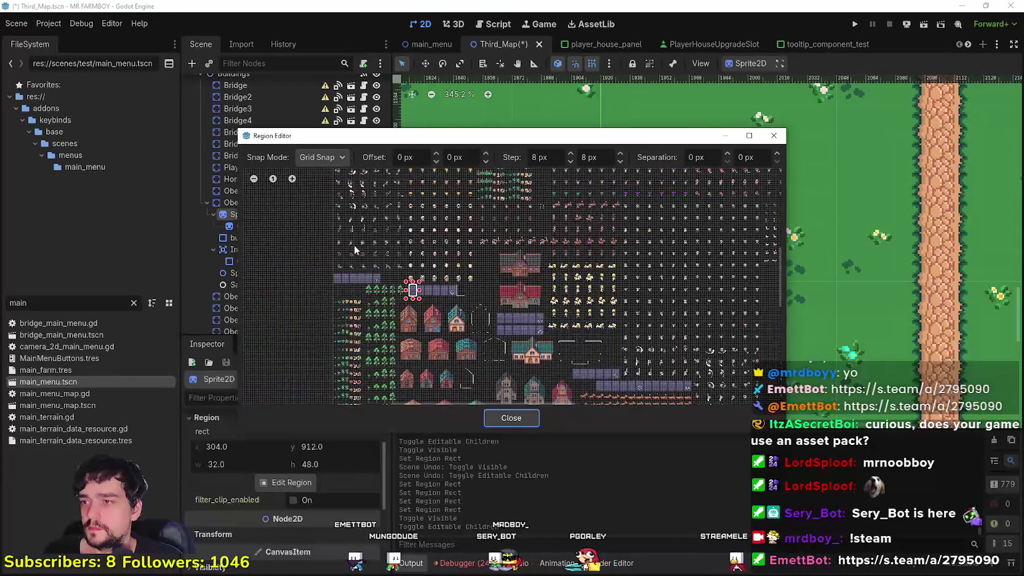
pyautogui.moveTo(584, 309); pyautogui.dragTo(394, 179)
pyautogui.scroll(5, 592, 304)
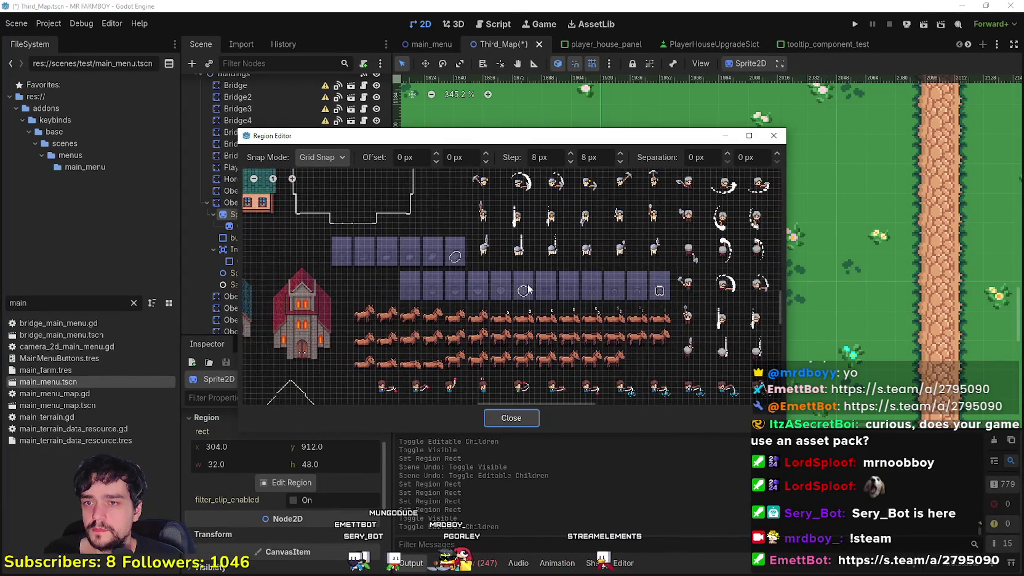
pyautogui.scroll(1, 559, 314)
pyautogui.moveTo(557, 315); pyautogui.dragTo(602, 245)
pyautogui.click(508, 418)
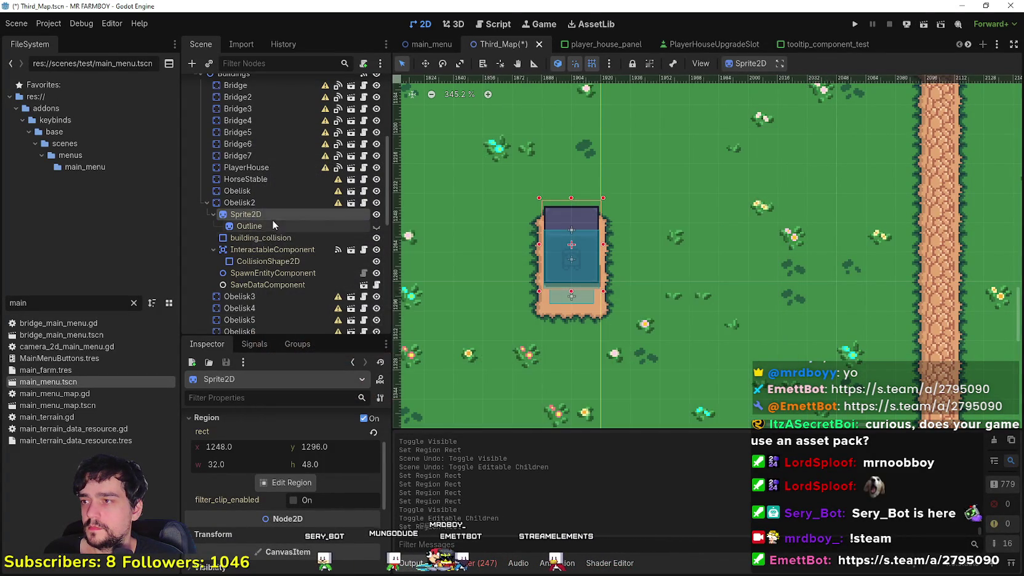
pyautogui.rightClick(254, 205)
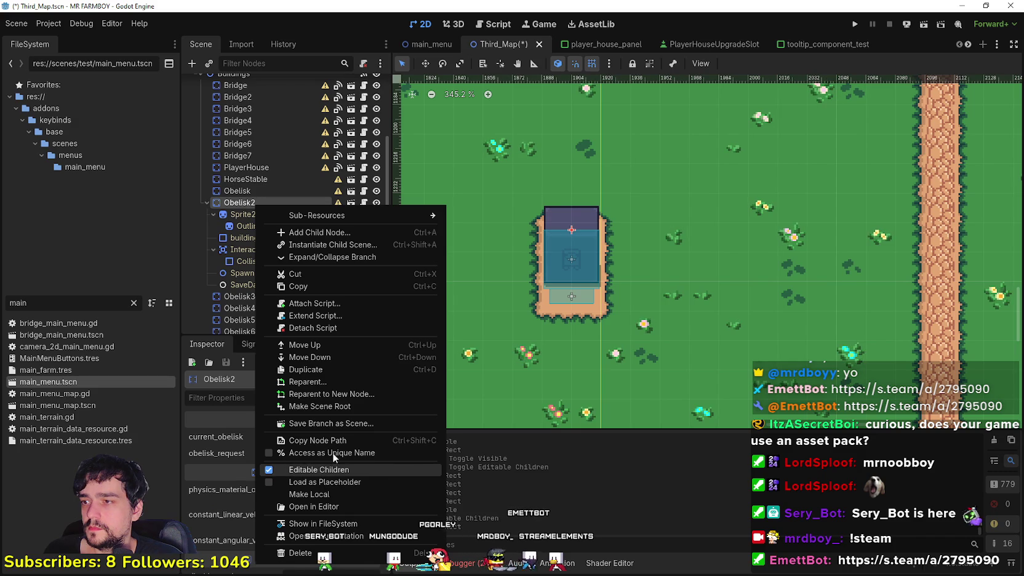
# Step: Make Obelisk2's children non-editable again and check the types of Obelisk3, 4 and 5
pyautogui.click(319, 470)
pyautogui.click(424, 300)
pyautogui.scroll(-1, 509, 304)
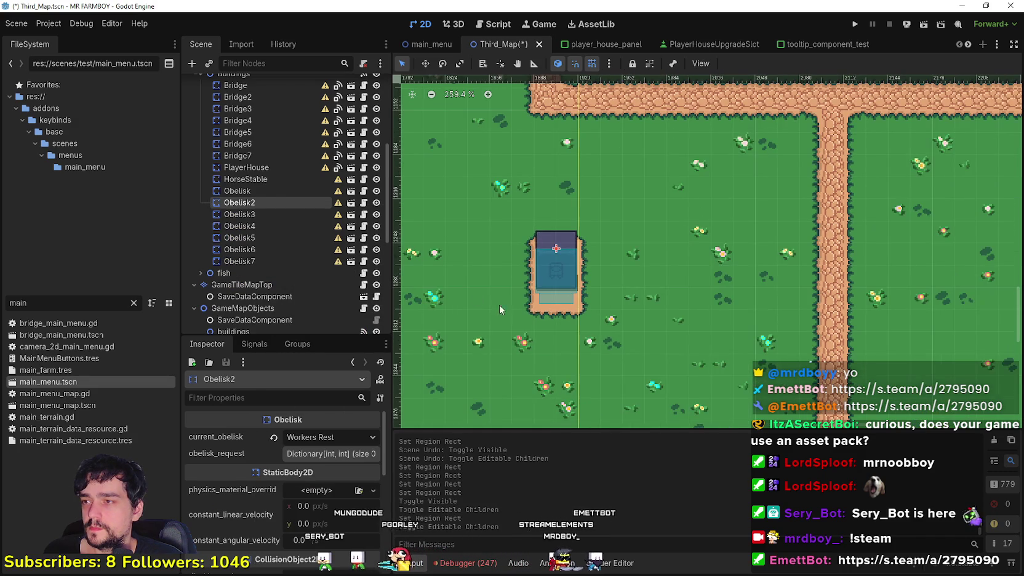
pyautogui.click(293, 214)
pyautogui.click(275, 225)
pyautogui.scroll(-3, 498, 299)
pyautogui.scroll(-3, 474, 289)
pyautogui.scroll(1, 599, 306)
pyautogui.scroll(1, 541, 232)
pyautogui.scroll(3, 580, 230)
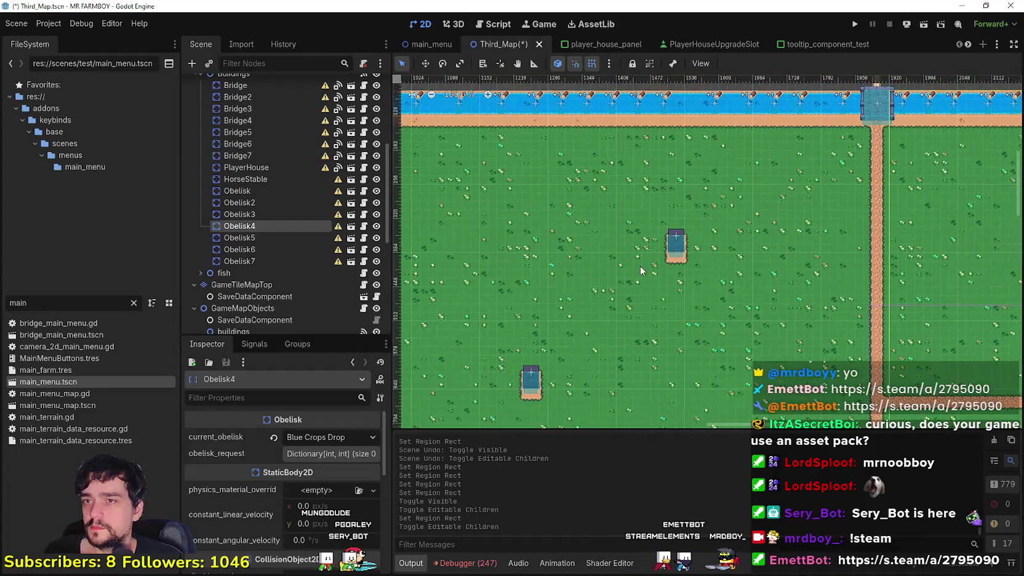
pyautogui.click(300, 235)
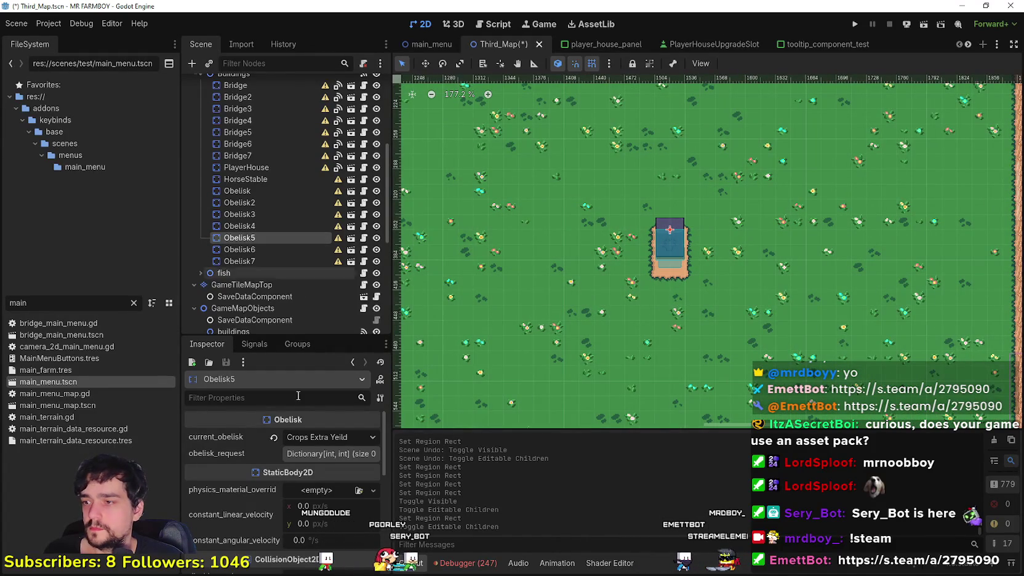
# Step: Make Obelisk5's children editable and view its Sprite2D region at 304, 912 without changes
pyautogui.rightClick(235, 238)
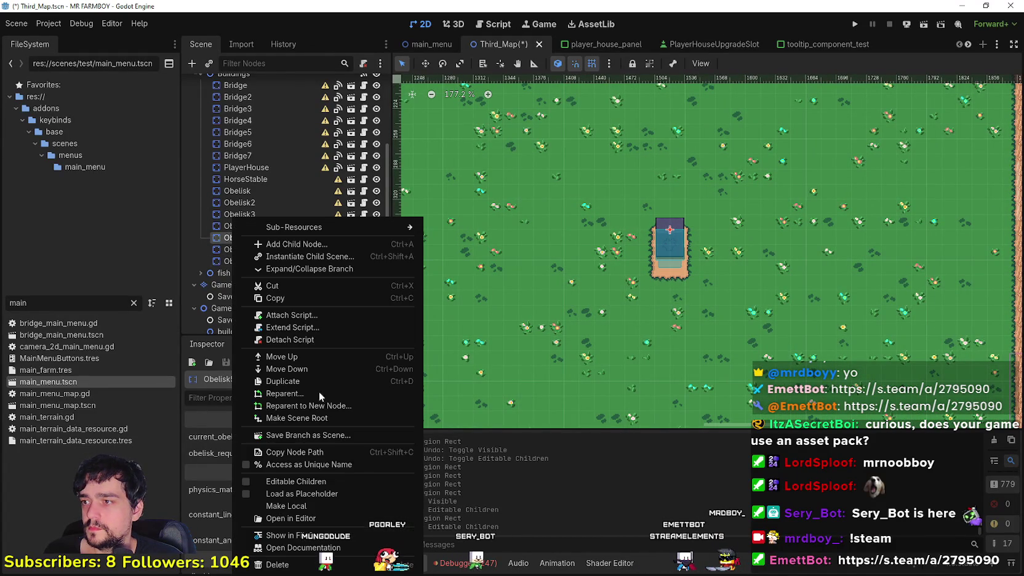
pyautogui.click(320, 482)
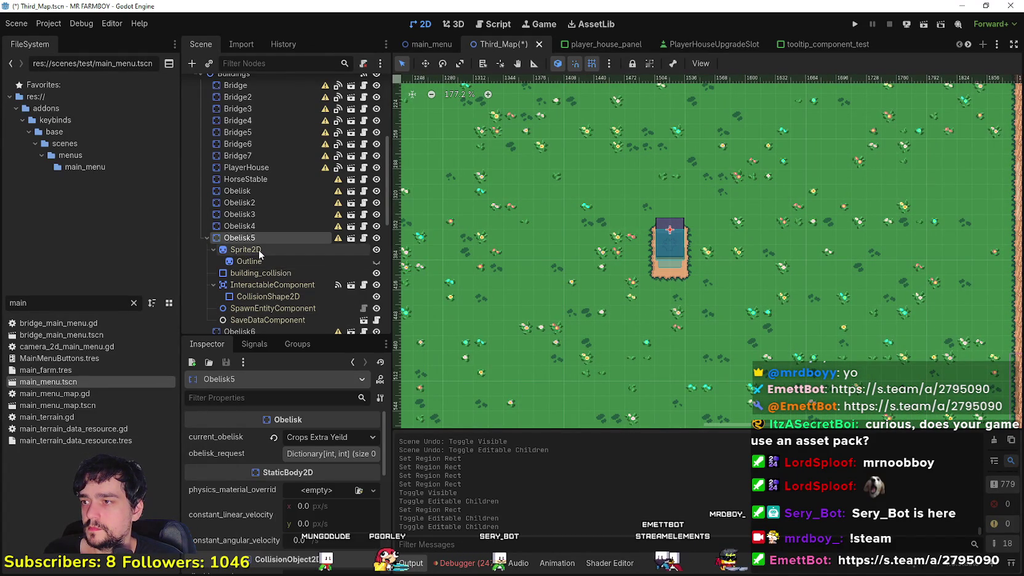
pyautogui.click(246, 250)
pyautogui.scroll(-5, 311, 470)
pyautogui.scroll(1, 234, 432)
pyautogui.click(234, 423)
pyautogui.click(282, 482)
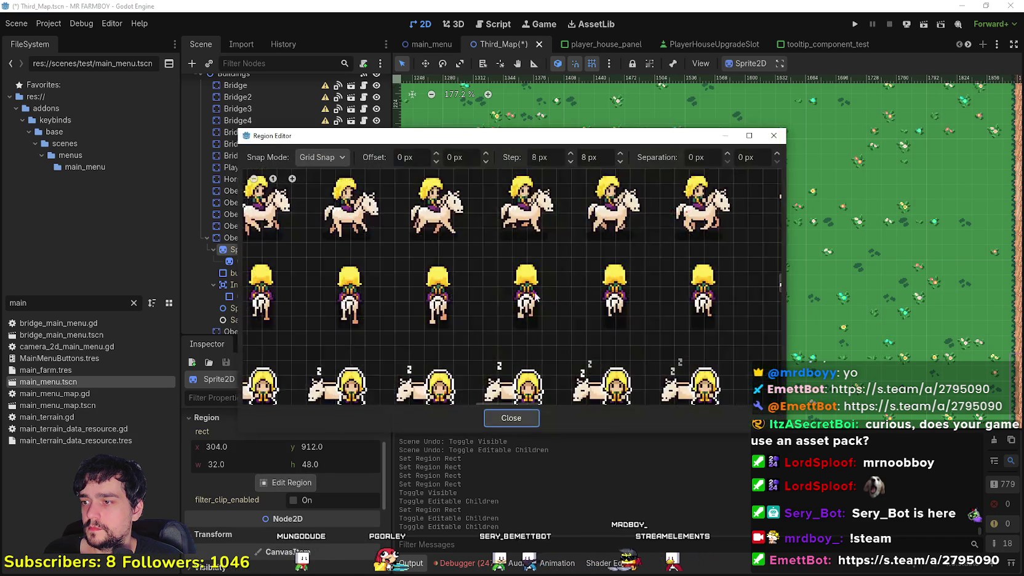
pyautogui.scroll(-4, 527, 300)
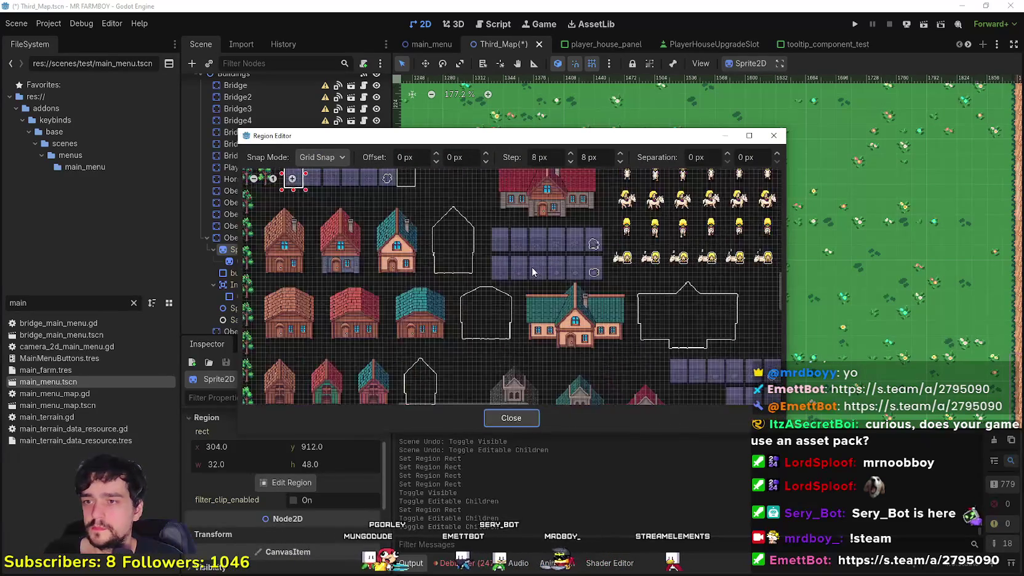
pyautogui.scroll(2, 481, 254)
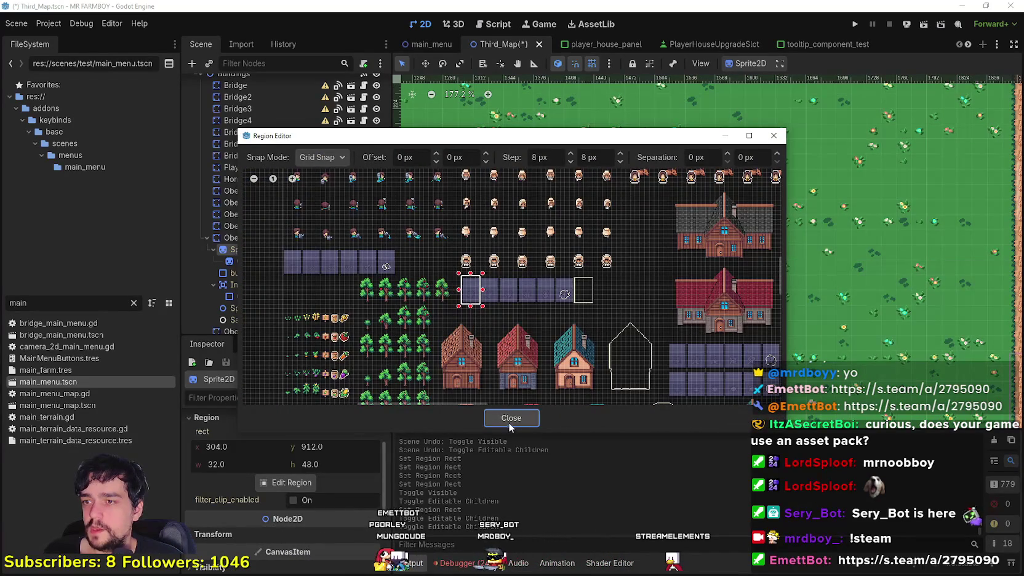
pyautogui.click(510, 418)
pyautogui.rightClick(271, 237)
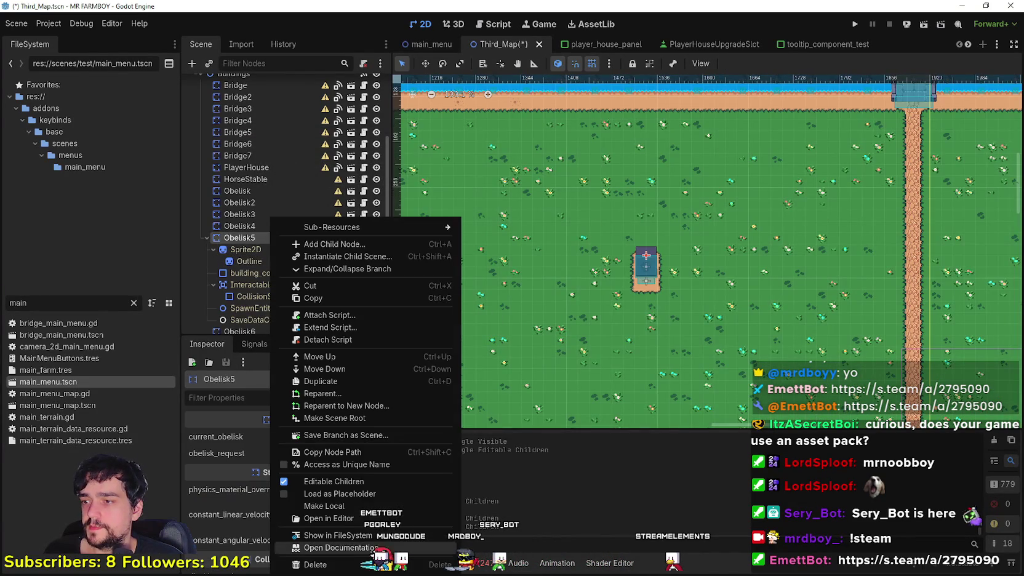
# Step: Make Obelisk5's children non-editable again and pan the map to the other obelisks
pyautogui.click(327, 482)
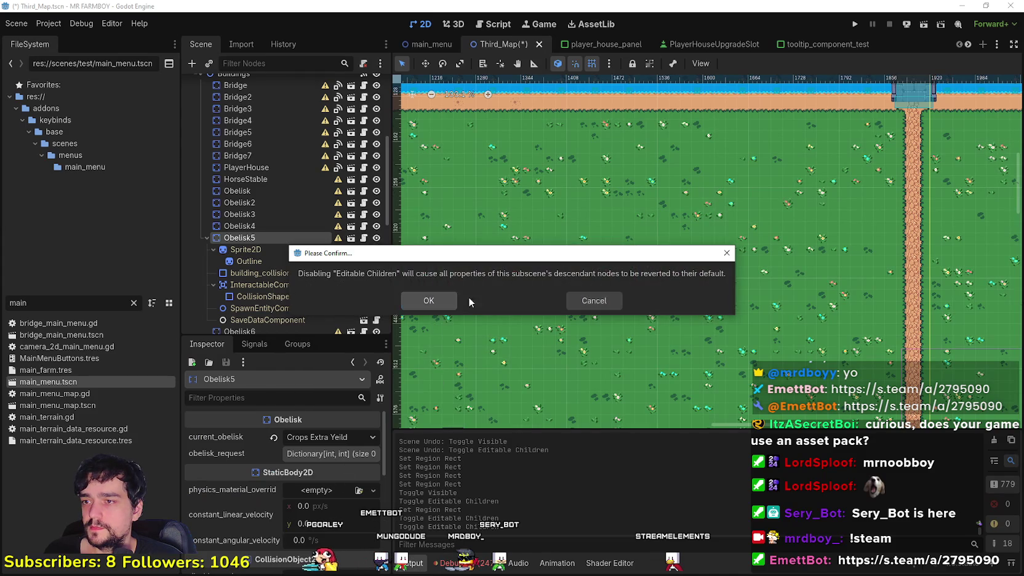
pyautogui.click(446, 299)
pyautogui.scroll(-1, 605, 370)
pyautogui.moveTo(606, 370)
pyautogui.mouseDown()
pyautogui.moveTo(567, 119)
pyautogui.moveTo(584, 250)
pyautogui.mouseUp()
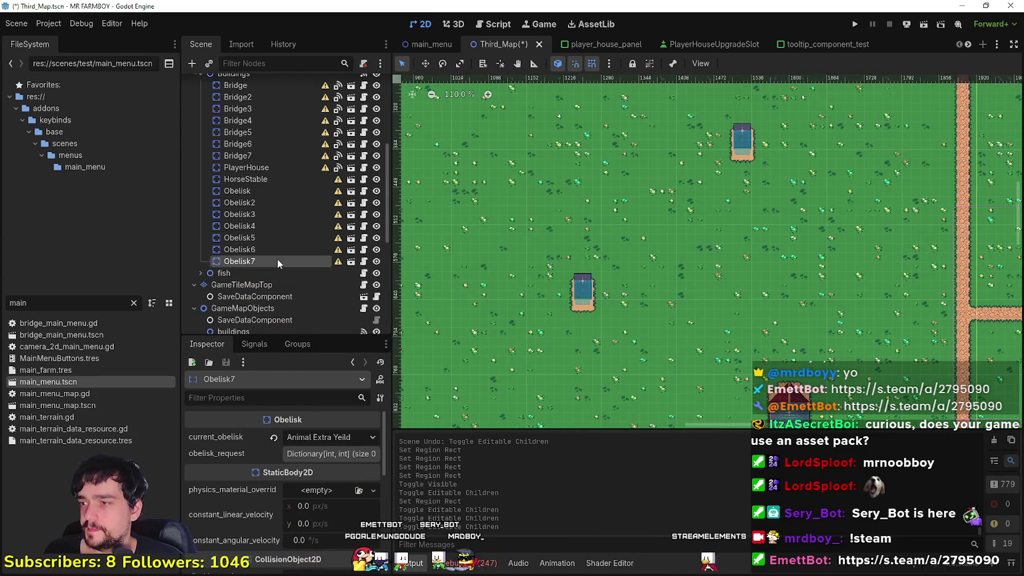
pyautogui.scroll(-4, 571, 294)
pyautogui.moveTo(570, 294)
pyautogui.mouseDown()
pyautogui.moveTo(601, 234)
pyautogui.moveTo(538, 357)
pyautogui.mouseUp()
pyautogui.scroll(8, 538, 353)
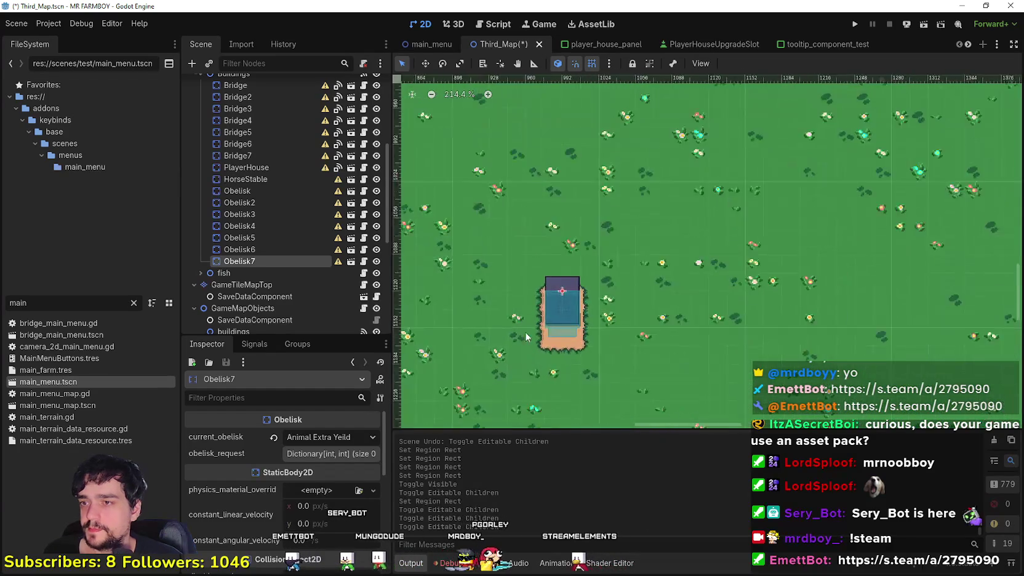
# Step: Make Obelisk7's children editable and find its sprite frame at 960, 1248, 32×48
pyautogui.rightClick(256, 261)
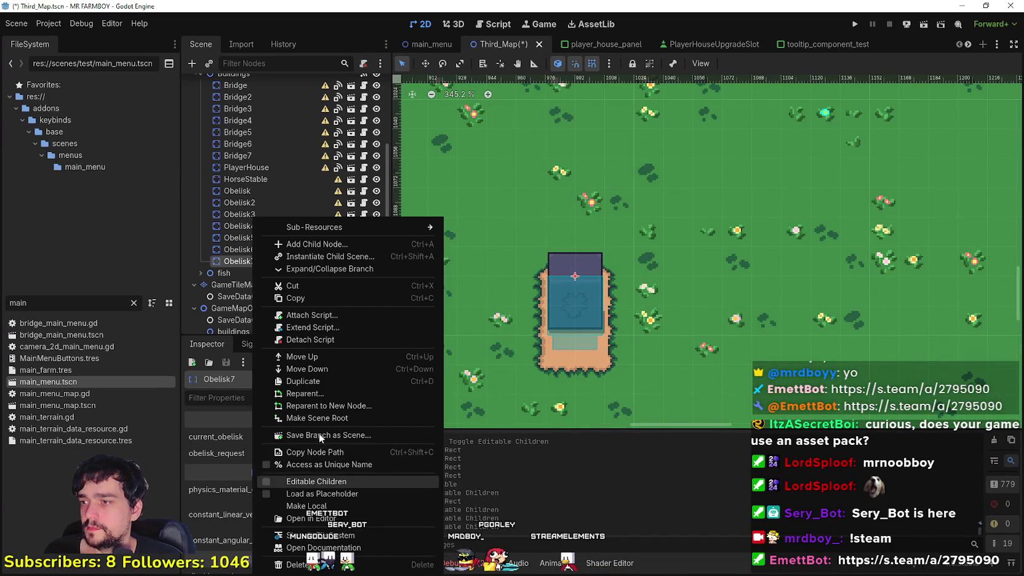
pyautogui.click(343, 482)
pyautogui.click(262, 273)
pyautogui.scroll(-2, 262, 277)
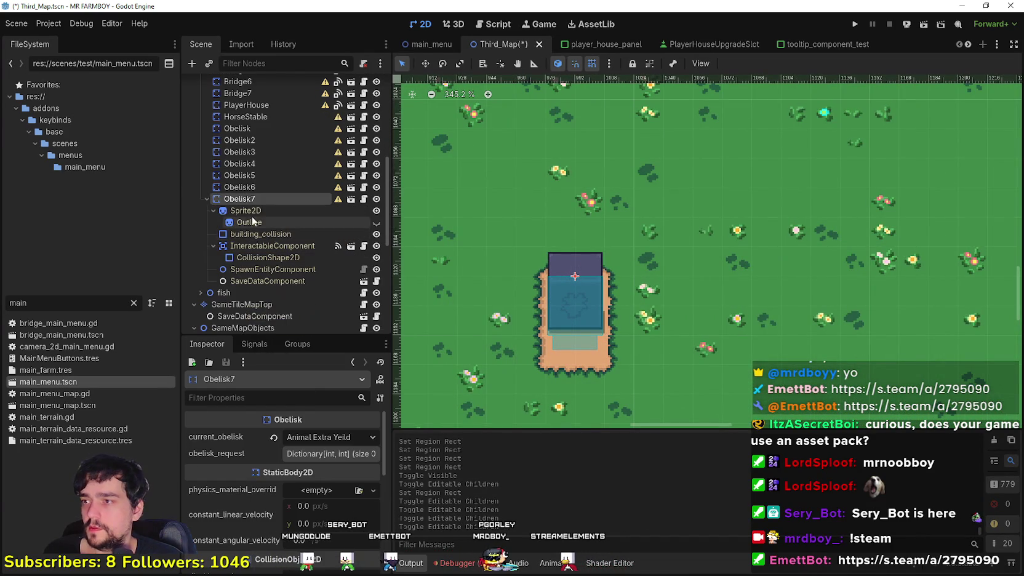
pyautogui.scroll(-1, 265, 499)
pyautogui.click(245, 480)
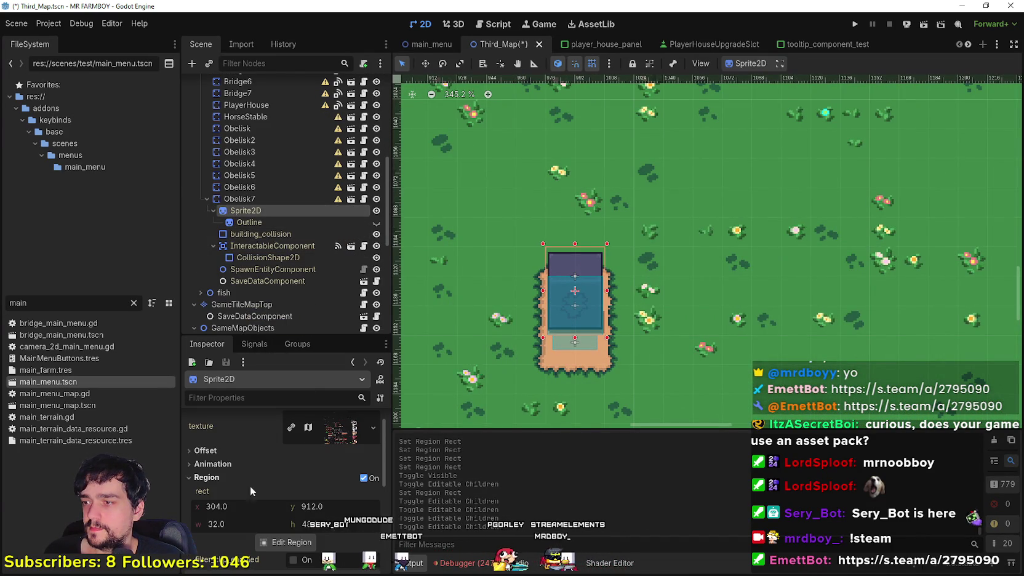
pyautogui.click(293, 543)
pyautogui.scroll(-2, 542, 344)
pyautogui.scroll(2, 550, 359)
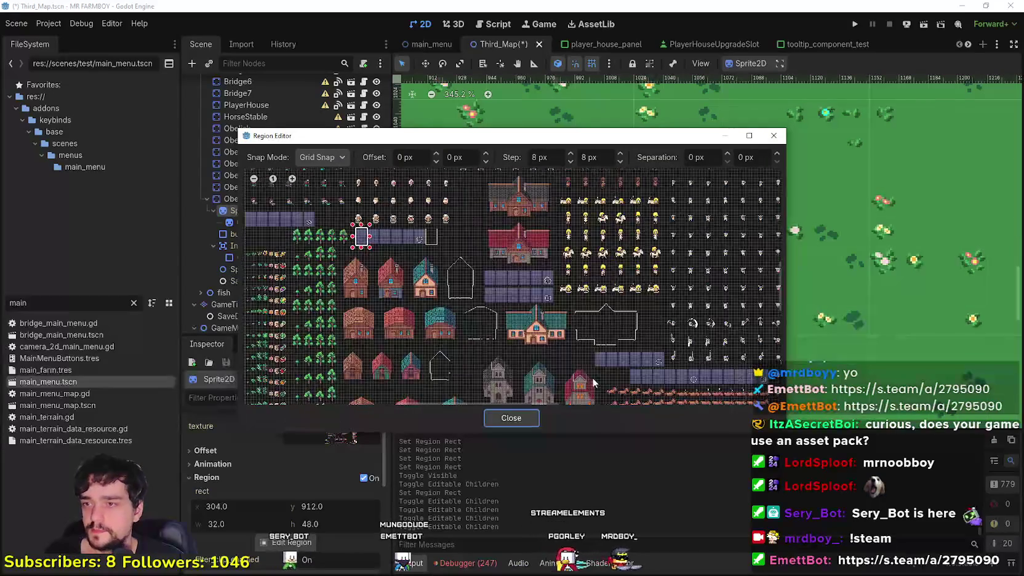
pyautogui.scroll(5, 526, 326)
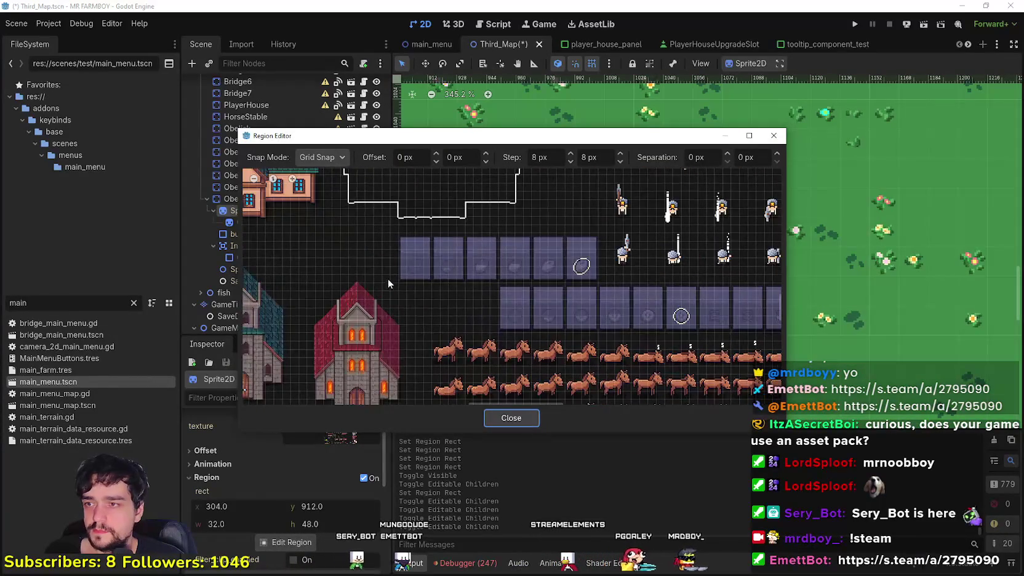
pyautogui.click(511, 421)
# Step: Make Obelisk7's children non-editable again and select Obelisk6
pyautogui.scroll(3, 299, 285)
pyautogui.rightClick(253, 261)
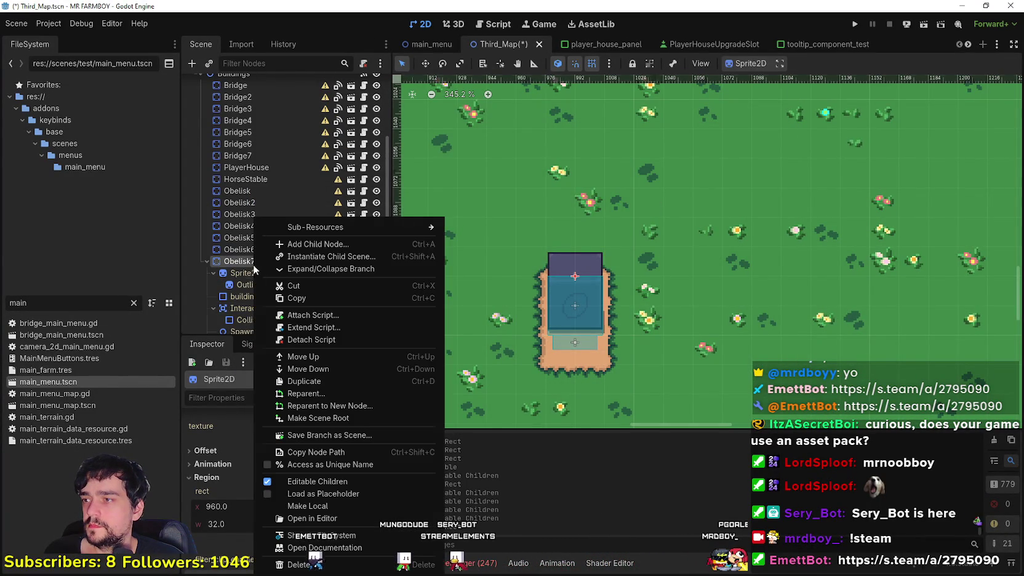
pyautogui.click(299, 482)
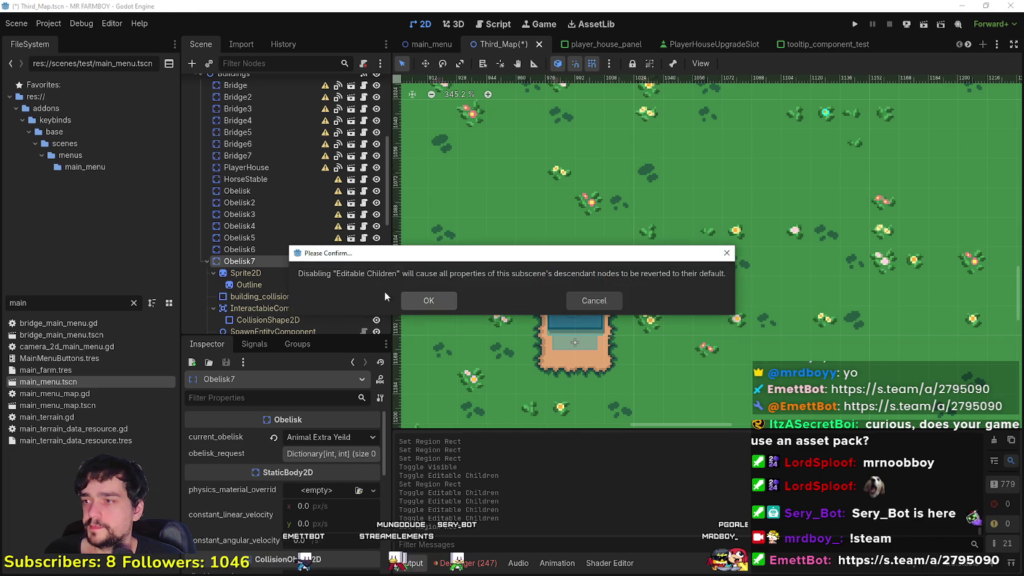
pyautogui.click(413, 306)
pyautogui.click(253, 220)
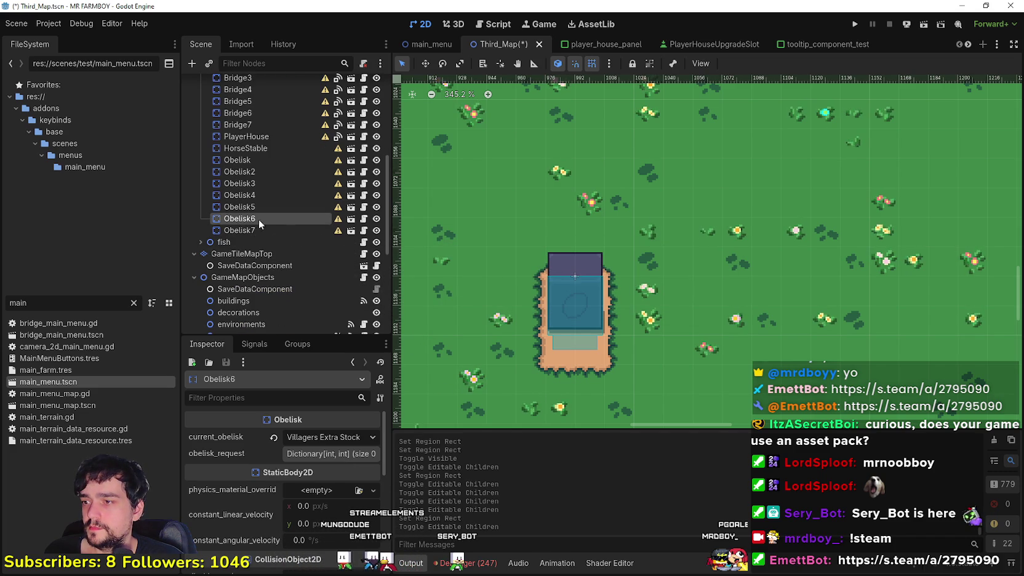
# Step: Make Obelisk6's children editable and find its sprite frame at 1056, 1296, 32×48
pyautogui.scroll(-11, 525, 258)
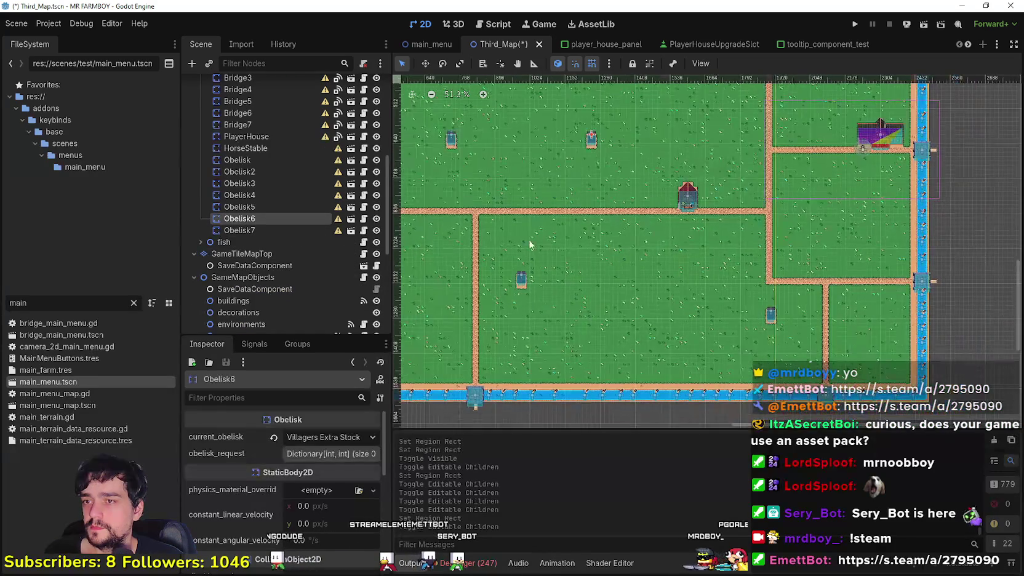
pyautogui.scroll(8, 557, 234)
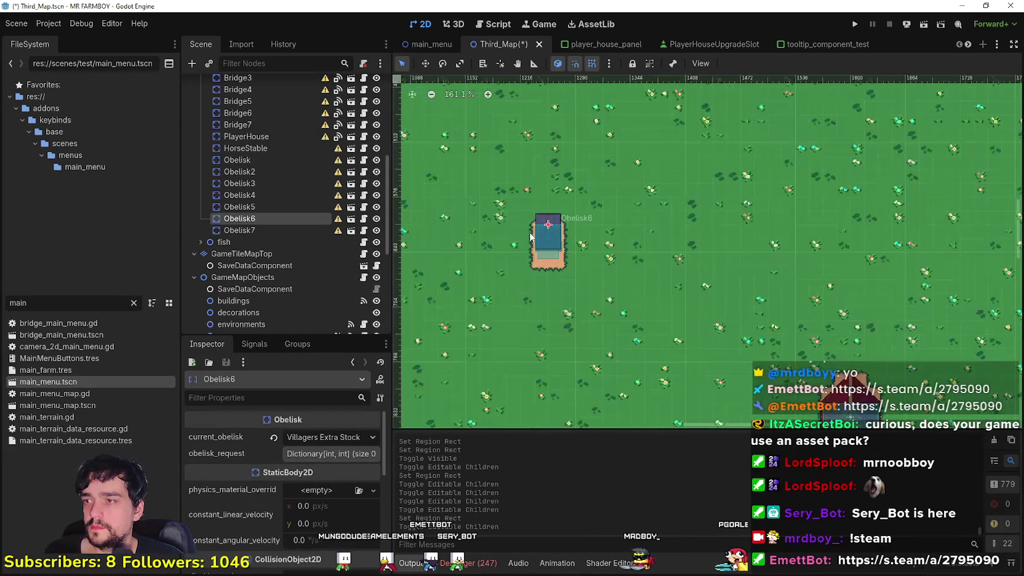
pyautogui.rightClick(243, 219)
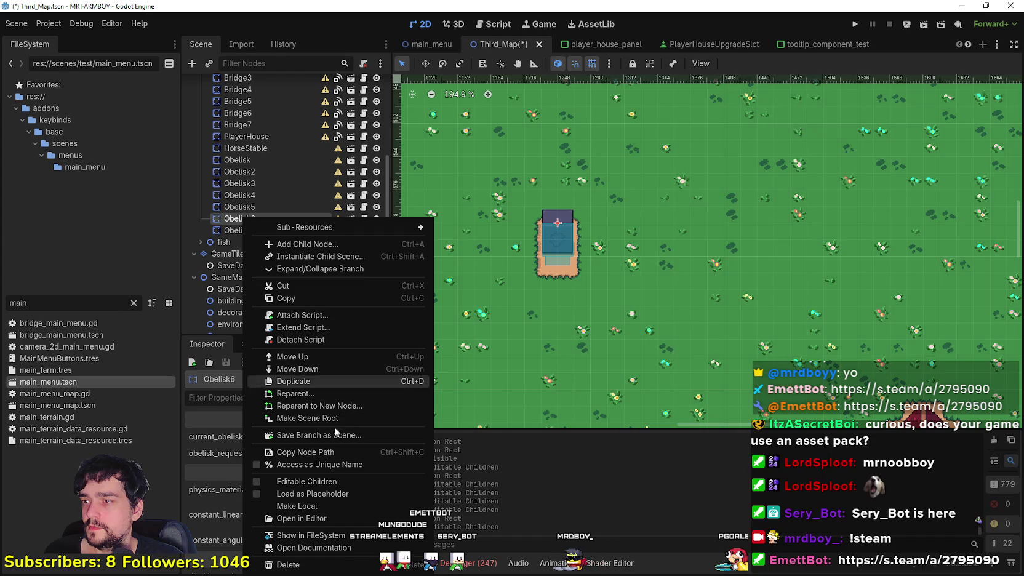
pyautogui.click(320, 482)
pyautogui.click(259, 233)
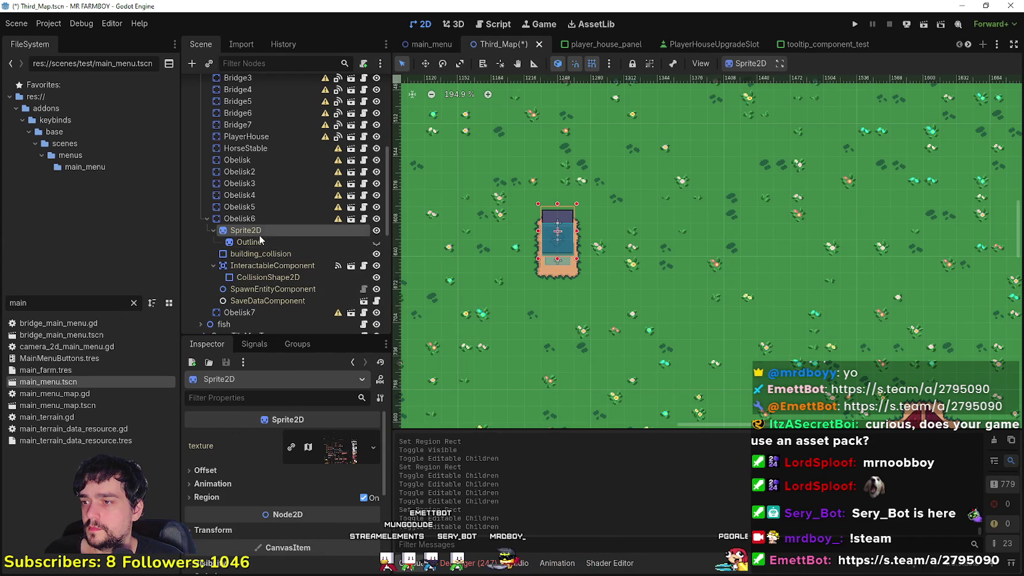
pyautogui.scroll(-2, 283, 460)
pyautogui.click(237, 437)
pyautogui.click(266, 502)
pyautogui.scroll(-5, 551, 316)
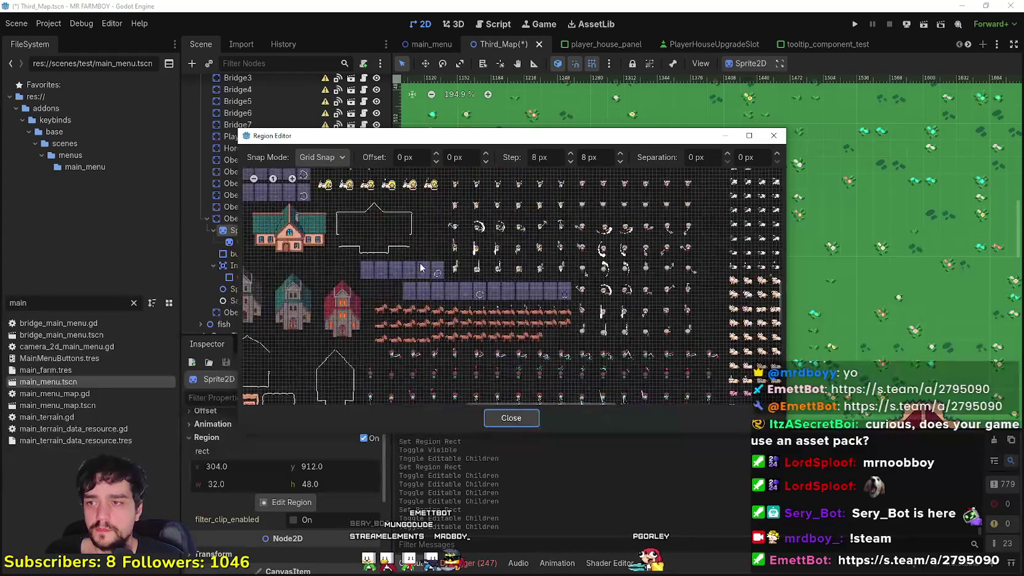
pyautogui.scroll(3, 397, 291)
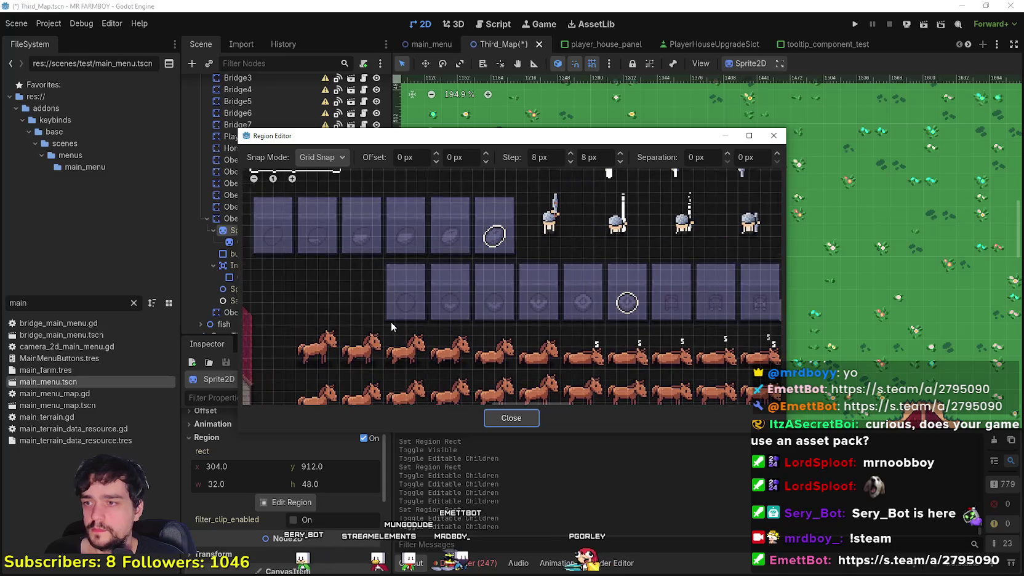
pyautogui.click(509, 418)
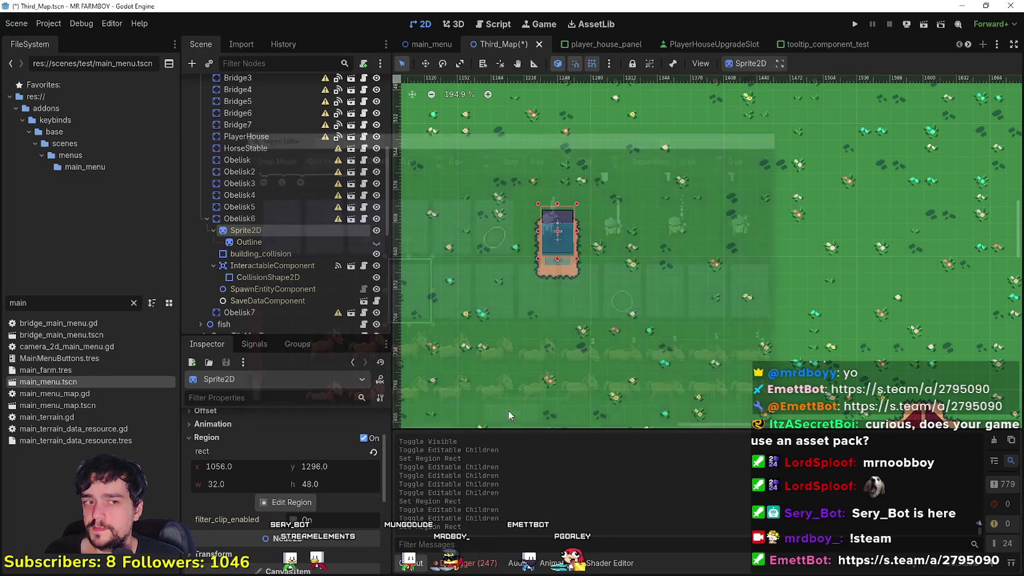
# Step: Make Obelisk6's children non-editable again
pyautogui.scroll(-3, 440, 263)
pyautogui.scroll(-2, 472, 261)
pyautogui.hscroll(-5, 554, 255)
pyautogui.scroll(3, 652, 252)
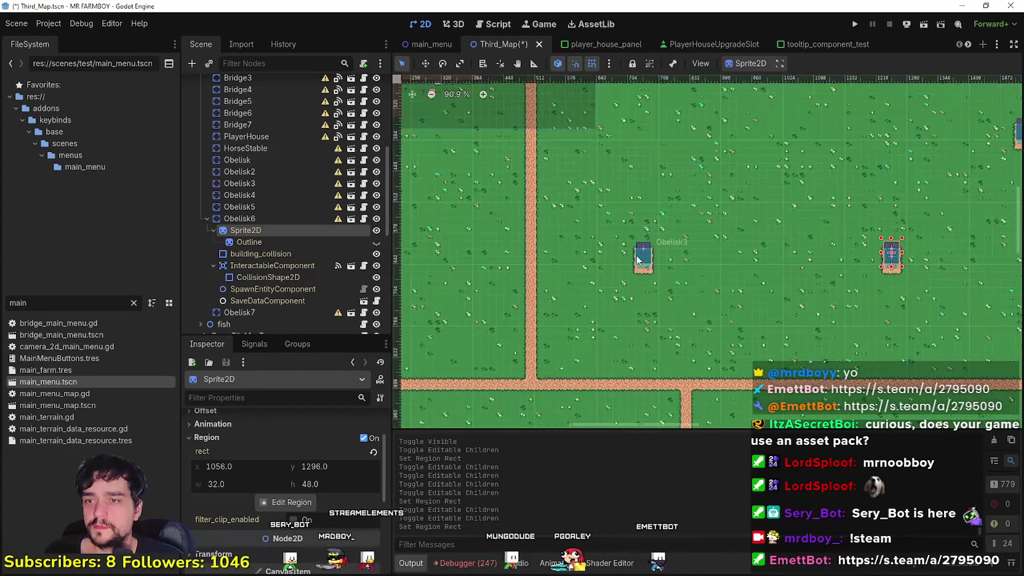
pyautogui.rightClick(270, 219)
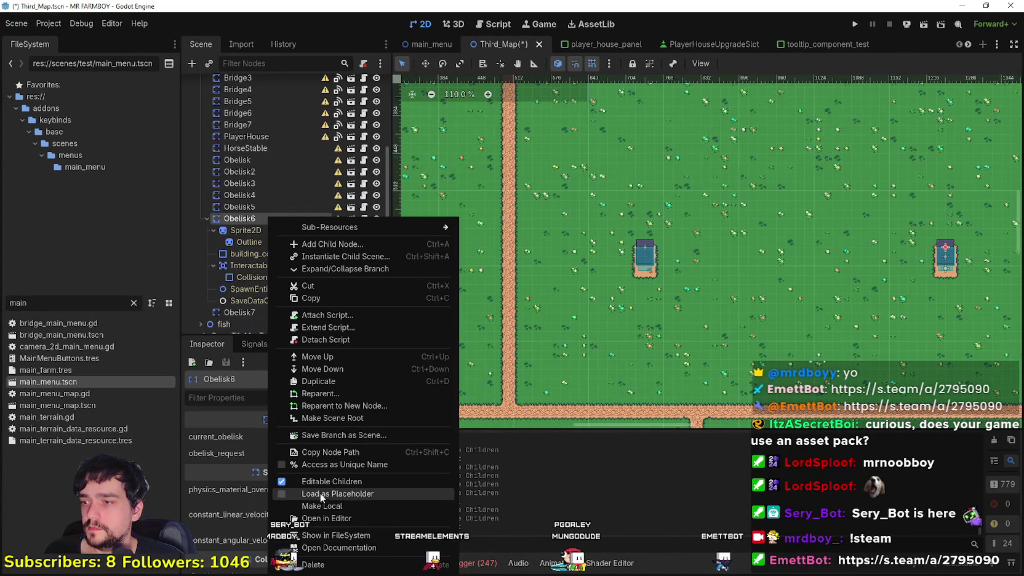
pyautogui.click(320, 480)
pyautogui.click(451, 300)
# Step: Check Obelisk5's upgrade and select Obelisk3, the Gold Crops Drop obelisk
pyautogui.scroll(7, 647, 267)
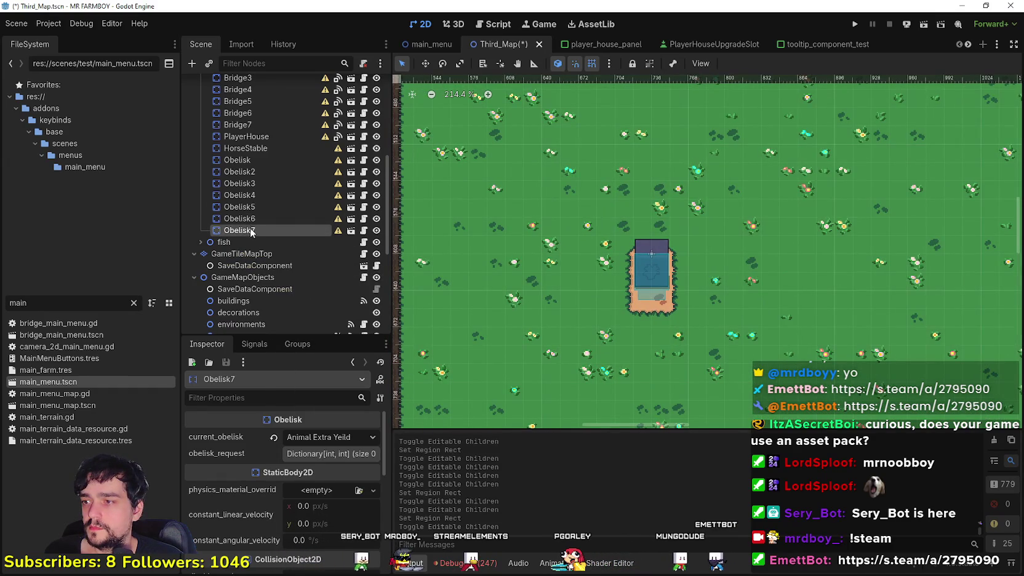
pyautogui.click(254, 205)
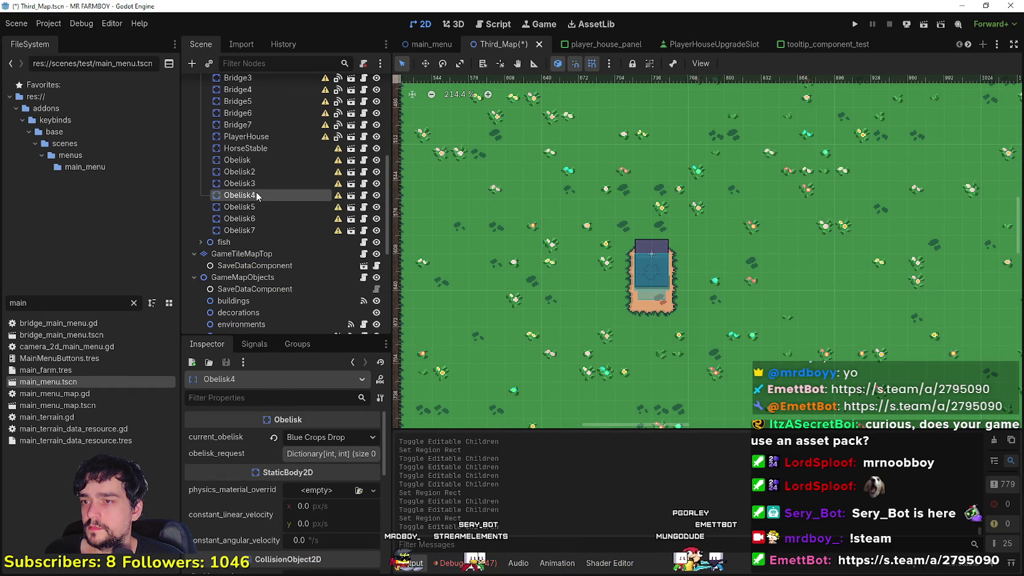
pyautogui.click(257, 184)
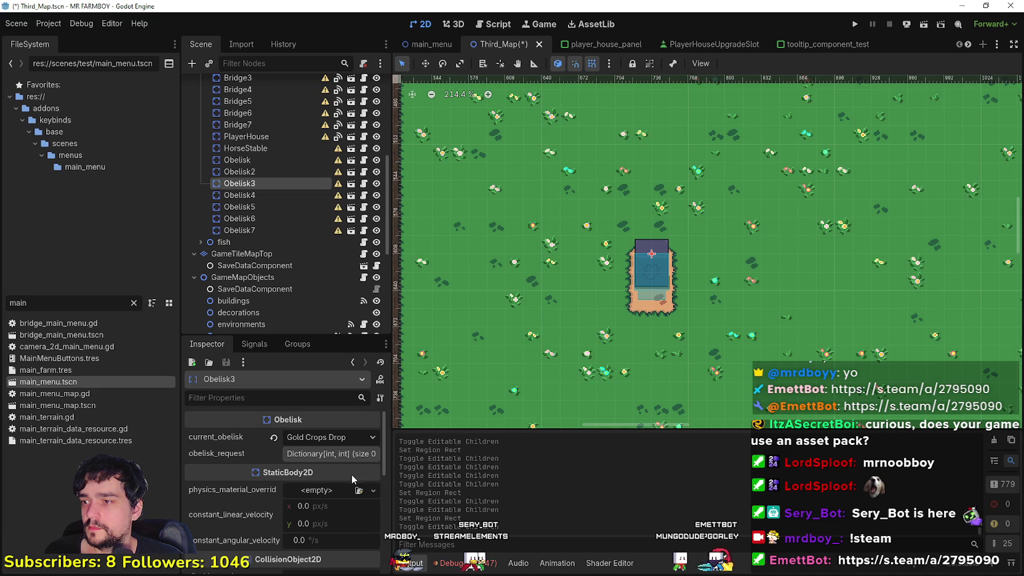
pyautogui.rightClick(258, 188)
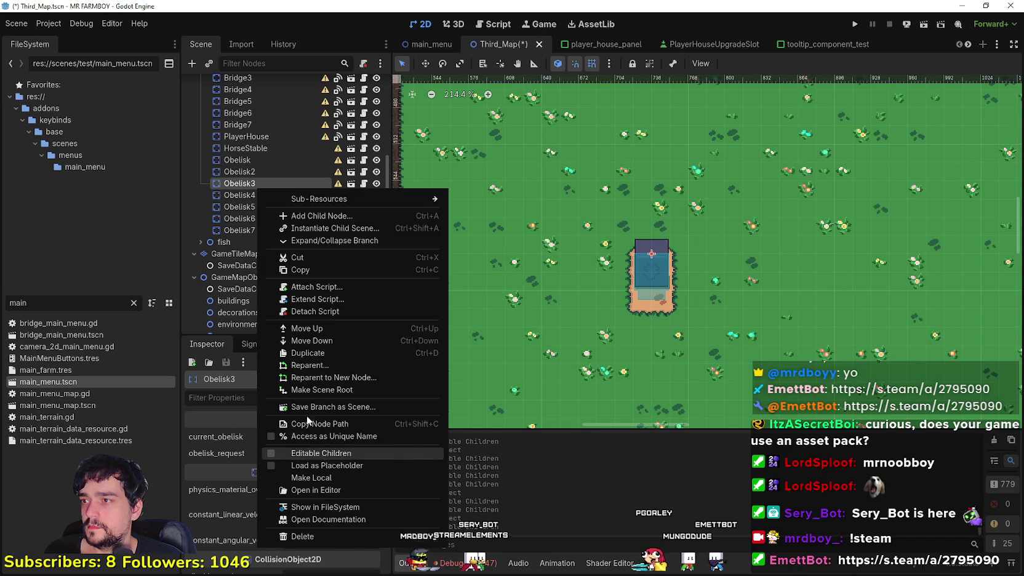
# Step: Make Obelisk3's children editable and outline its sprite frame at 656, 1072, 32×48
pyautogui.click(321, 453)
pyautogui.click(270, 193)
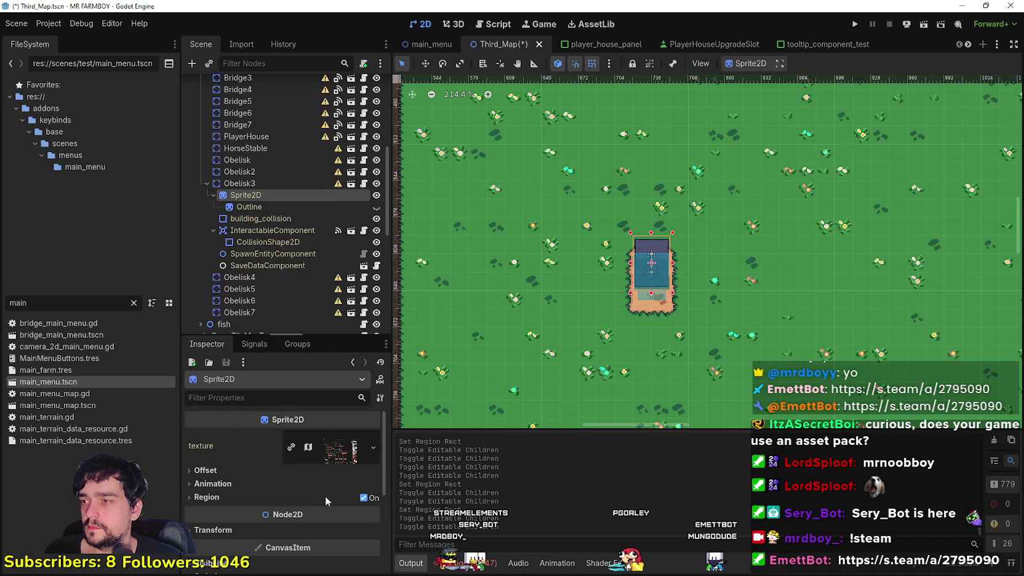
pyautogui.click(288, 497)
pyautogui.scroll(-2, 288, 517)
pyautogui.click(284, 505)
pyautogui.scroll(-5, 495, 281)
pyautogui.scroll(4, 403, 251)
pyautogui.scroll(-6, 404, 252)
pyautogui.scroll(4, 478, 327)
pyautogui.scroll(4, 552, 290)
pyautogui.moveTo(461, 339)
pyautogui.mouseDown()
pyautogui.moveTo(501, 288)
pyautogui.moveTo(499, 270)
pyautogui.mouseUp()
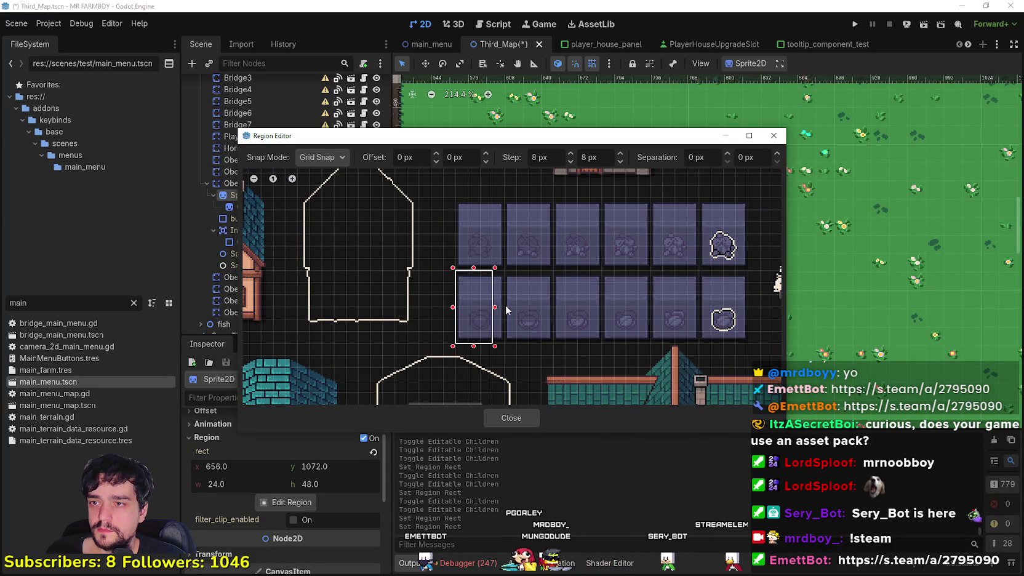
pyautogui.click(504, 416)
# Step: Make Obelisk3's children non-editable again and select Obelisk2
pyautogui.scroll(-1, 499, 284)
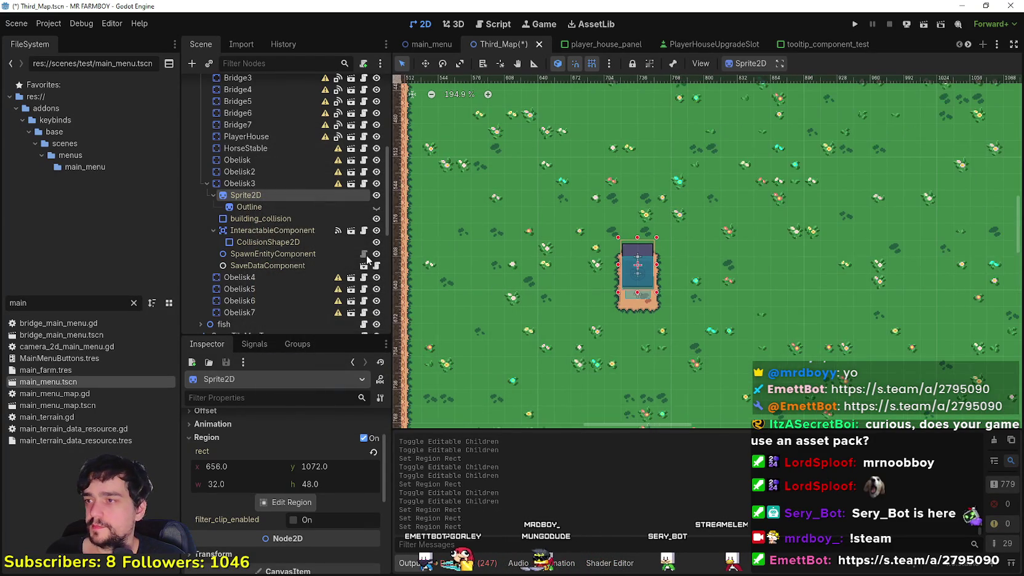
pyautogui.rightClick(225, 182)
pyautogui.click(307, 445)
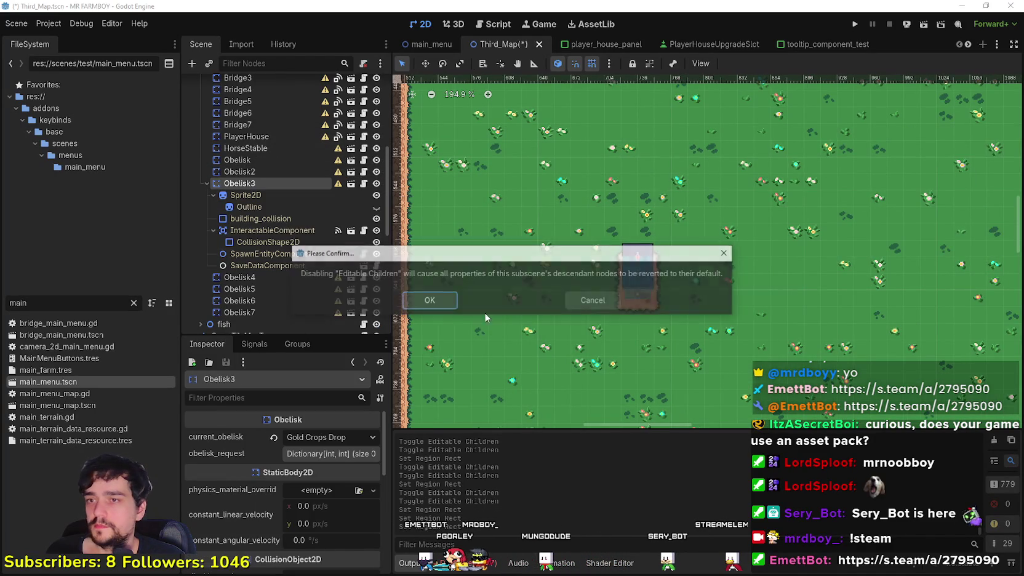
pyautogui.click(423, 297)
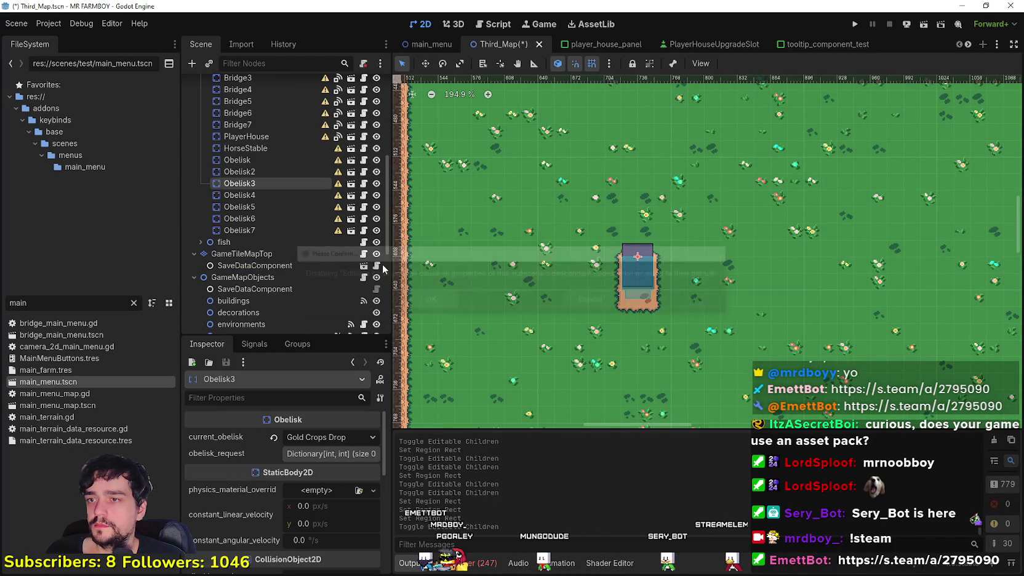
pyautogui.click(261, 171)
# Step: Select Obelisk4, the Blue Crops Drop obelisk, and centre the map on it
pyautogui.click(254, 196)
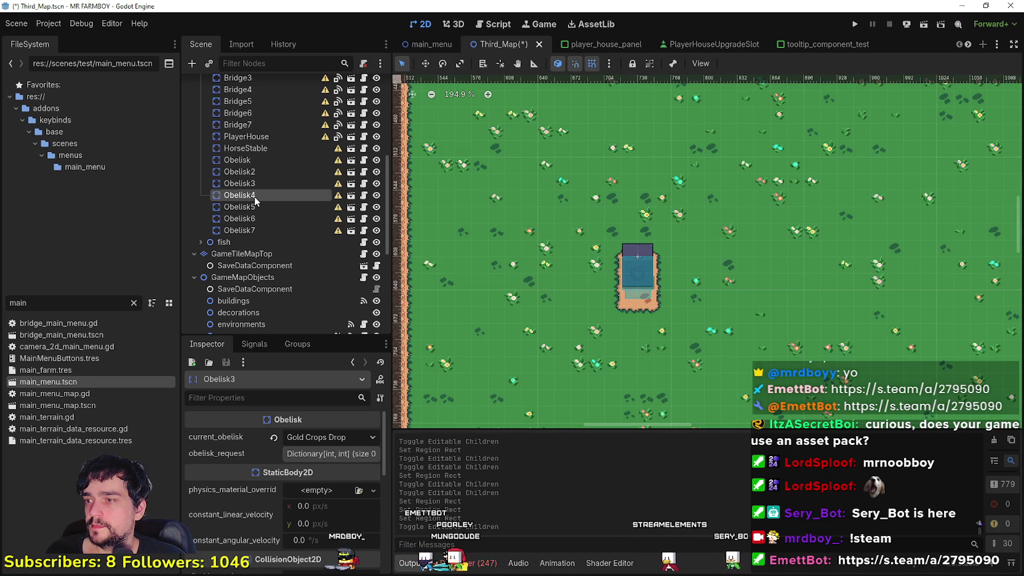
pyautogui.scroll(-8, 462, 313)
pyautogui.moveTo(462, 313); pyautogui.dragTo(721, 285)
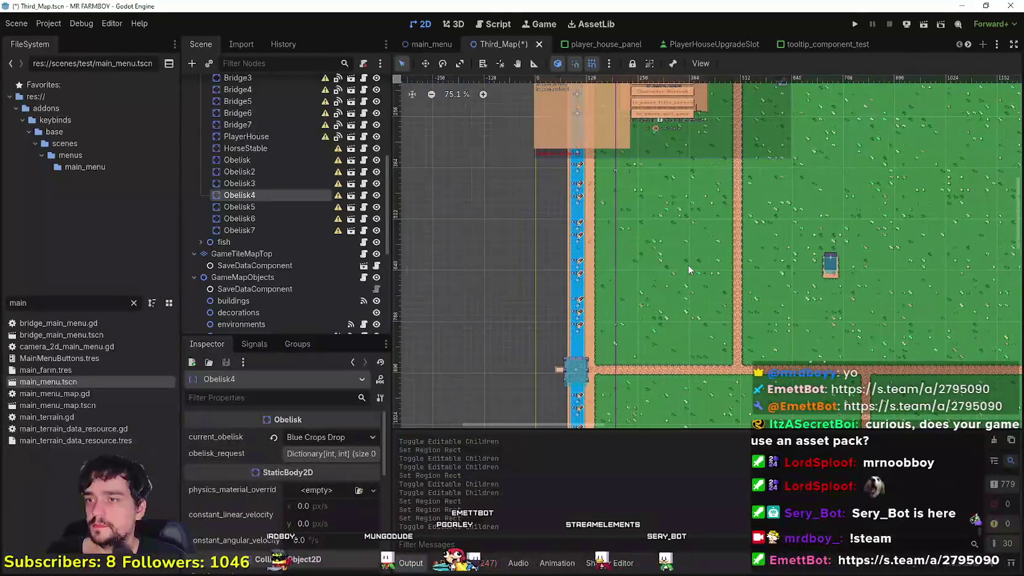
pyautogui.moveTo(666, 237); pyautogui.dragTo(576, 87)
pyautogui.scroll(10, 545, 288)
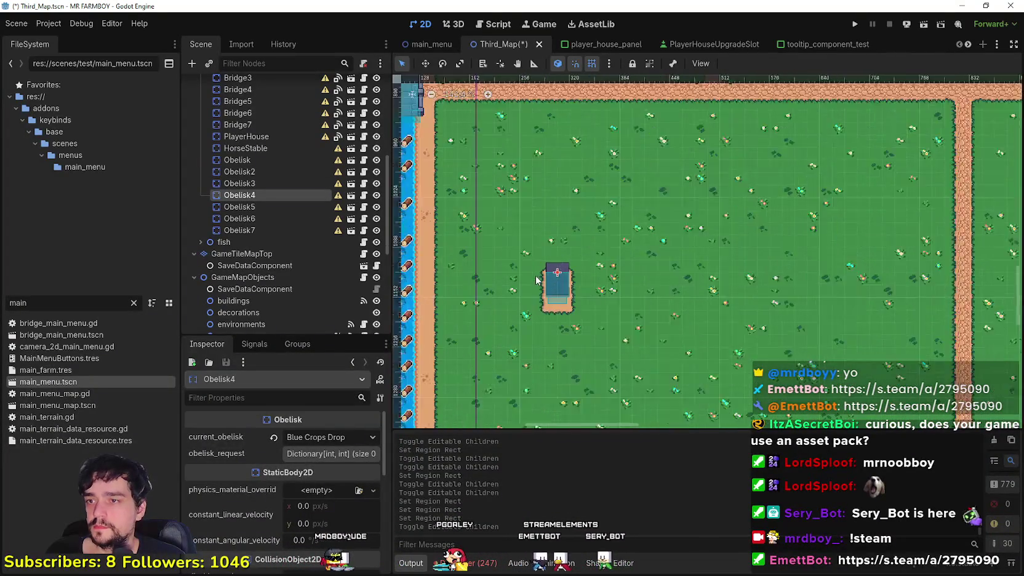
pyautogui.scroll(1, 545, 288)
# Step: Make Obelisk4's children editable and set its sprite region to 656, 1024, 32×48
pyautogui.rightClick(276, 195)
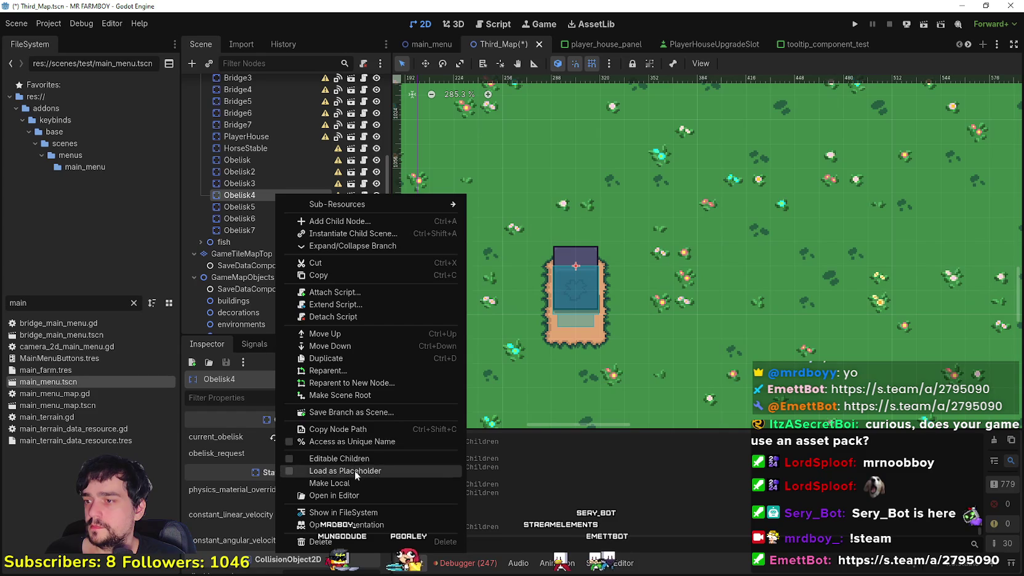
pyautogui.click(355, 458)
pyautogui.click(263, 209)
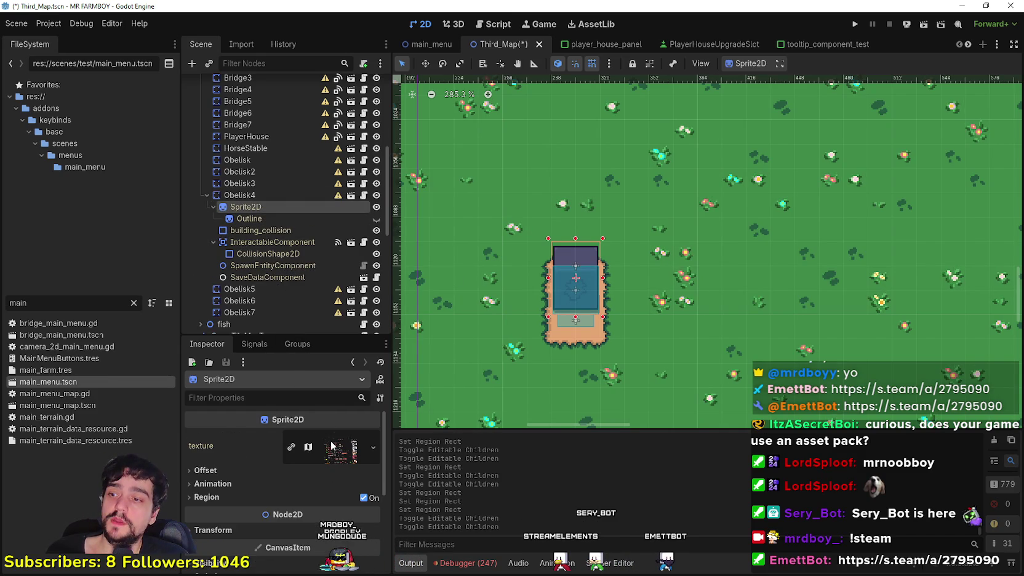
pyautogui.click(303, 496)
pyautogui.click(280, 562)
pyautogui.scroll(-3, 501, 252)
pyautogui.scroll(3, 538, 286)
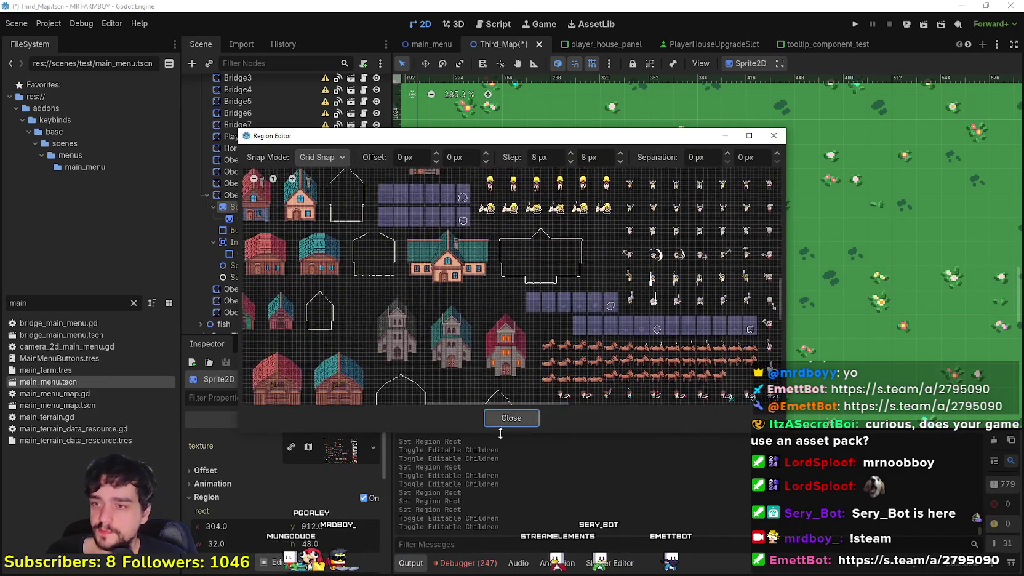
pyautogui.scroll(3, 520, 314)
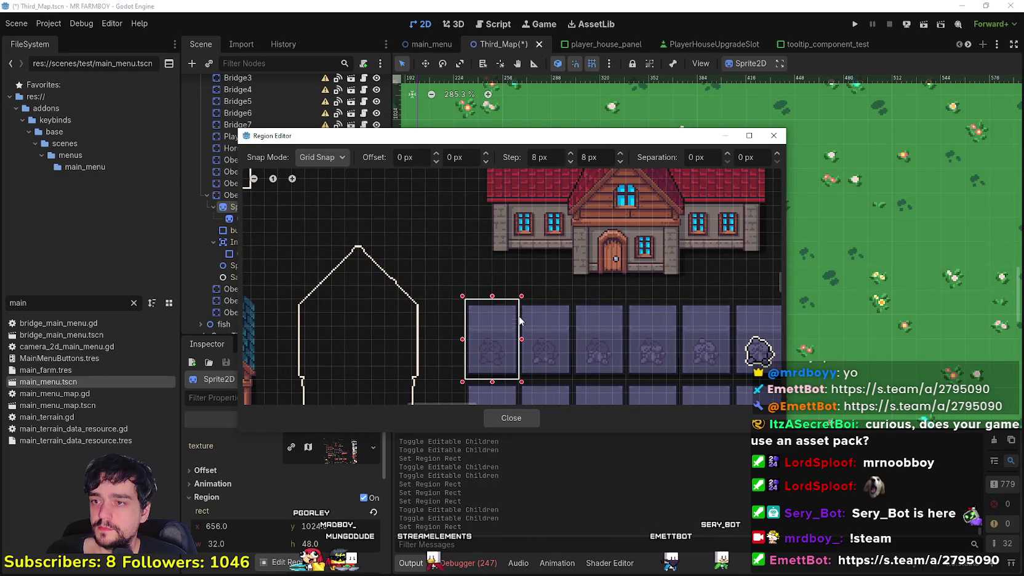
pyautogui.scroll(-3, 520, 314)
pyautogui.click(501, 415)
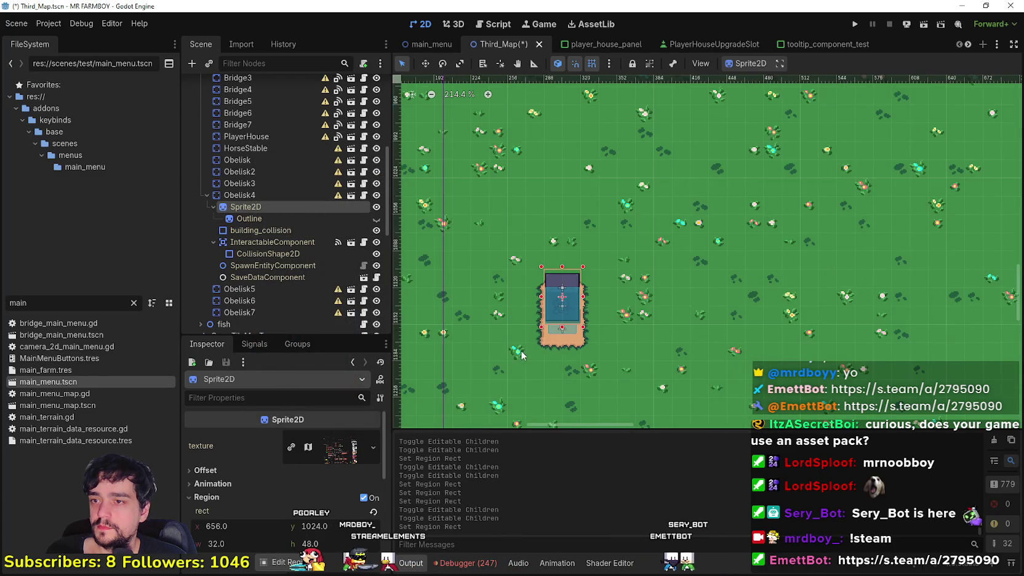
# Step: Make Obelisk4's children non-editable again and save Third_Map
pyautogui.rightClick(249, 189)
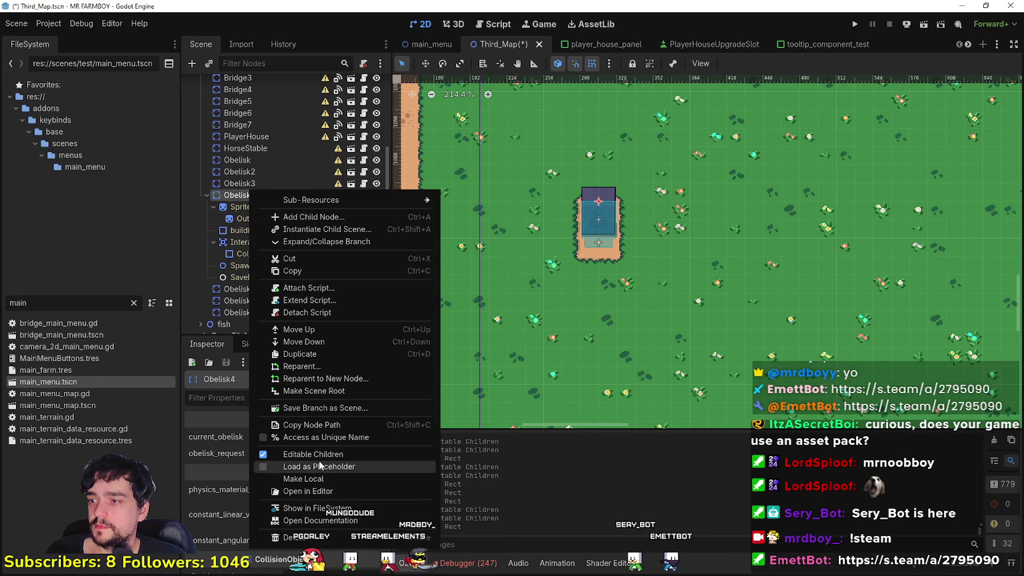
pyautogui.click(322, 456)
pyautogui.click(436, 301)
pyautogui.hotkey('ctrl', 's')
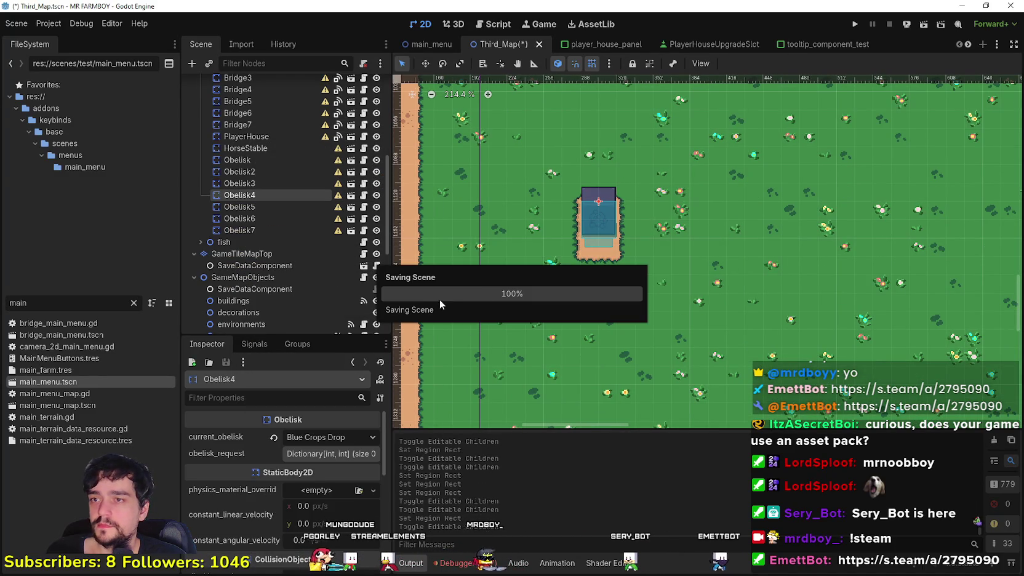
pyautogui.scroll(-2, 686, 294)
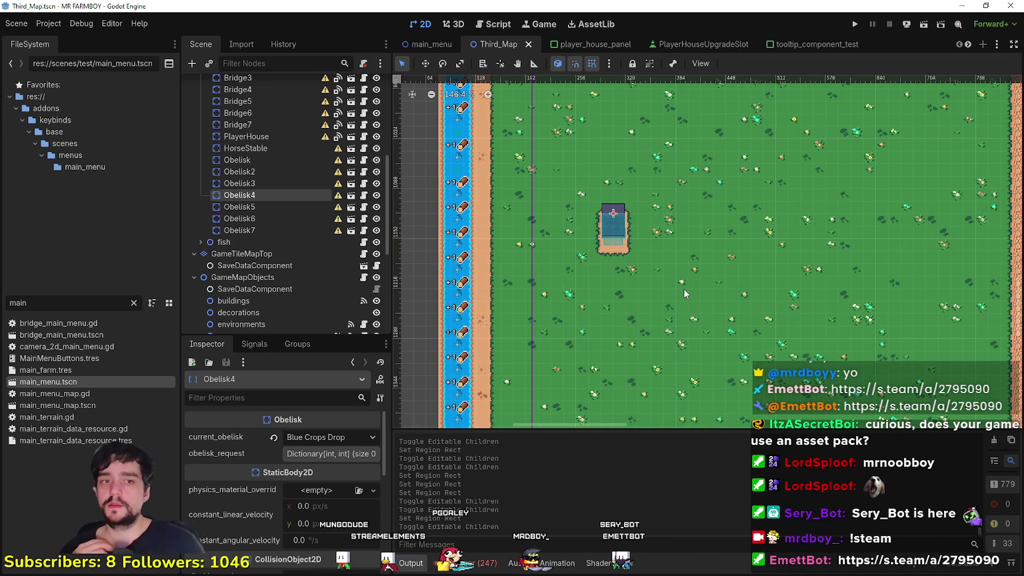
# Step: Zoom out to the whole farm map and list the debugger's 247 errors and warnings
pyautogui.scroll(-6, 599, 341)
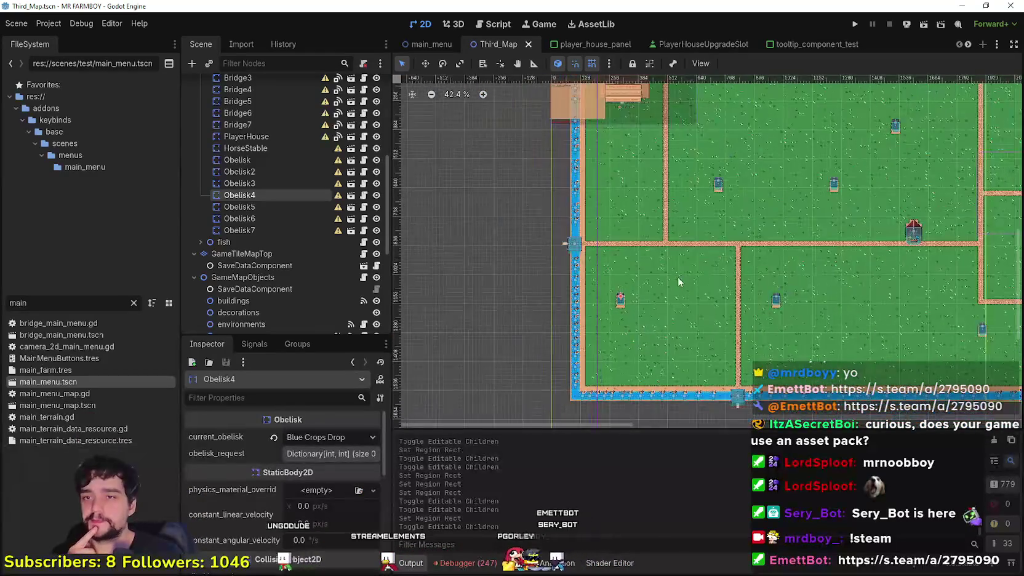
pyautogui.scroll(-1, 580, 311)
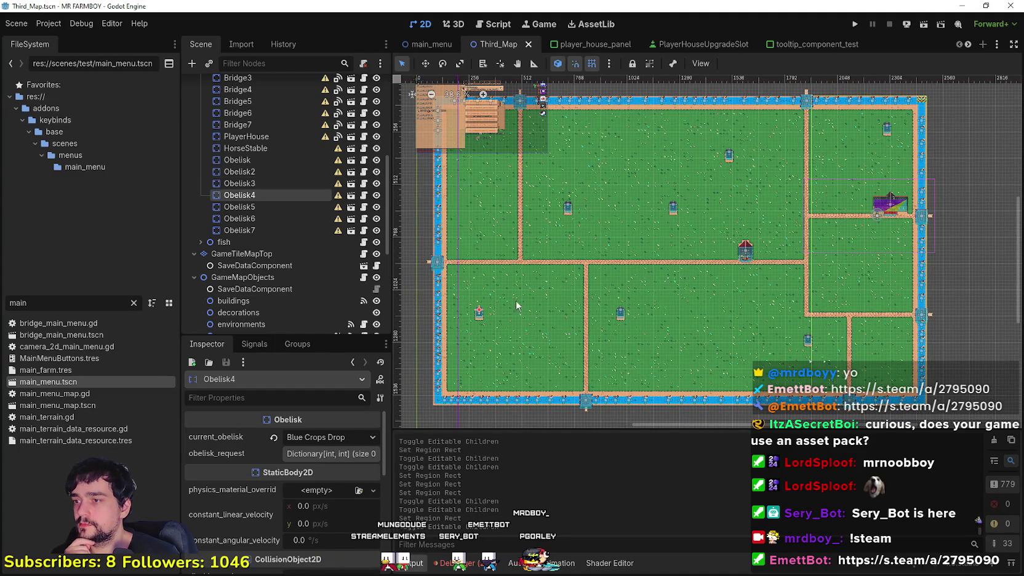
pyautogui.hscroll(-1, 569, 277)
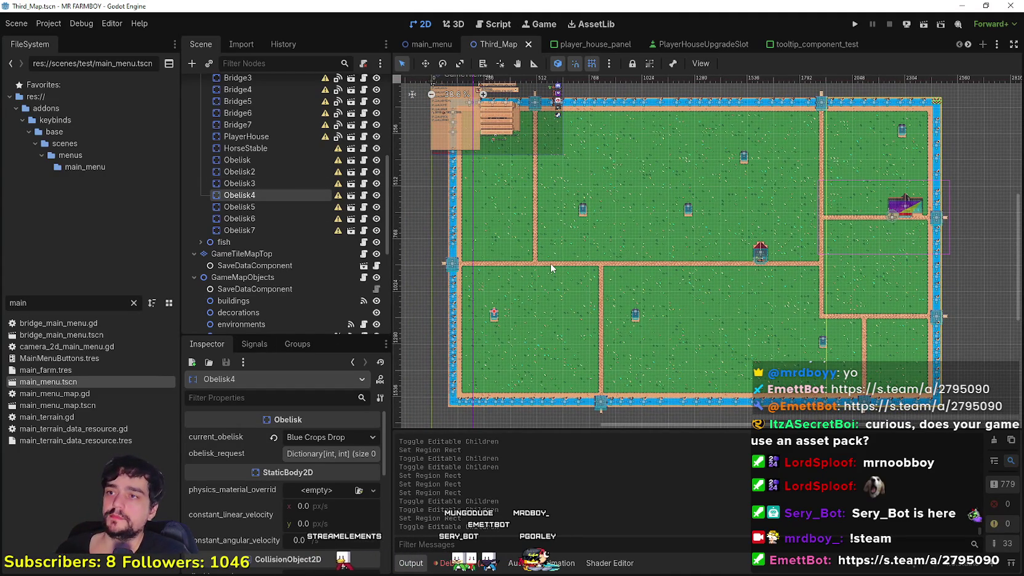
pyautogui.click(478, 569)
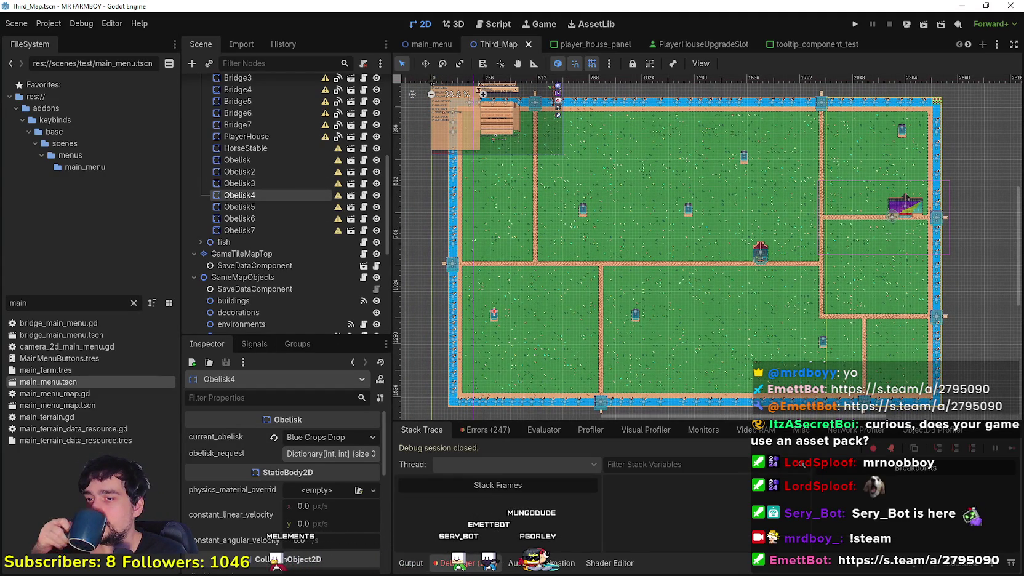
pyautogui.click(488, 429)
pyautogui.scroll(-5, 1010, 467)
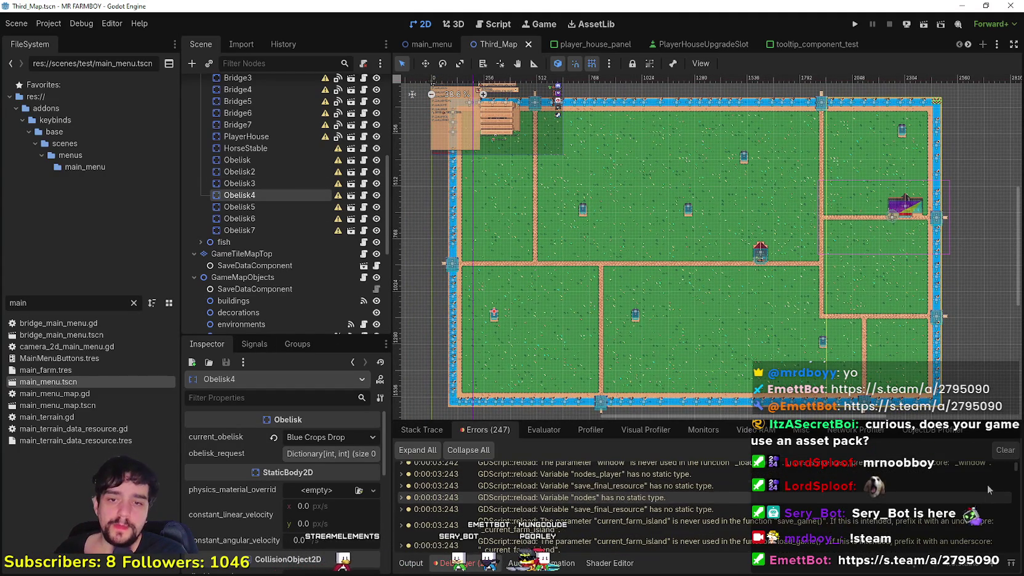
pyautogui.scroll(-10, 1010, 468)
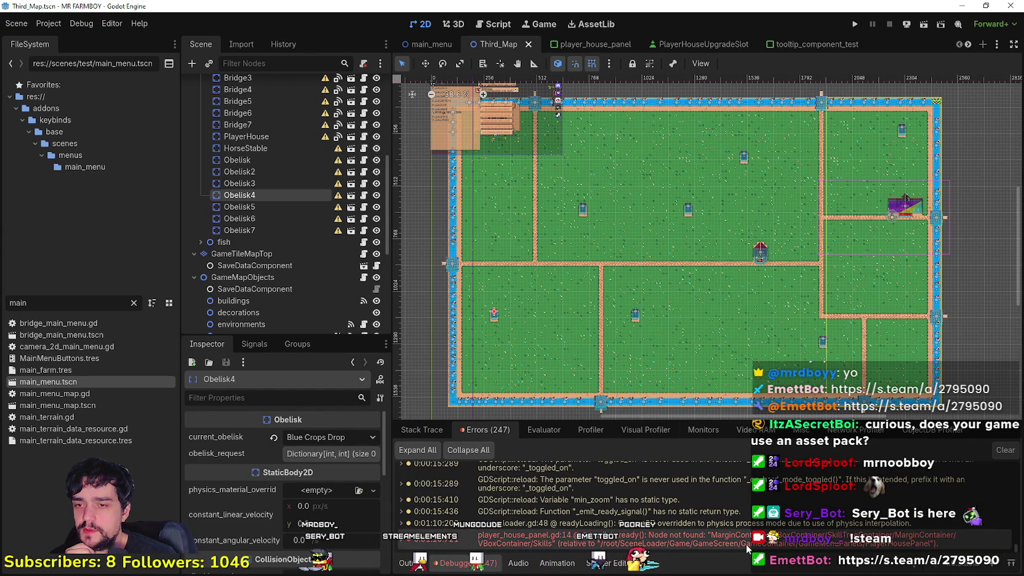
# Step: In player_house_panel.gd, search out every use of the skills variable, including checkAllSkills
pyautogui.hotkey('ctrl', 'F3')
pyautogui.scroll(3, 699, 282)
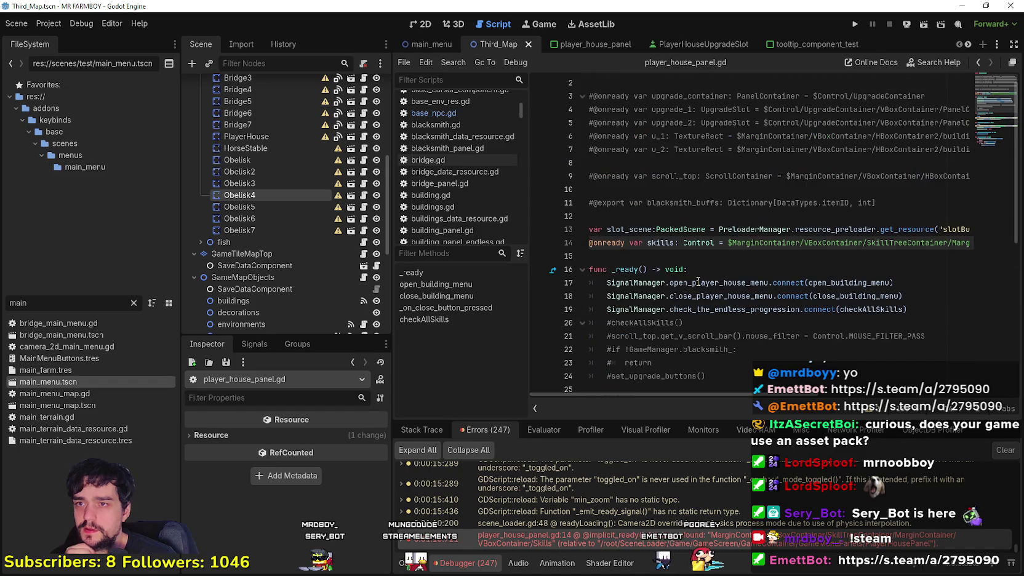
pyautogui.doubleClick(669, 242)
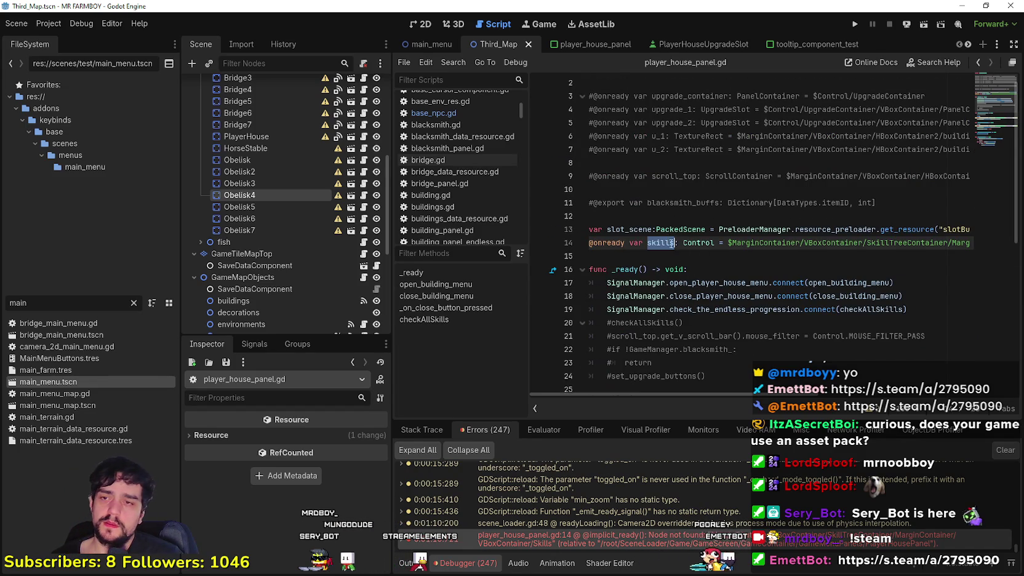
pyautogui.scroll(1, 769, 247)
pyautogui.press('Down')
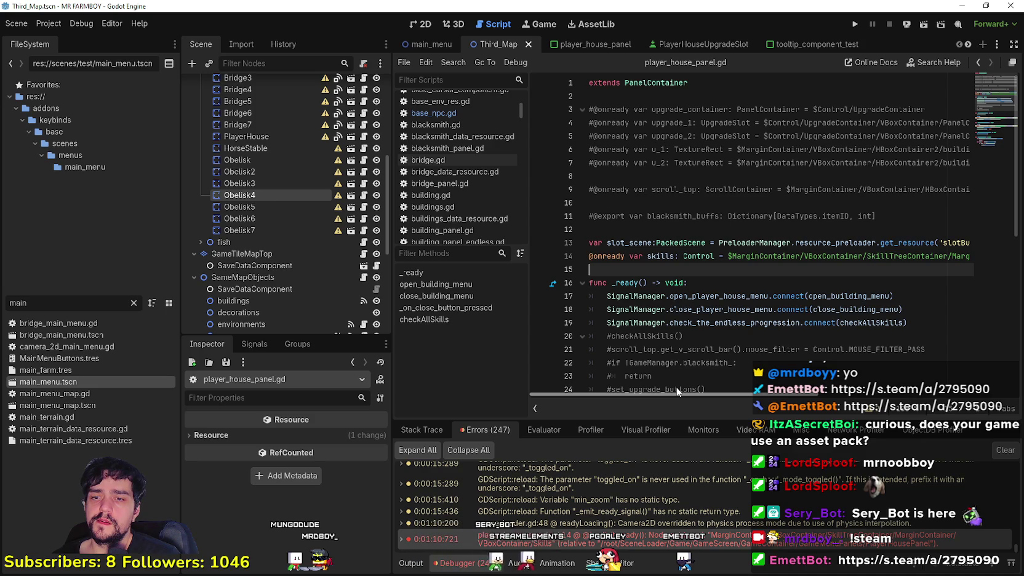
pyautogui.moveTo(677, 391)
pyautogui.mouseDown()
pyautogui.moveTo(811, 391)
pyautogui.moveTo(682, 375)
pyautogui.mouseUp()
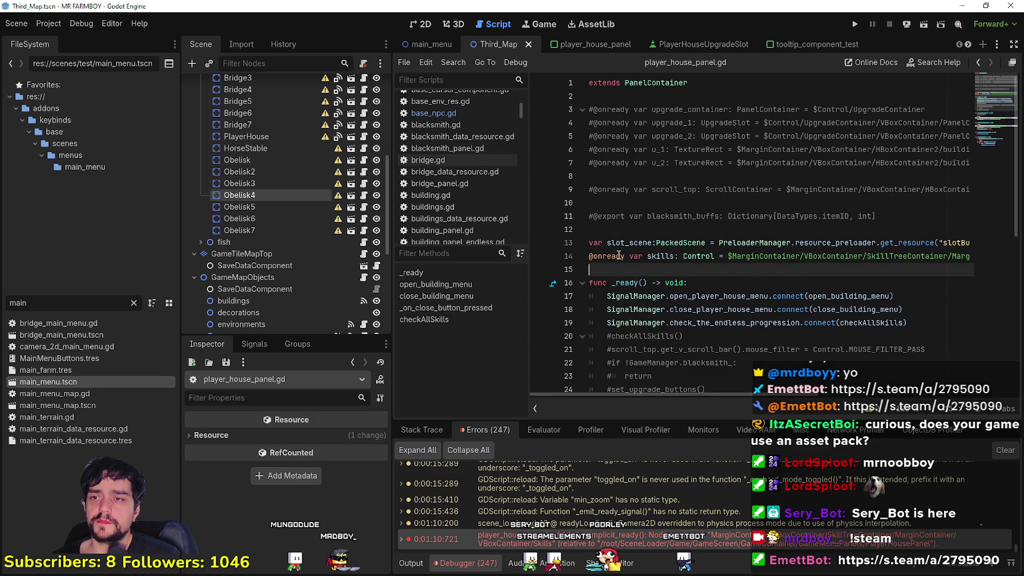
pyautogui.click(596, 259)
pyautogui.doubleClick(656, 257)
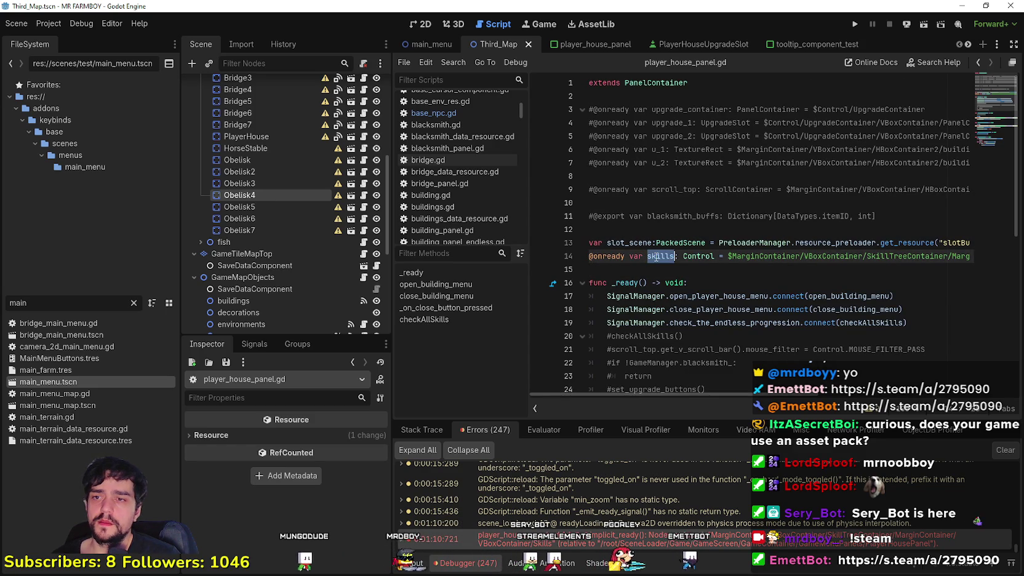
pyautogui.hotkey('ctrl', 'f')
pyautogui.press('Return')
pyautogui.press('Return')
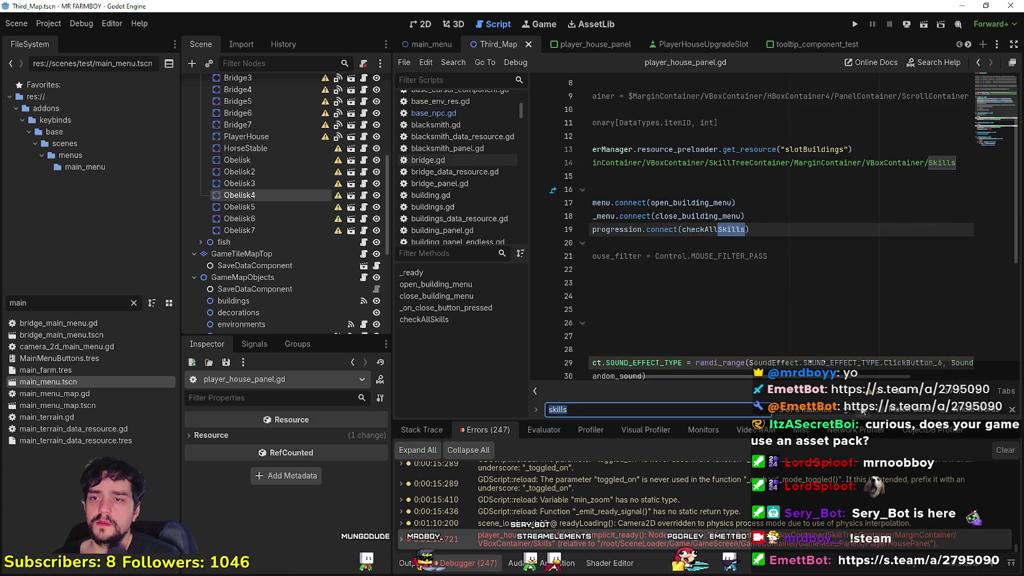
pyautogui.press('Return')
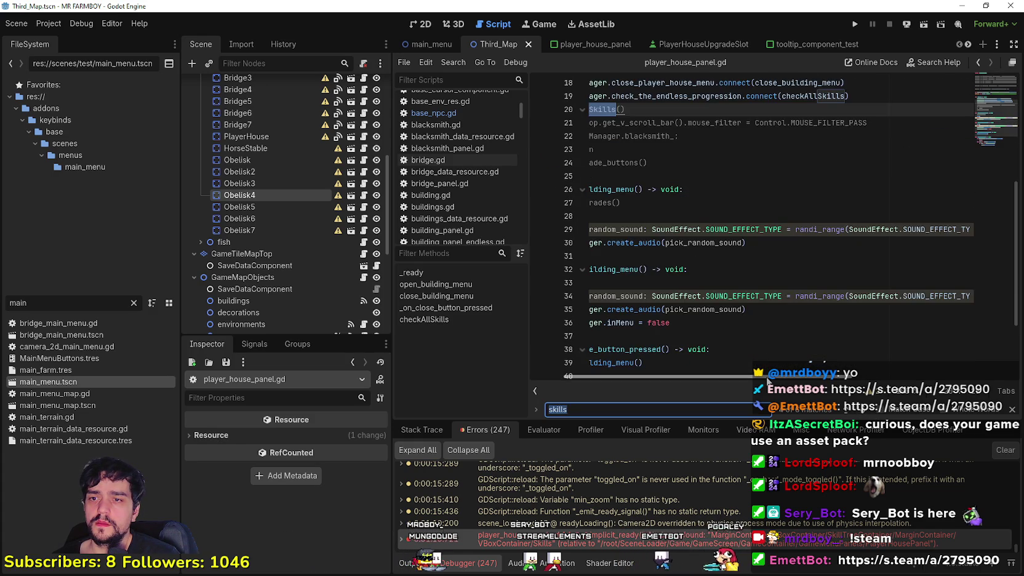
pyautogui.press('Return')
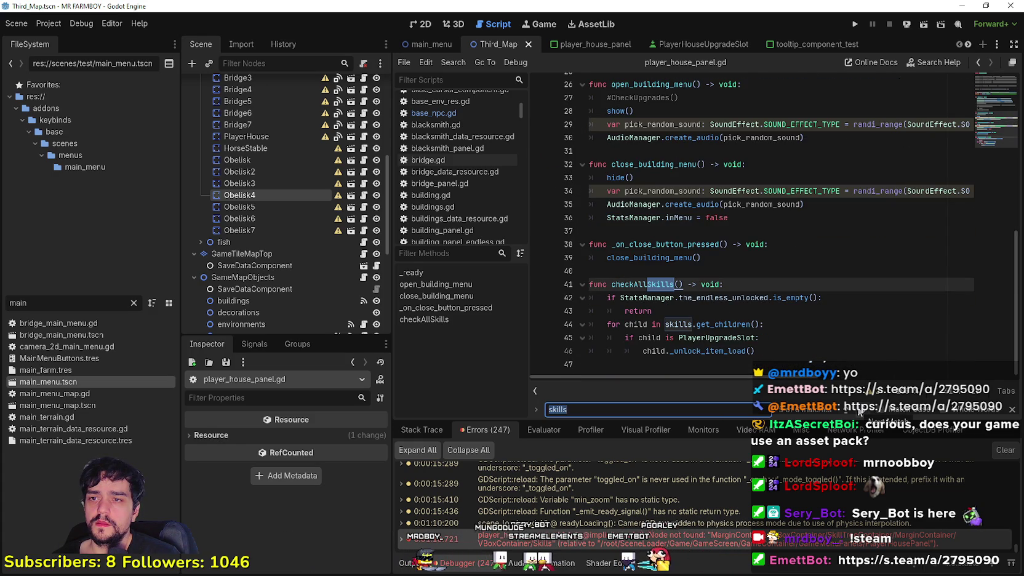
pyautogui.press('Return')
pyautogui.press('Return')
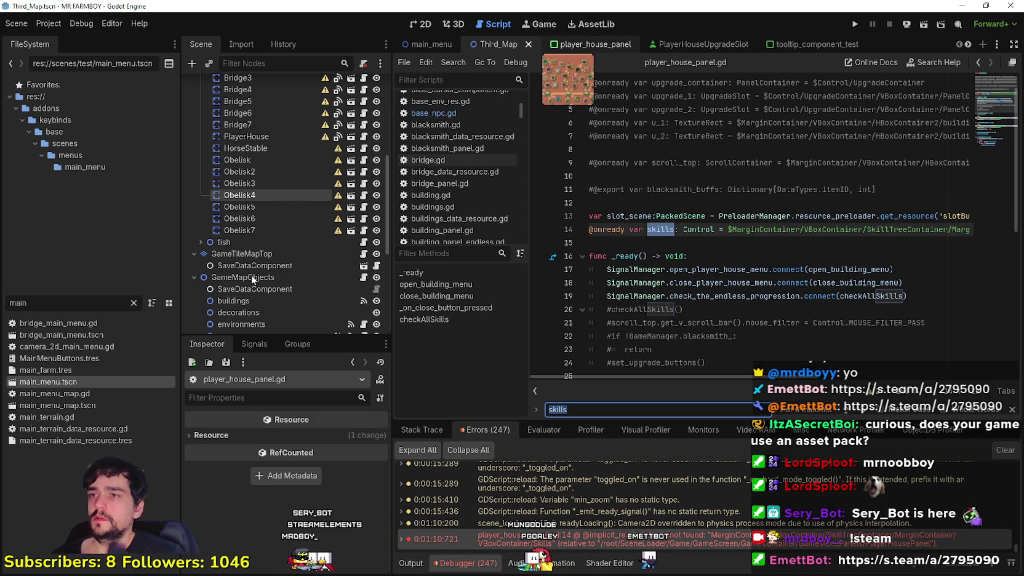
# Step: Point skills at the Advancements Skills node on line 15, comment out the old line, and save
pyautogui.hotkey('ctrl', 'Tab')
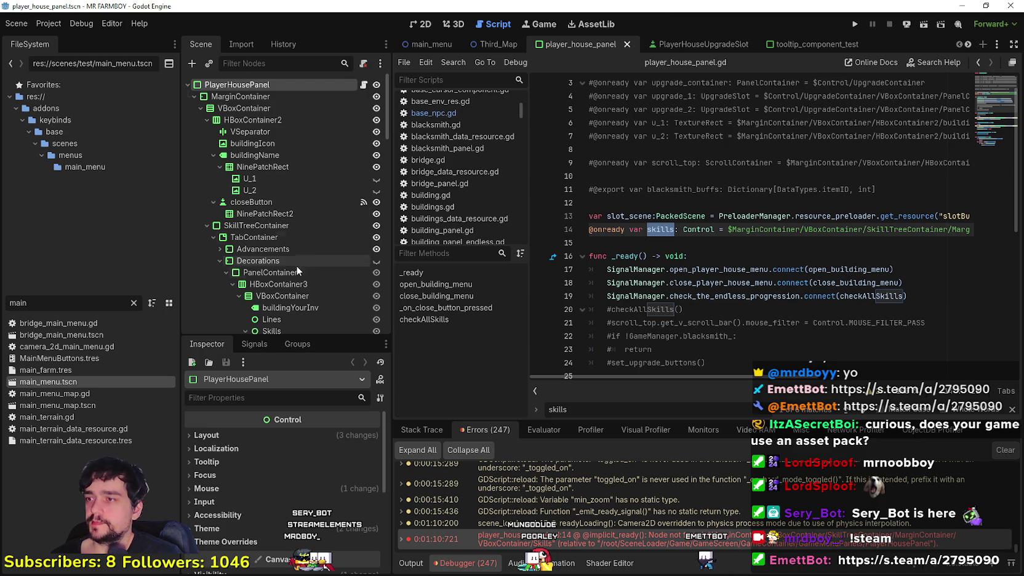
pyautogui.scroll(-5, 297, 228)
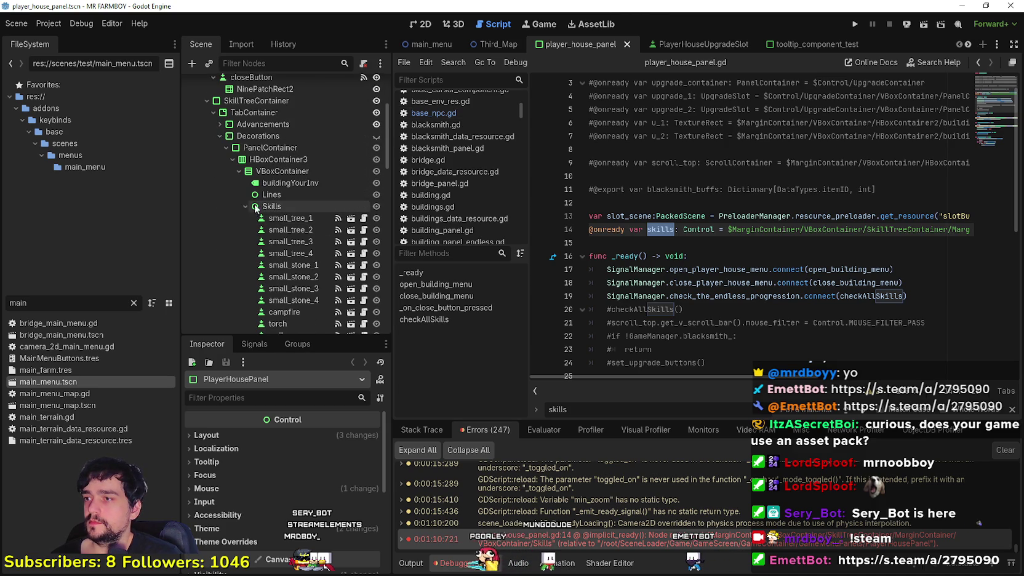
pyautogui.click(250, 194)
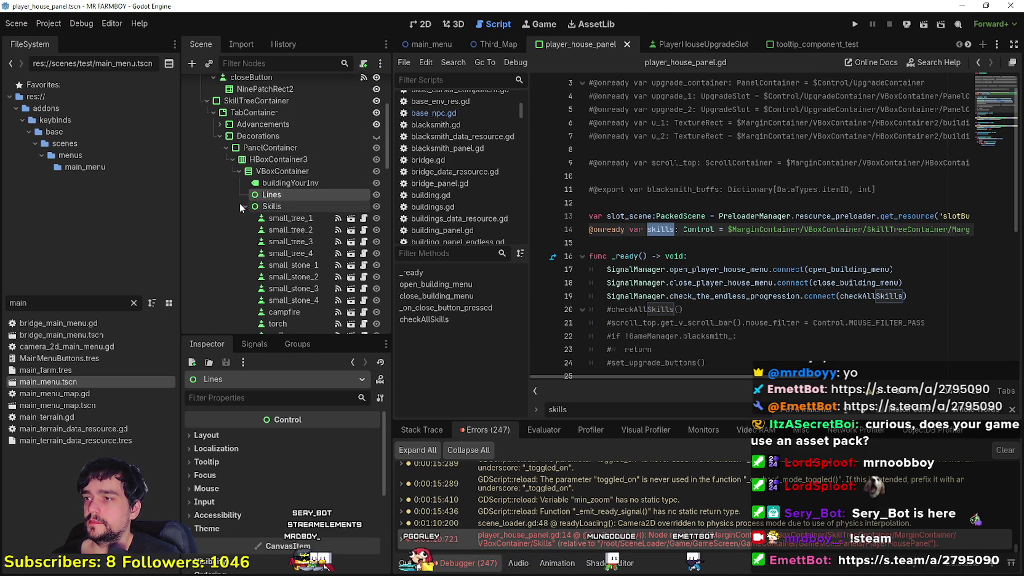
pyautogui.click(246, 206)
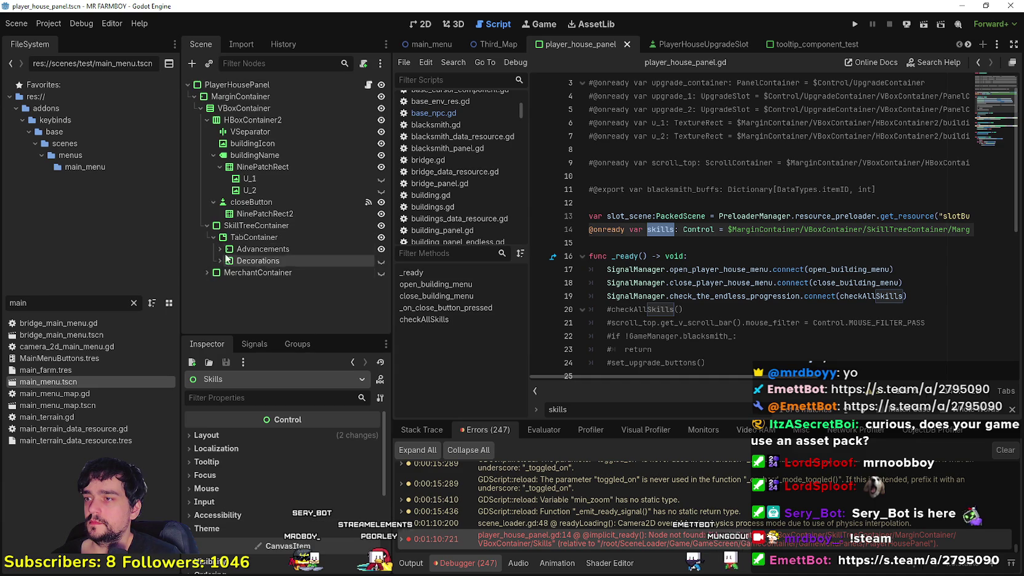
pyautogui.click(266, 320)
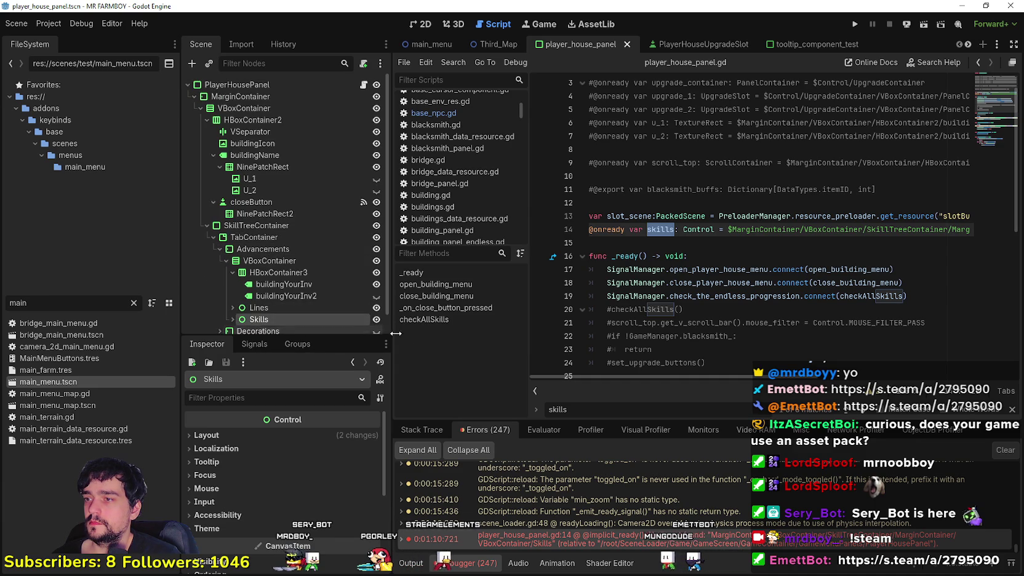
pyautogui.click(594, 243)
pyautogui.moveTo(258, 314)
pyautogui.mouseDown()
pyautogui.moveTo(674, 280)
pyautogui.moveTo(665, 242)
pyautogui.mouseUp()
pyautogui.click(590, 229)
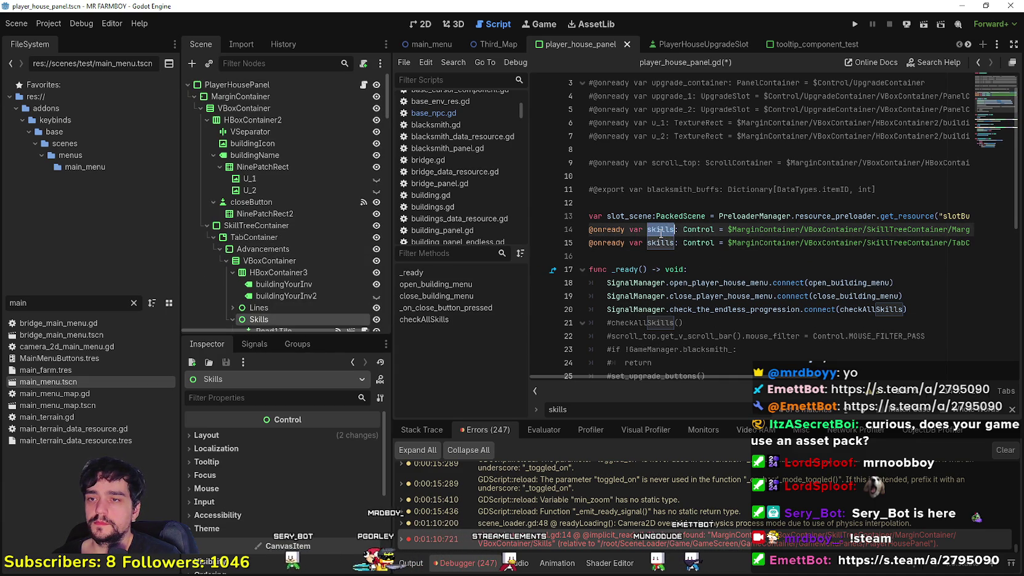
pyautogui.hotkey('ctrl', 'k')
pyautogui.click(619, 256)
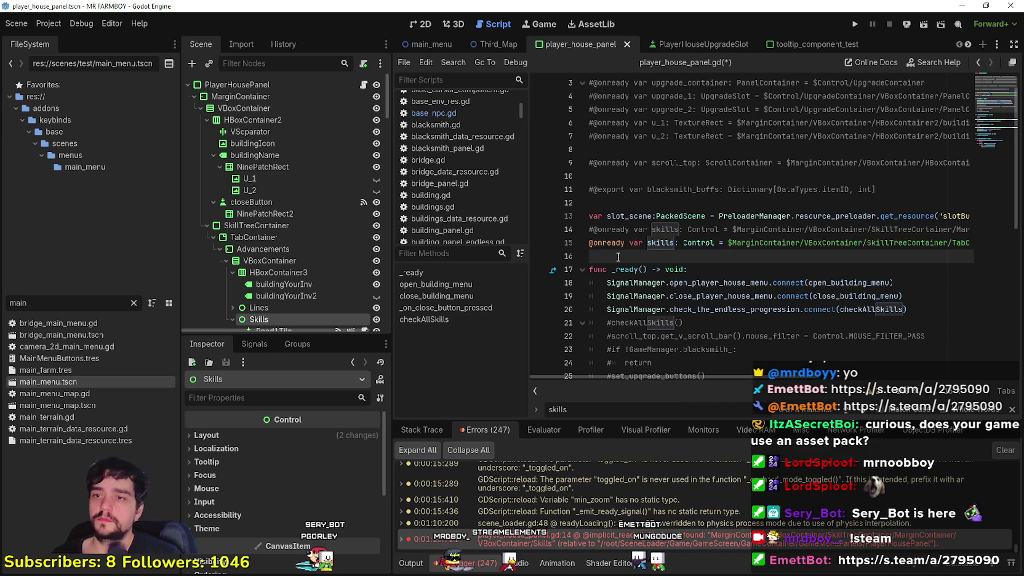
pyautogui.hotkey('ctrl', 's')
pyautogui.moveTo(753, 377)
pyautogui.mouseDown()
pyautogui.moveTo(928, 380)
pyautogui.moveTo(569, 326)
pyautogui.mouseUp()
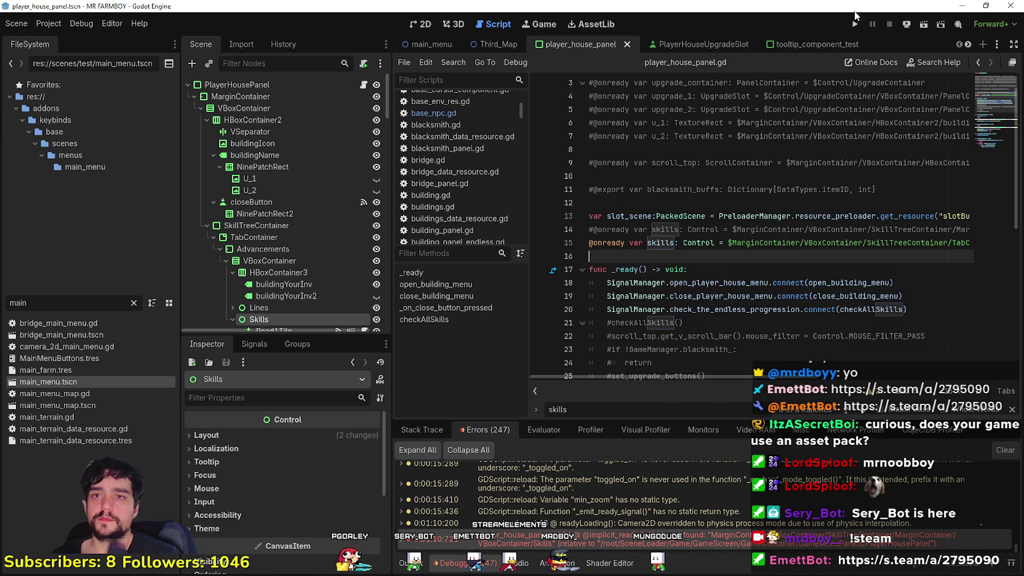
# Step: Save the Third_Map scene and run the project with F5
pyautogui.click(490, 45)
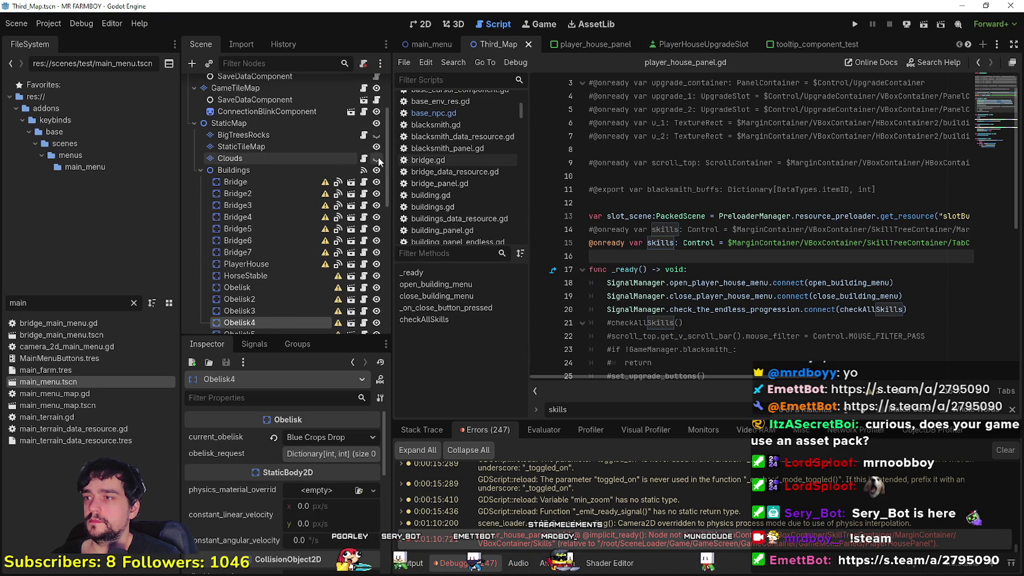
pyautogui.hotkey('ctrl', 's')
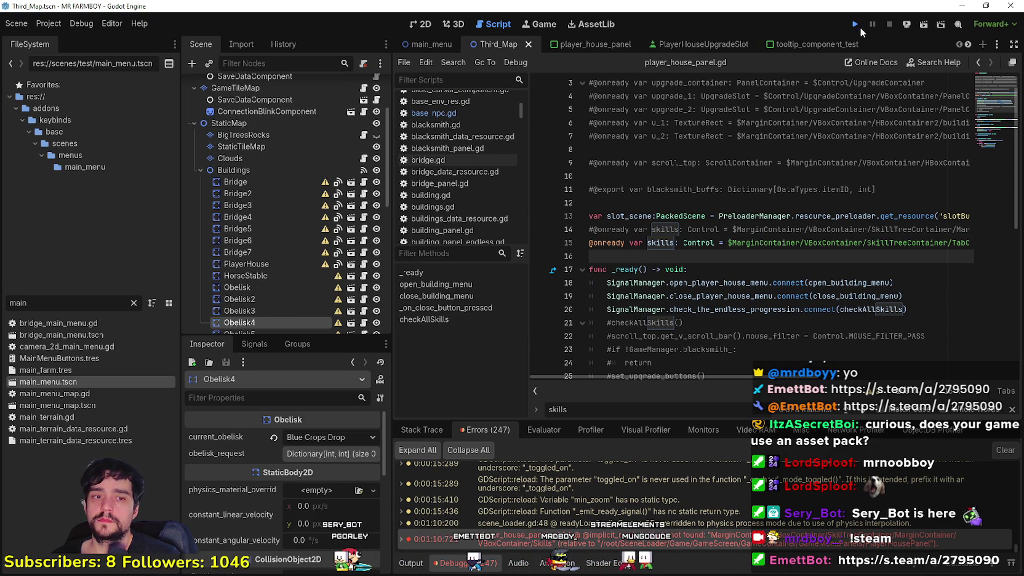
pyautogui.press('F5')
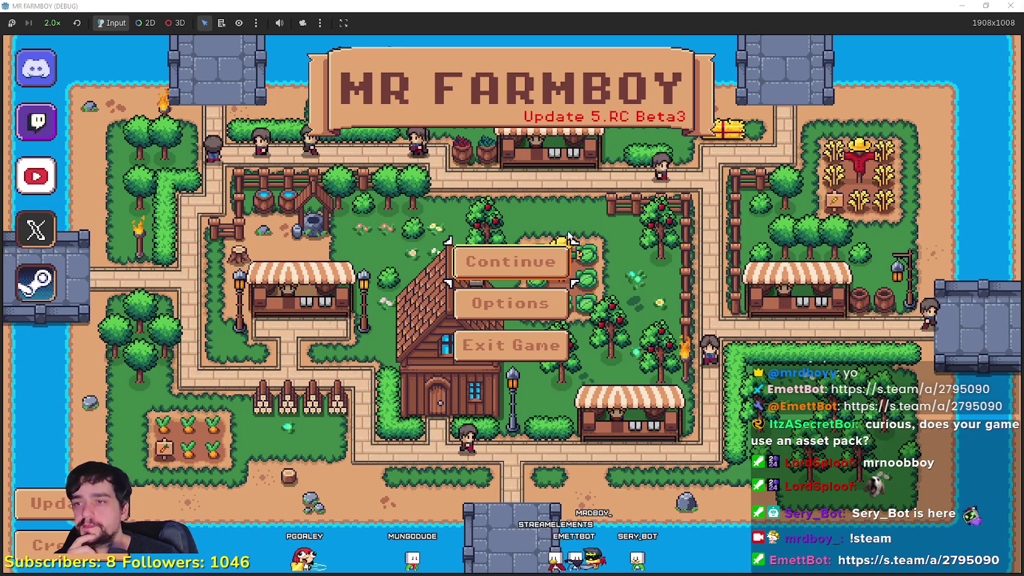
# Step: Load Save 3 from the game's Continue menu
pyautogui.click(557, 262)
pyautogui.click(580, 322)
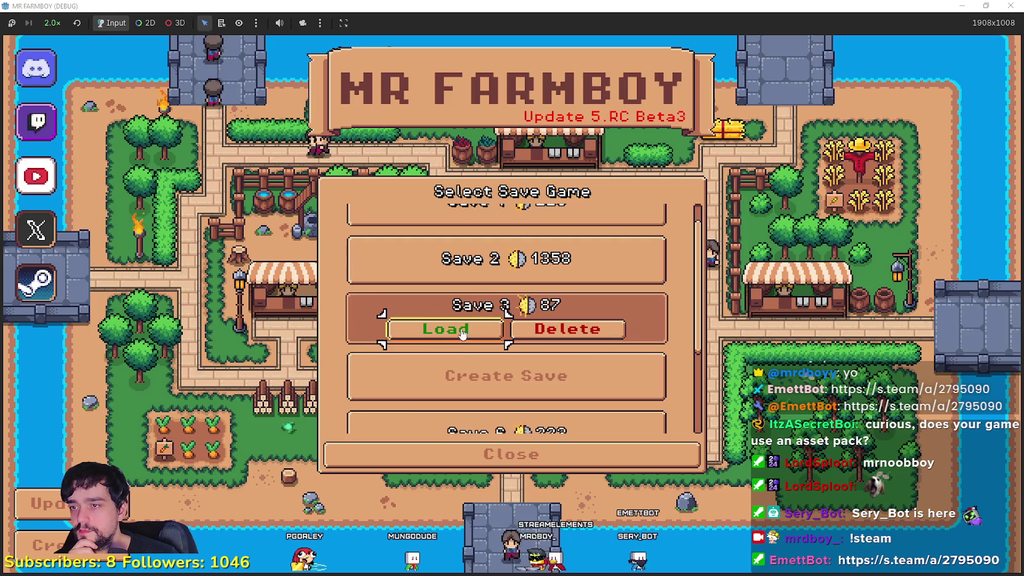
pyautogui.click(445, 327)
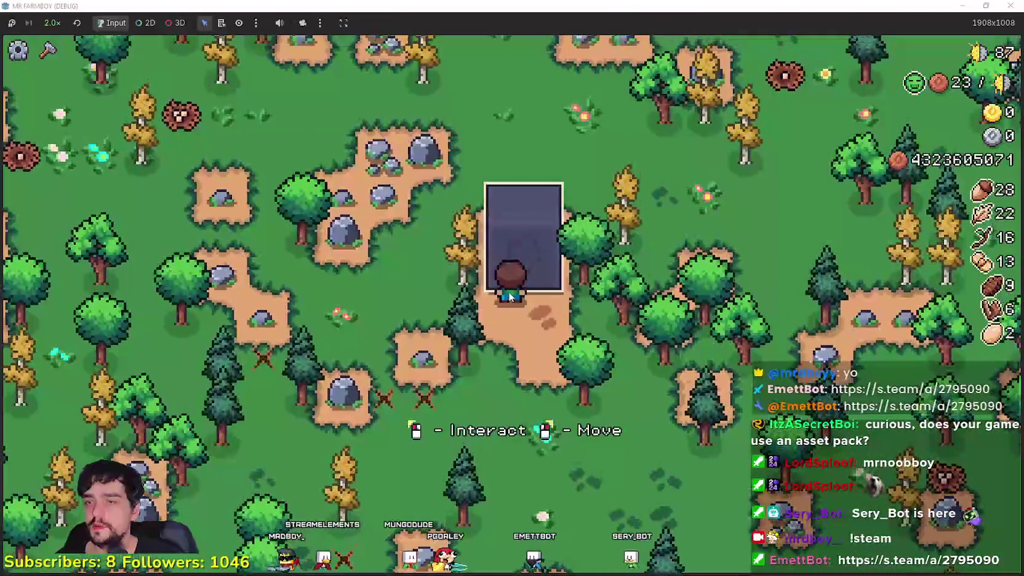
# Step: Open the Gold Chance Poneglyph upgrade dialog, pause the game, and return to Godot
pyautogui.click(509, 297)
pyautogui.scroll(-5, 510, 290)
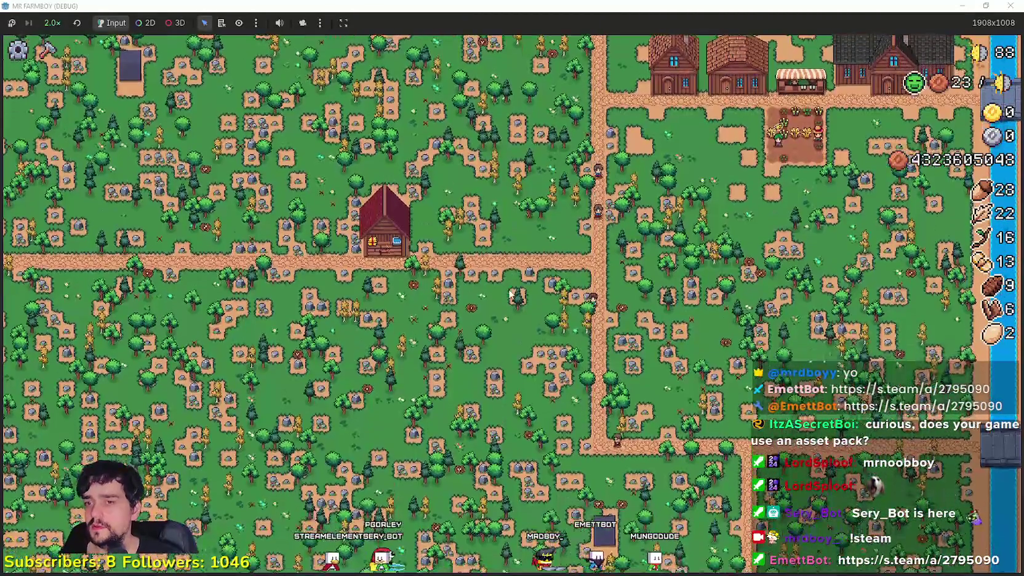
pyautogui.press('Escape')
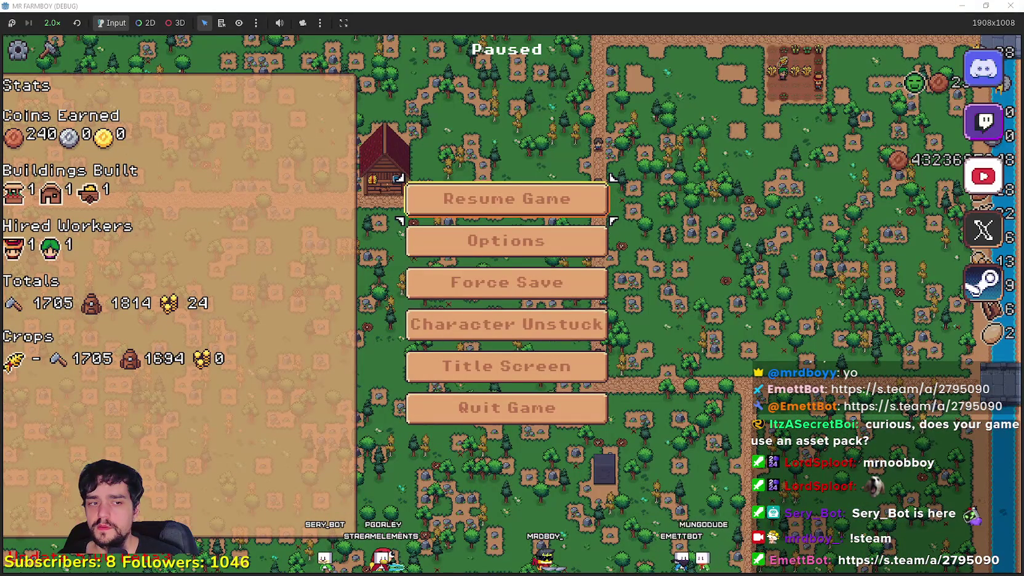
pyautogui.hotkey('alt', 'Tab')
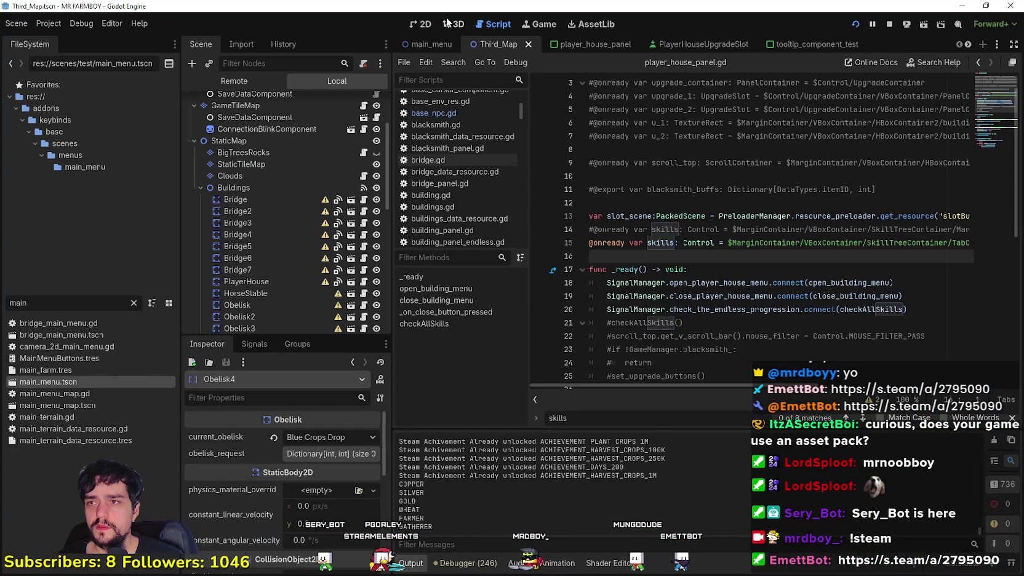
# Step: Show Third_Map in the 2D view and hide the Clouds layer
pyautogui.click(425, 25)
pyautogui.hscroll(5, 745, 230)
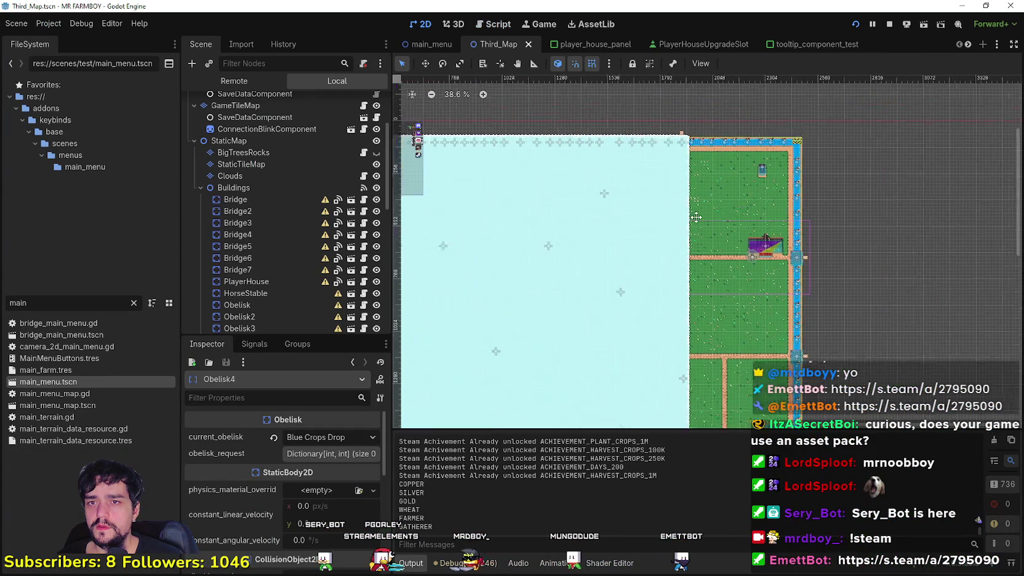
pyautogui.scroll(-3, 585, 215)
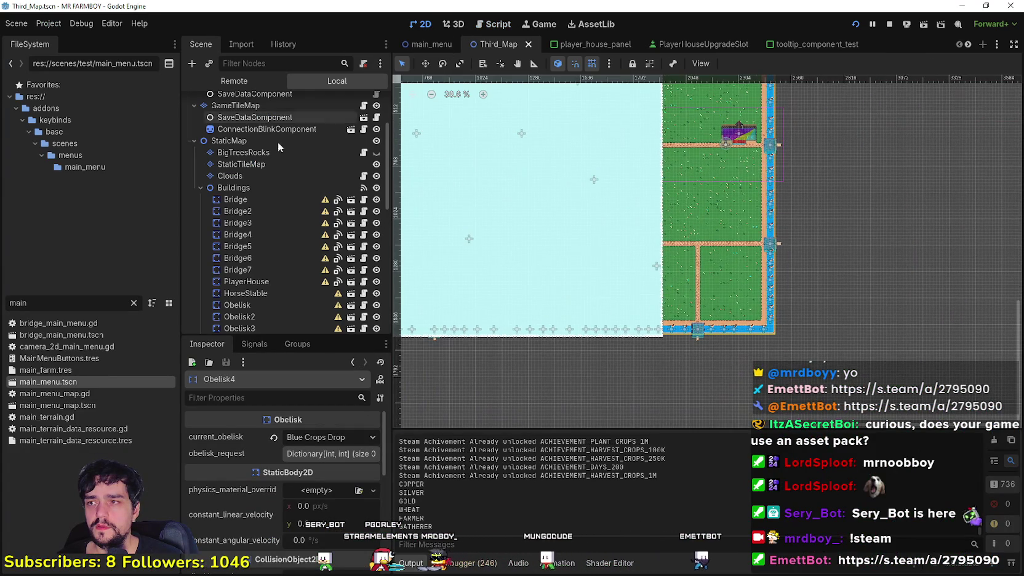
pyautogui.click(376, 177)
pyautogui.scroll(10, 638, 279)
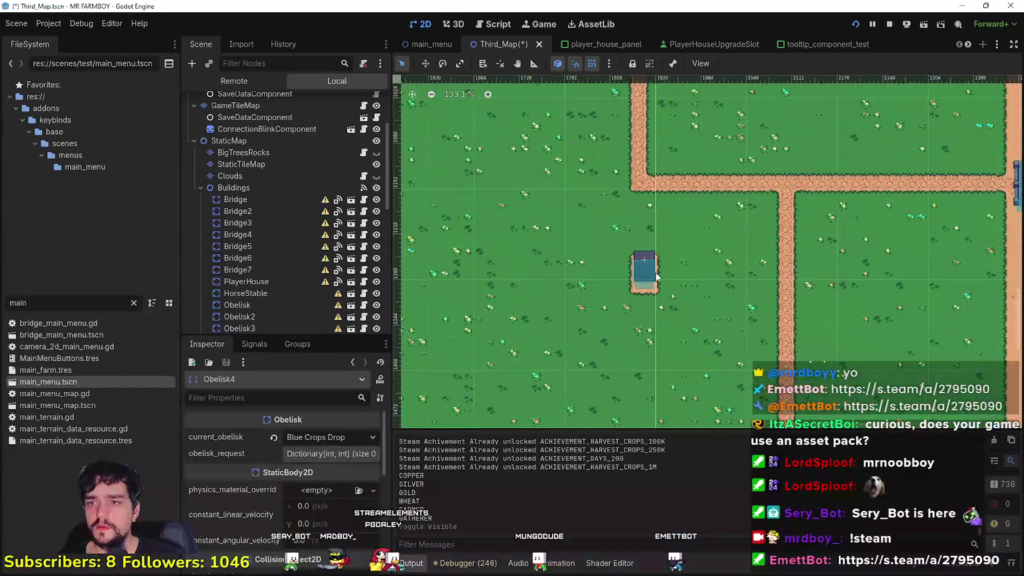
pyautogui.scroll(-5, 638, 278)
pyautogui.hscroll(4, 523, 277)
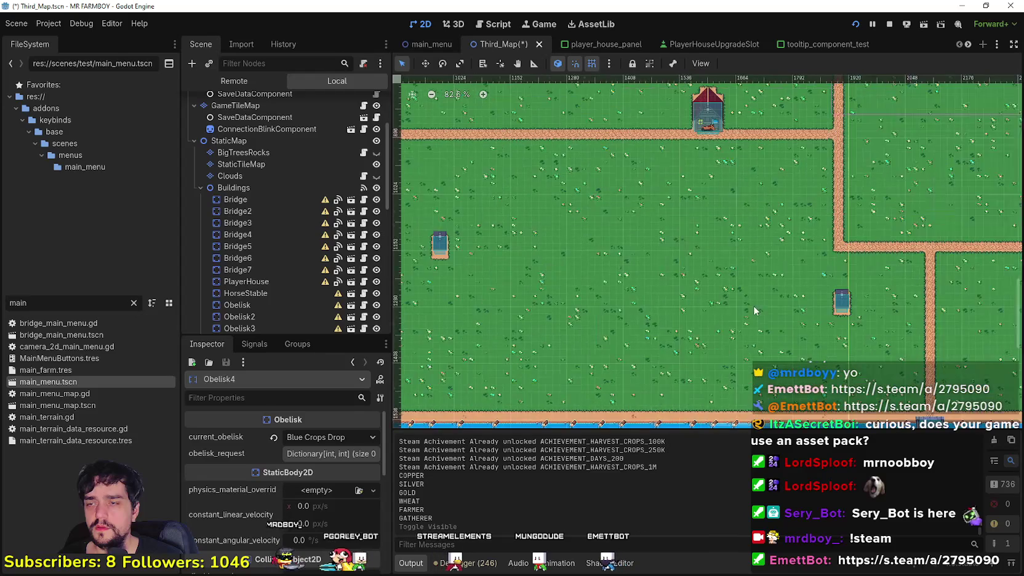
pyautogui.scroll(10, 434, 253)
pyautogui.scroll(-5, 258, 178)
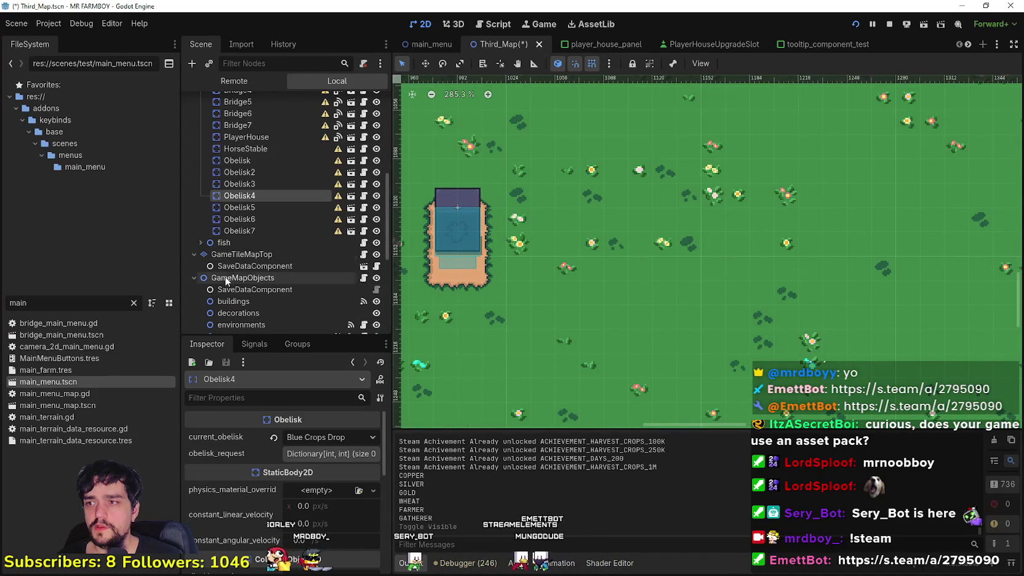
# Step: Select Obelisk5, save the scene, and open its obelisk.gd script
pyautogui.click(264, 207)
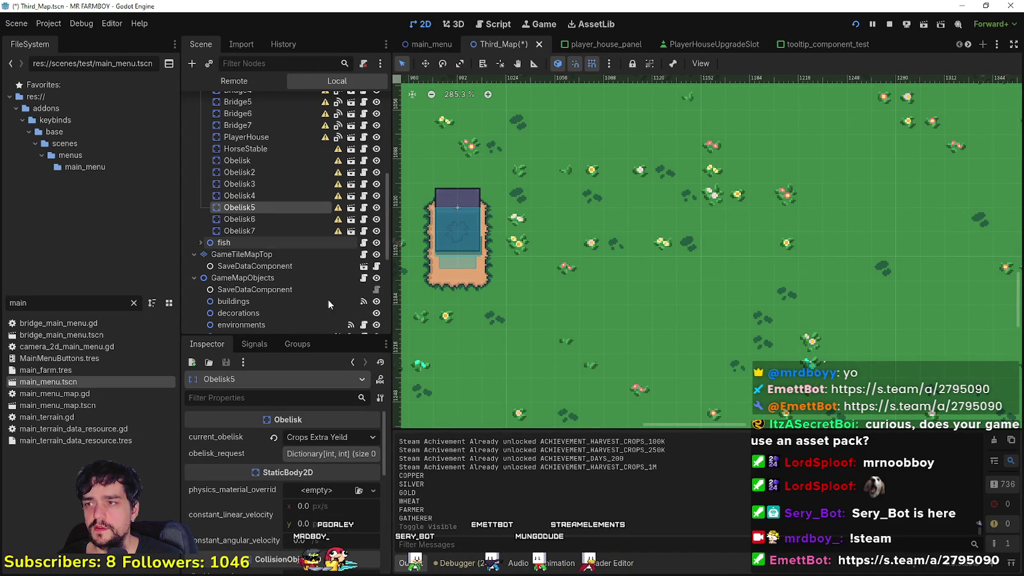
pyautogui.scroll(-1, 541, 355)
pyautogui.scroll(-7, 541, 354)
pyautogui.hotkey('ctrl', 's')
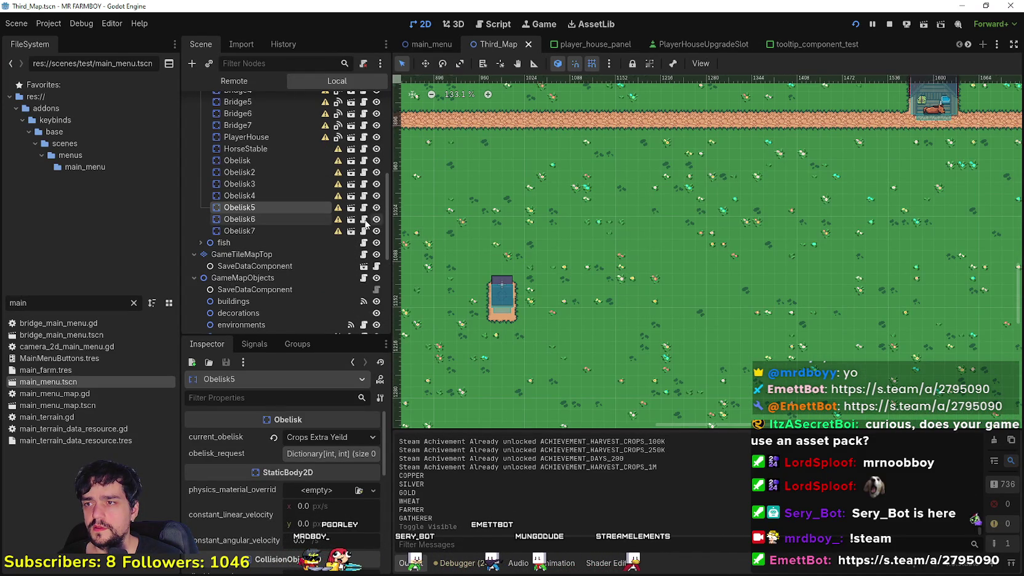
pyautogui.click(365, 208)
# Step: Locate update_visual's region_rect line, Rect2(304 + (32 * current_upgrade), 912, 32, 48), in obelisk.gd
pyautogui.scroll(1, 623, 270)
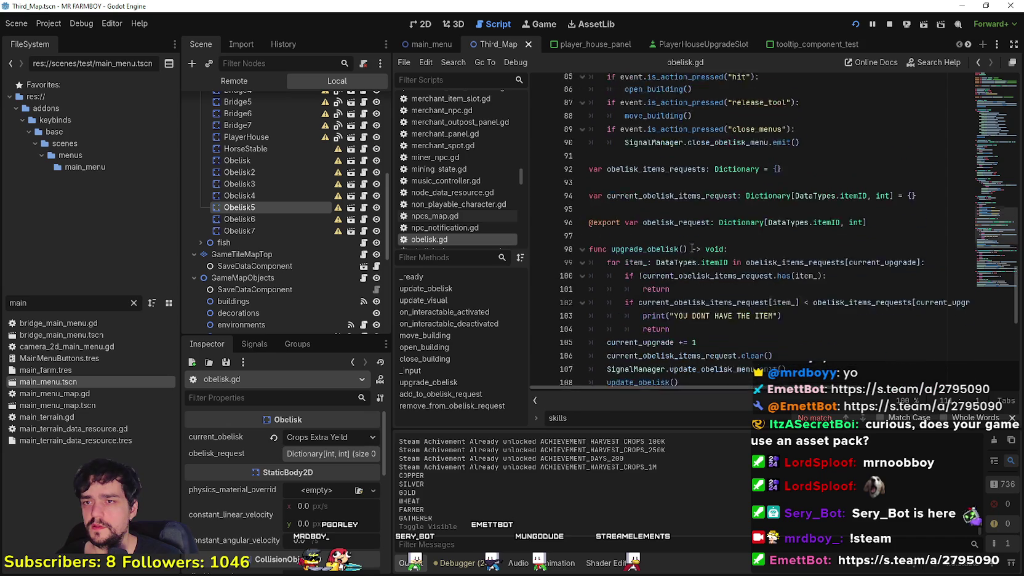
pyautogui.scroll(-2, 652, 259)
pyautogui.scroll(4, 693, 249)
pyautogui.scroll(-7, 692, 248)
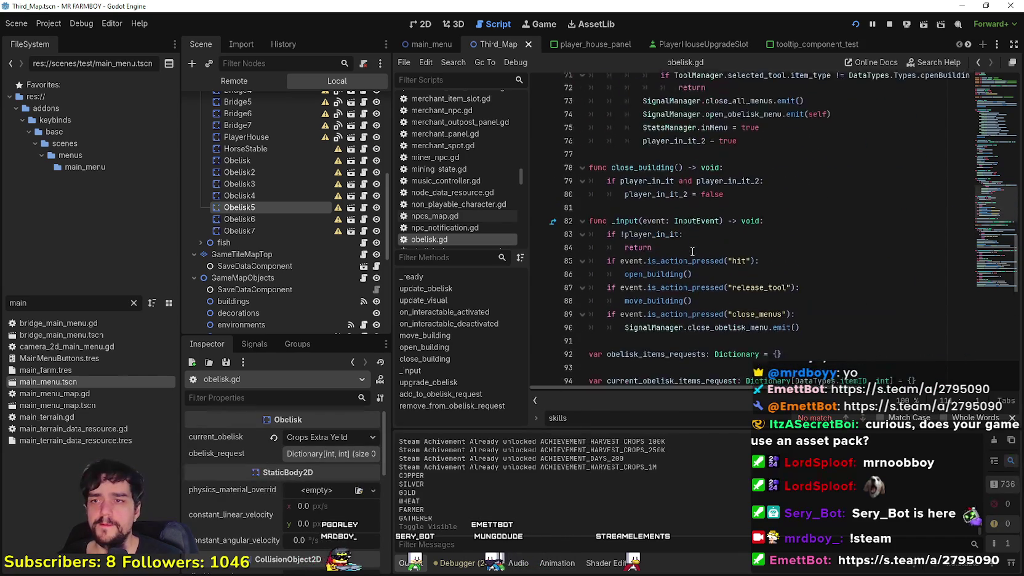
pyautogui.scroll(-3, 692, 250)
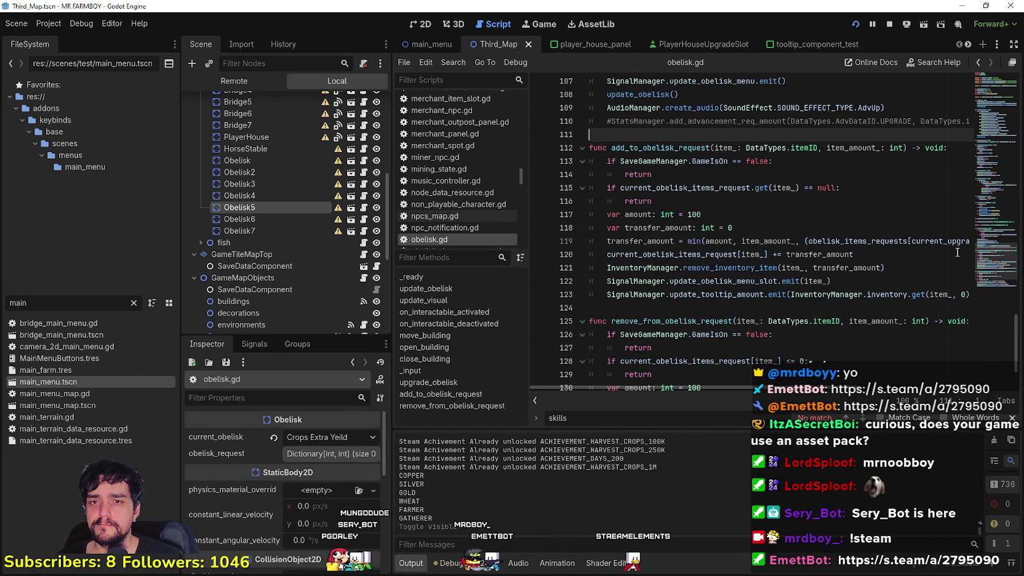
pyautogui.moveTo(1001, 251); pyautogui.dragTo(992, 144)
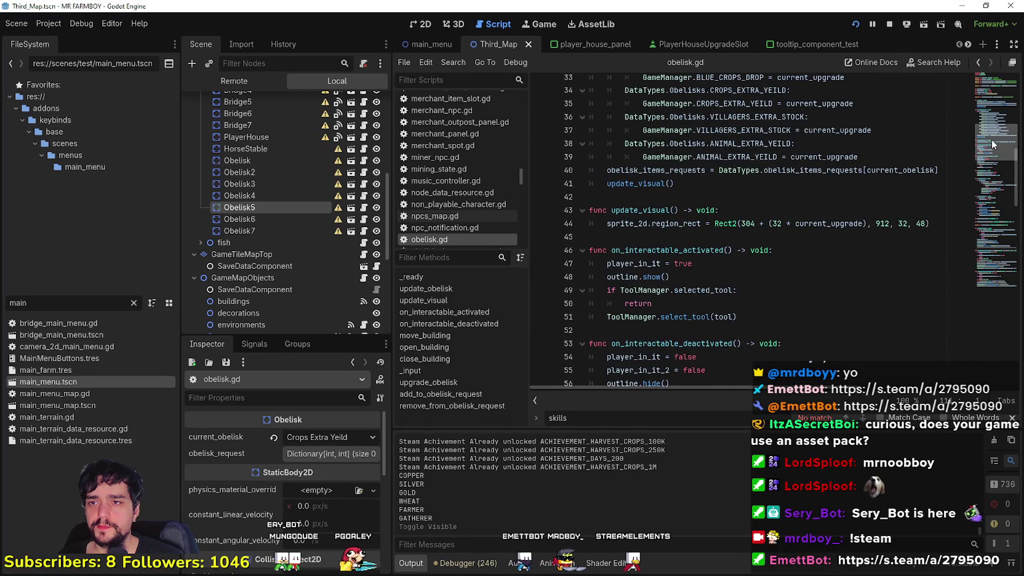
pyautogui.doubleClick(678, 224)
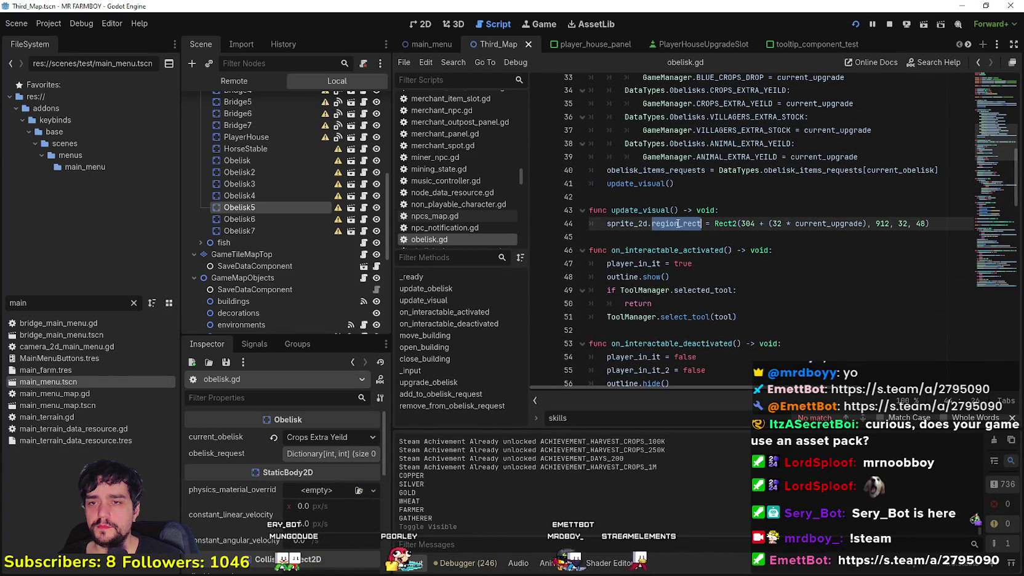
pyautogui.click(741, 223)
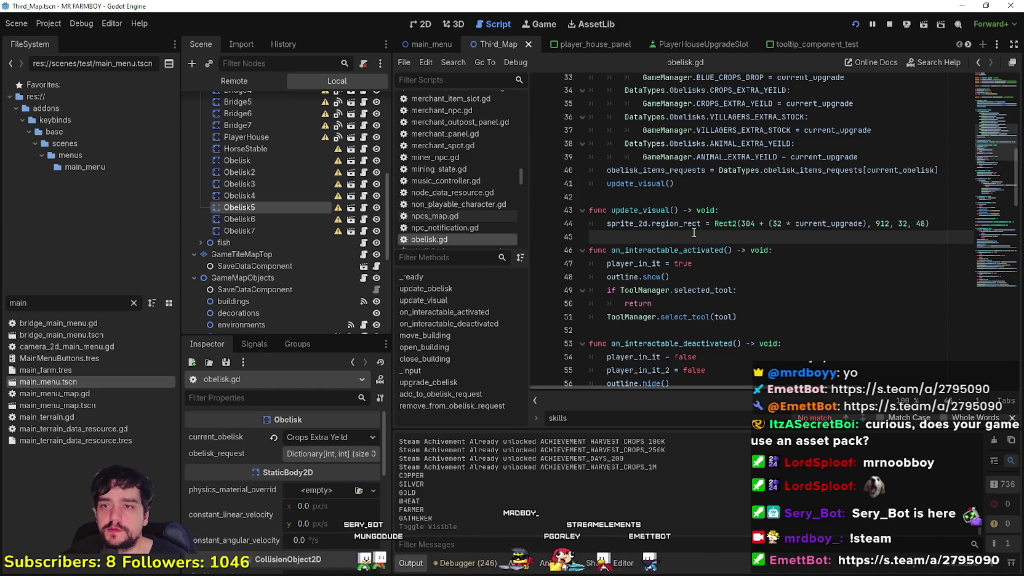
pyautogui.scroll(7, 719, 234)
pyautogui.scroll(3, 714, 210)
pyautogui.scroll(-8, 680, 185)
pyautogui.scroll(-4, 680, 185)
pyautogui.scroll(3, 739, 246)
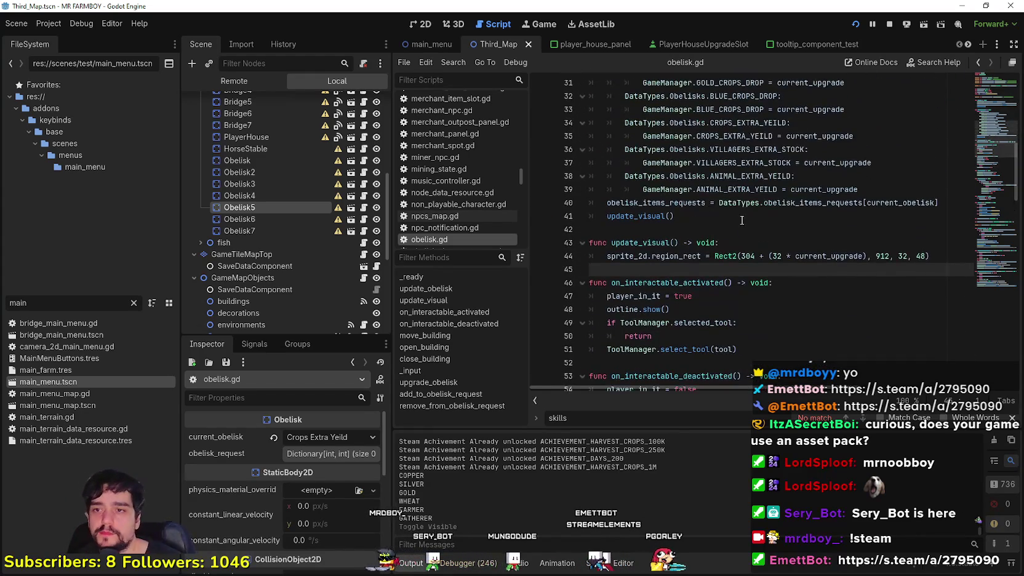
pyautogui.click(752, 256)
pyautogui.click(751, 247)
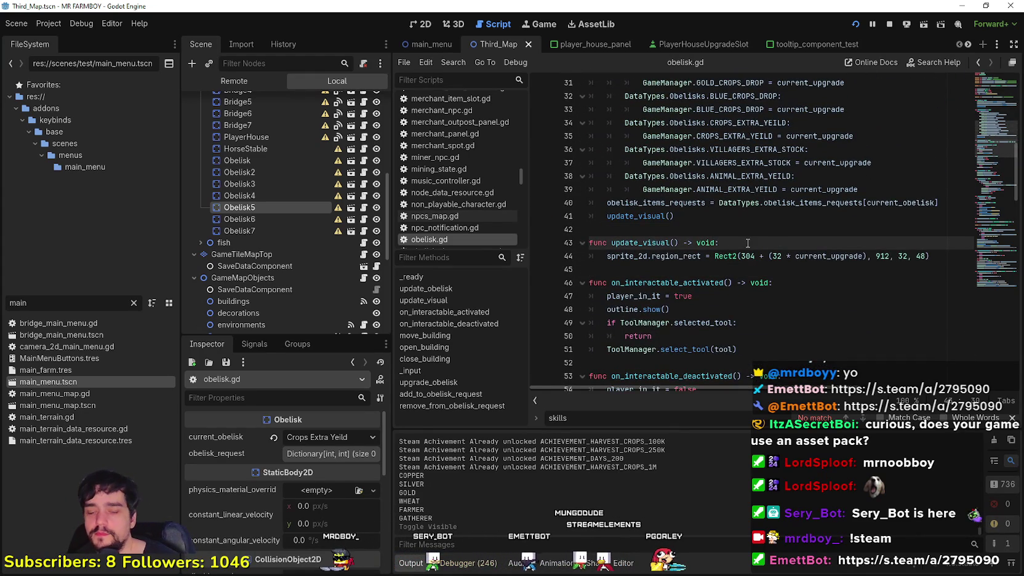
# Step: Start a match on current_obelisk in update_visual with a DataTypes.Obelisks.WORKERS_WORK_TILE case
pyautogui.press('Return')
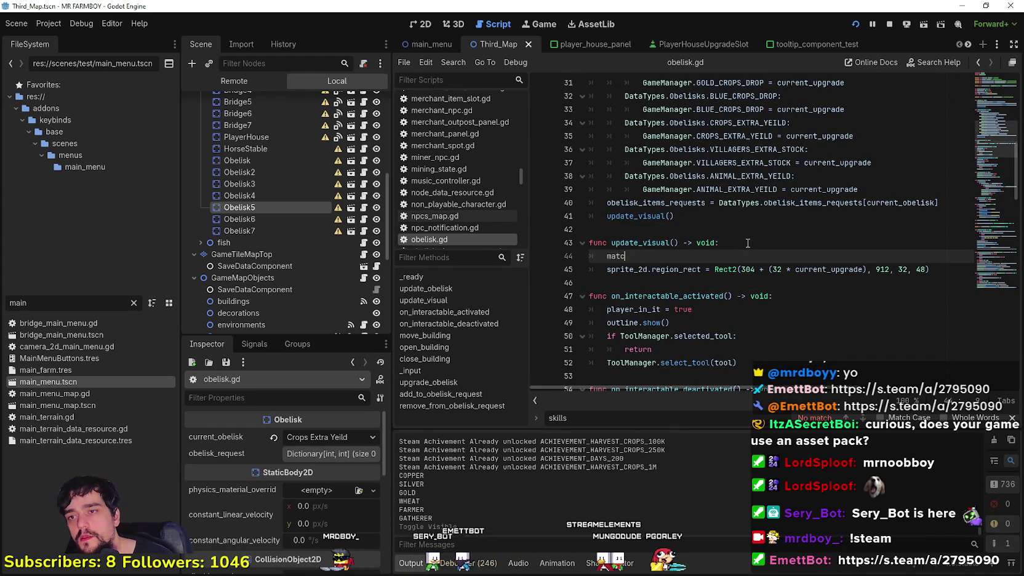
pyautogui.write('h cur')
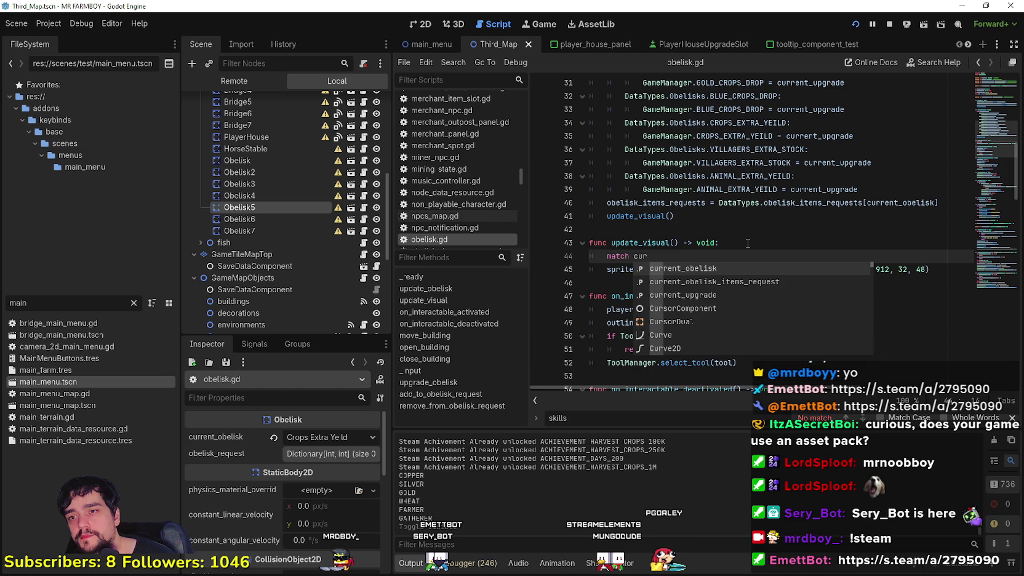
pyautogui.press('Return')
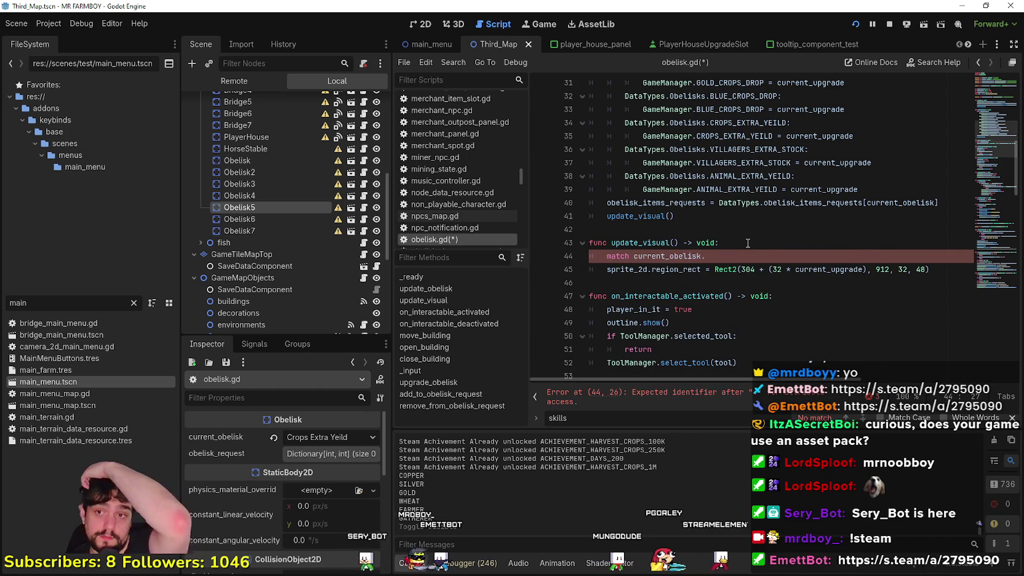
pyautogui.press('BackSpace')
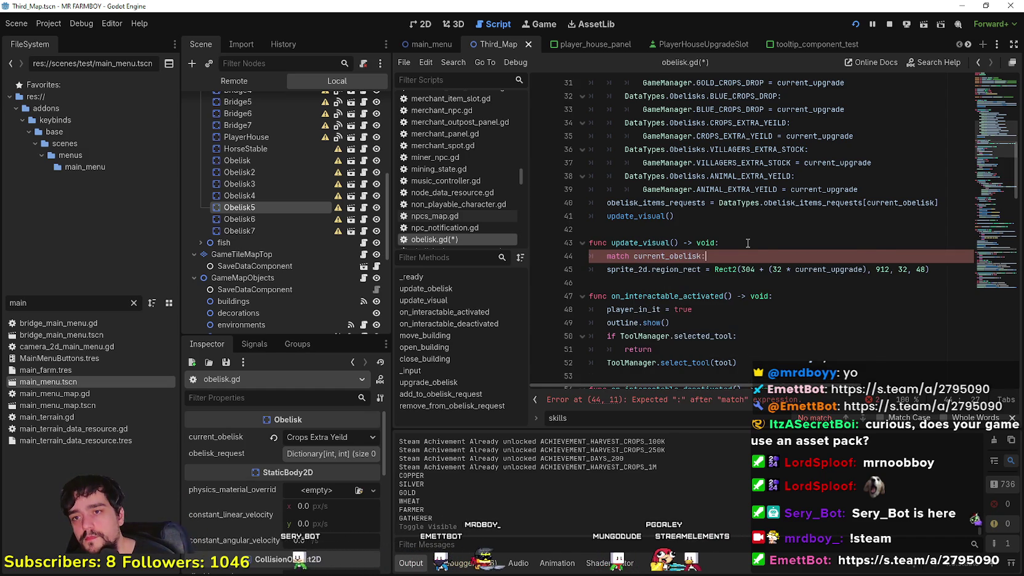
pyautogui.write(':')
pyautogui.press('Return')
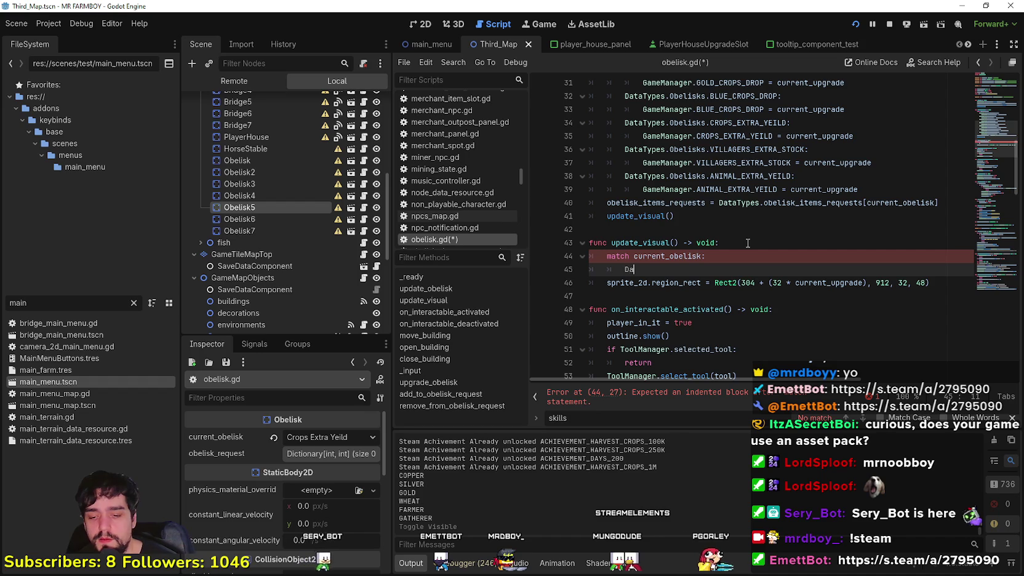
pyautogui.write('DataTypes.')
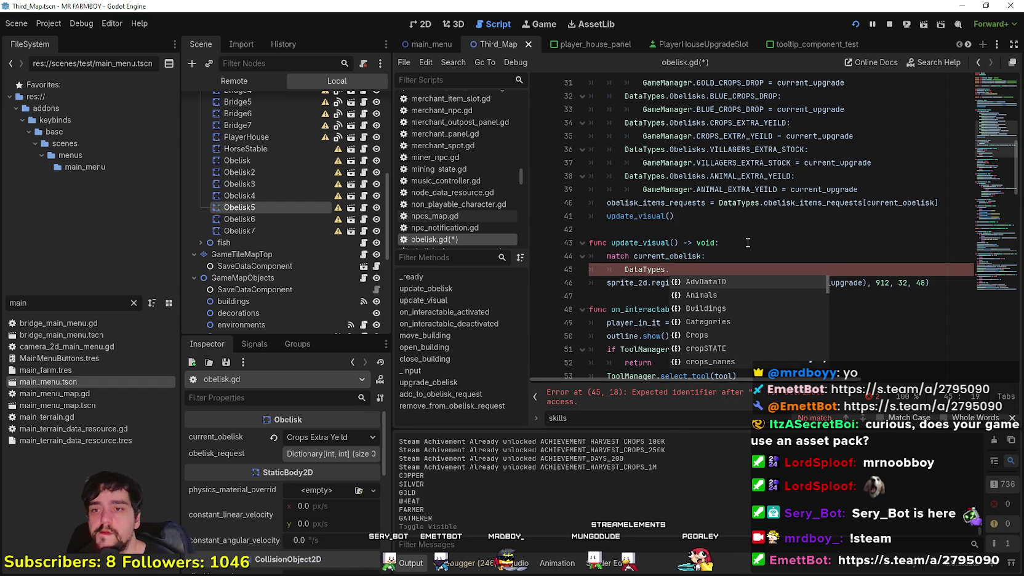
pyautogui.write('ob')
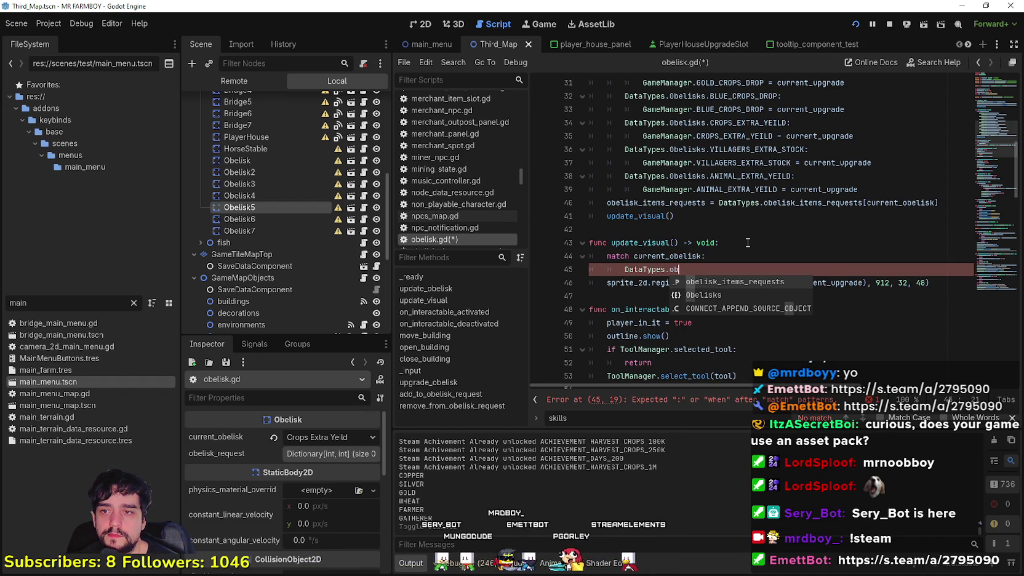
pyautogui.press('Down')
pyautogui.press('Return')
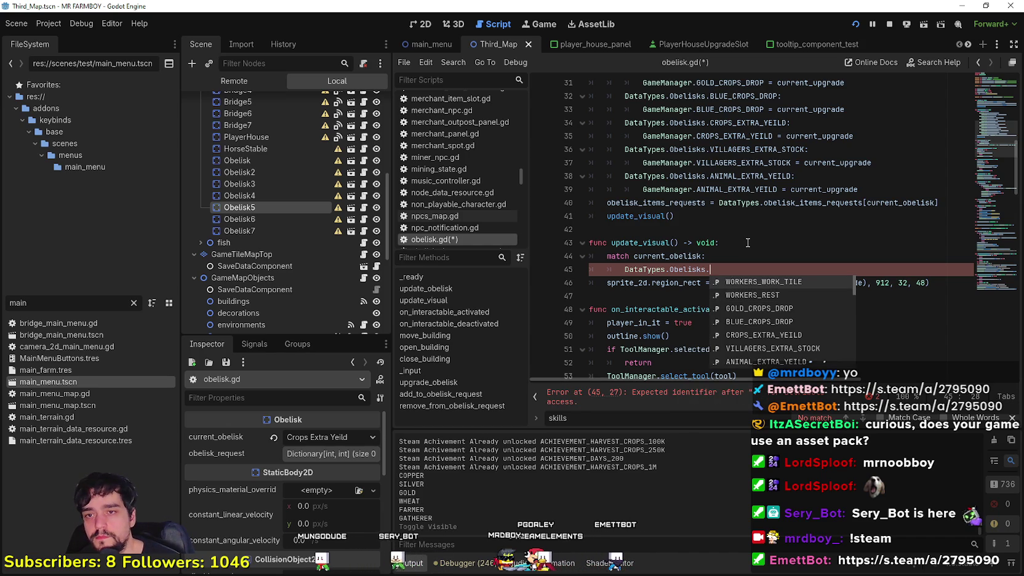
pyautogui.press('Down')
pyautogui.press('Up')
pyautogui.press('Return')
pyautogui.write(':')
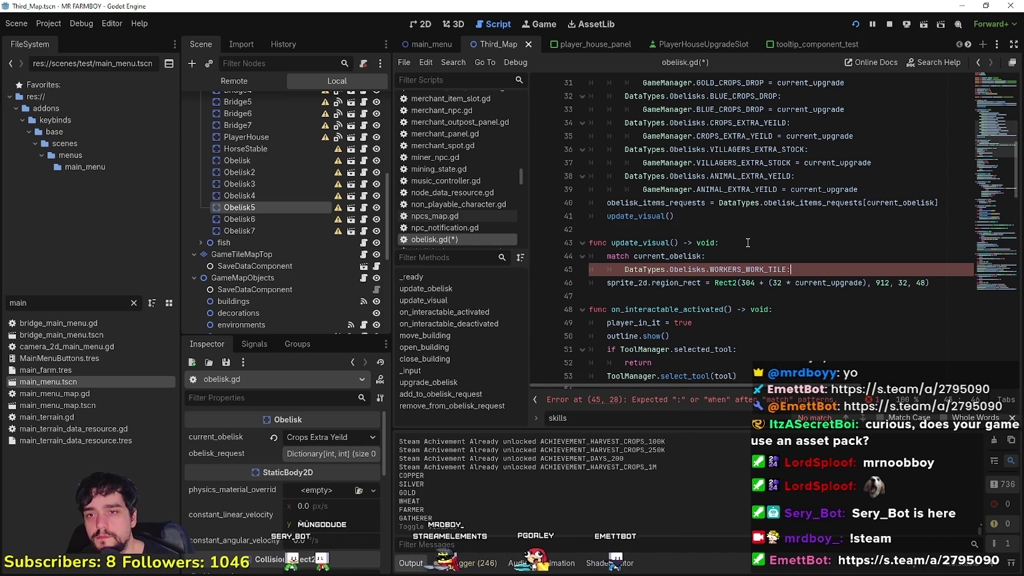
# Step: Duplicate the WORKERS_WORK_TILE case three times and make the first copy WORKERS_REST
pyautogui.click(604, 276)
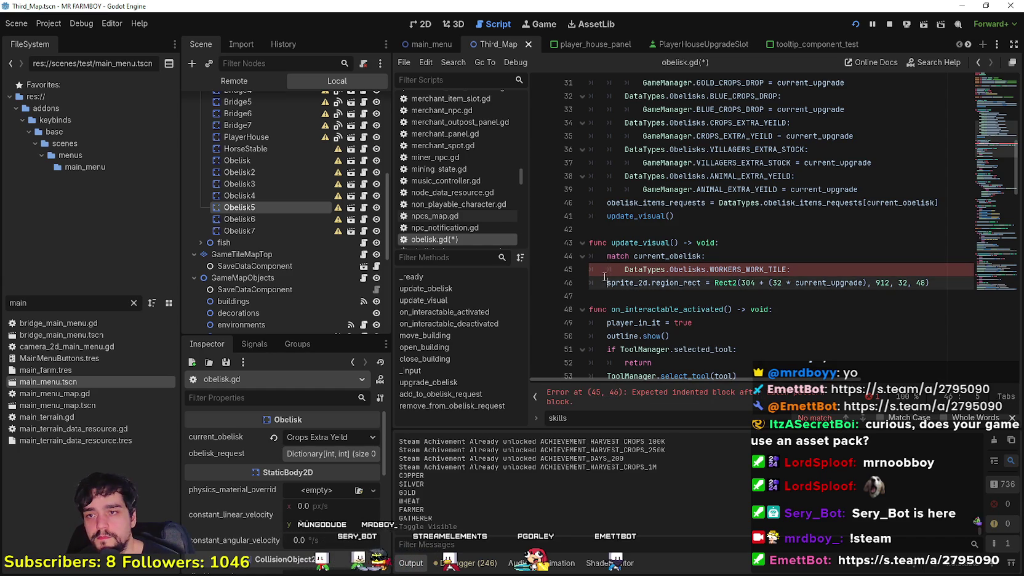
pyautogui.moveTo(800, 298); pyautogui.dragTo(583, 271)
pyautogui.hotkey('ctrl', 'c')
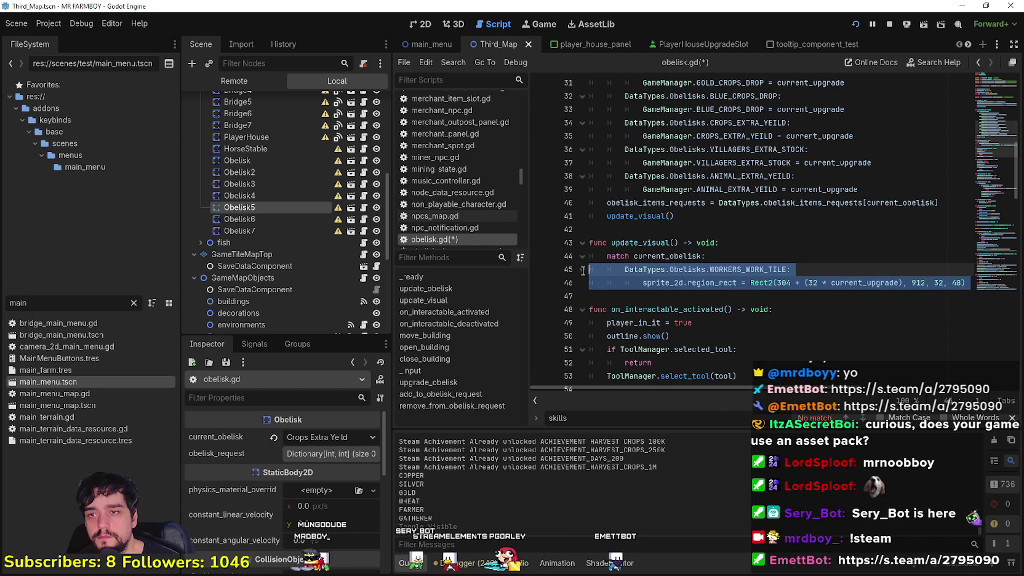
pyautogui.click(622, 301)
pyautogui.hotkey('ctrl', 'v')
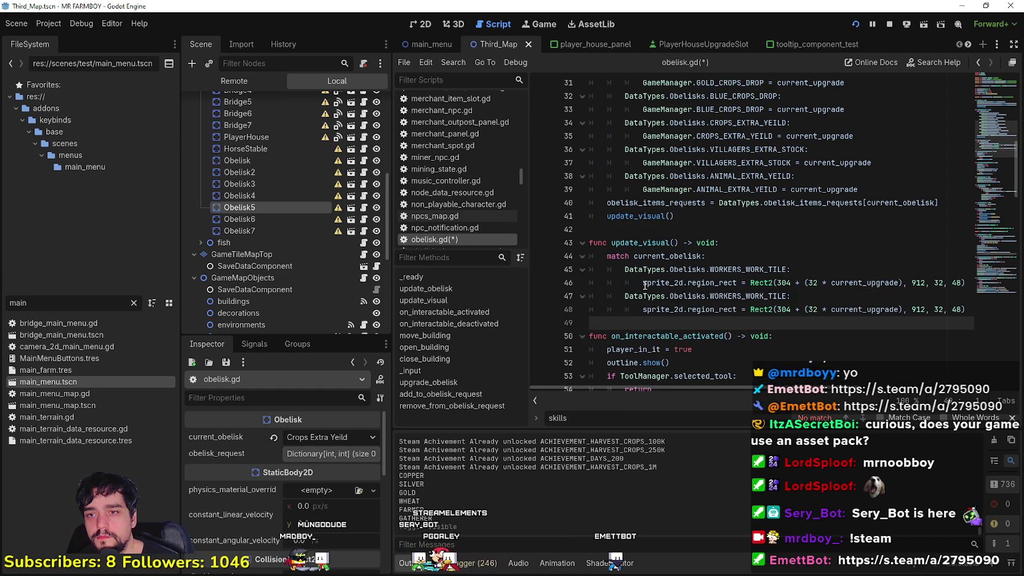
pyautogui.hotkey('ctrl', 'v')
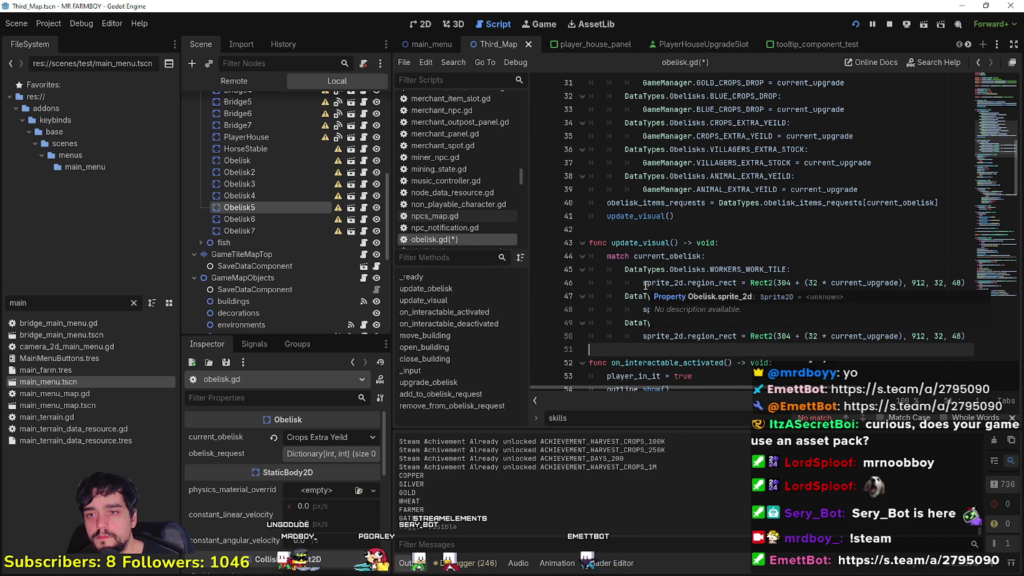
pyautogui.hotkey('ctrl', 'v')
pyautogui.click(778, 270)
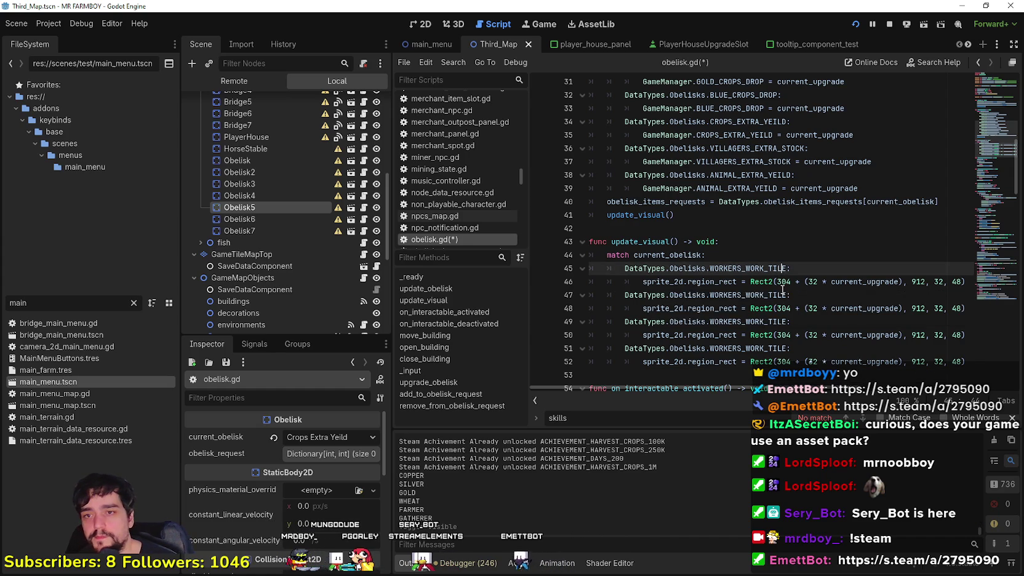
pyautogui.doubleClick(782, 293)
pyautogui.press('BackSpace')
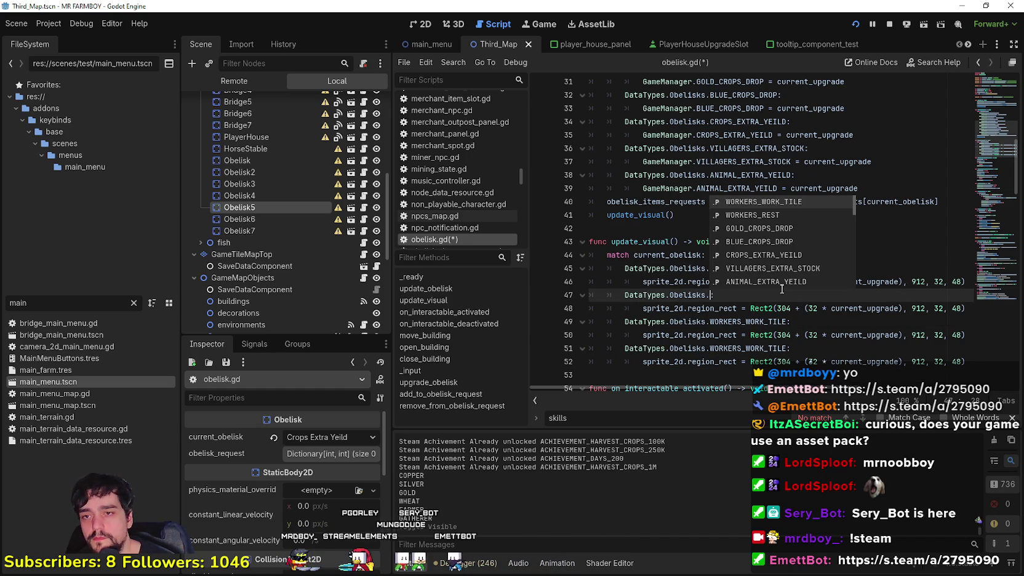
pyautogui.press('Down')
pyautogui.press('Return')
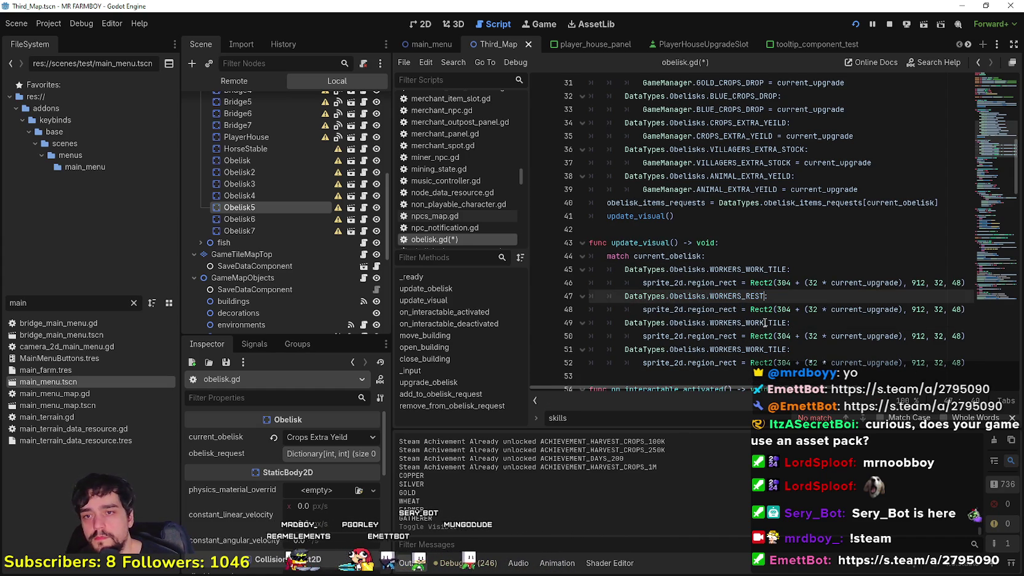
# Step: Turn the next two copies into CROPS_EXTRA_YEILD and VILLAGERS_EXTRA_STOCK cases
pyautogui.doubleClick(768, 322)
pyautogui.press('BackSpace')
pyautogui.press('BackSpace')
pyautogui.press('Down')
pyautogui.press('Down')
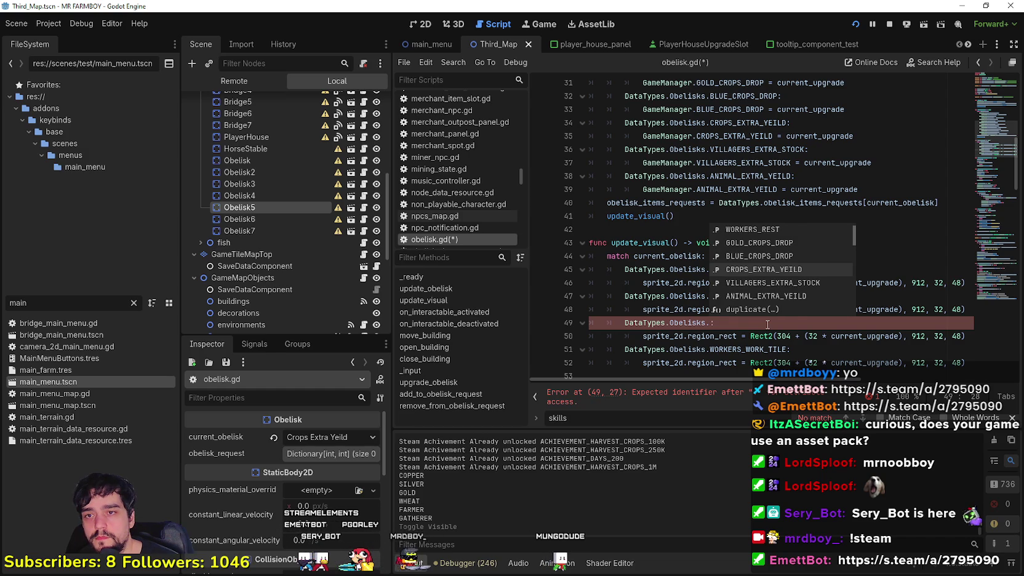
pyautogui.press('Return')
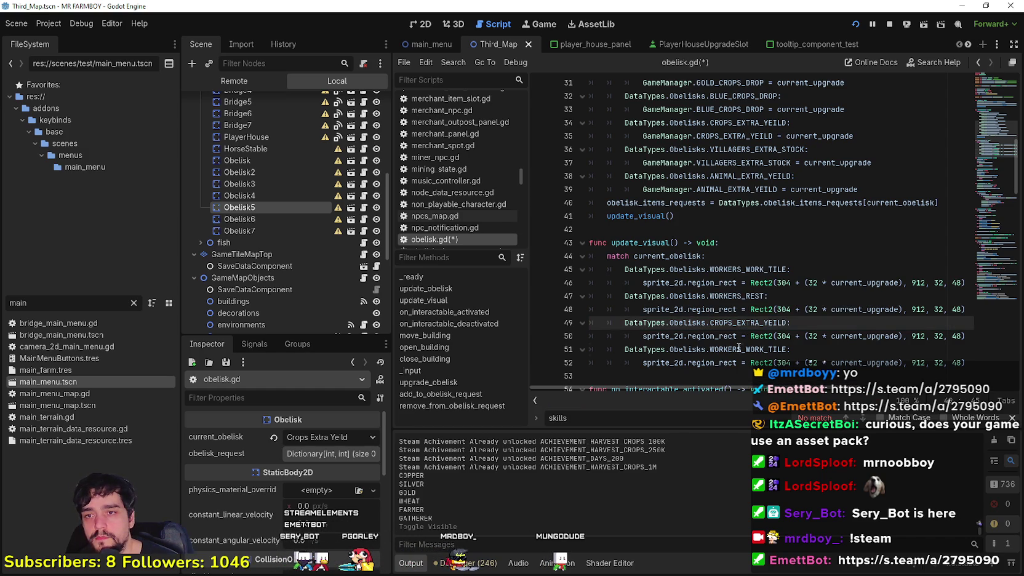
pyautogui.doubleClick(741, 349)
pyautogui.write('V')
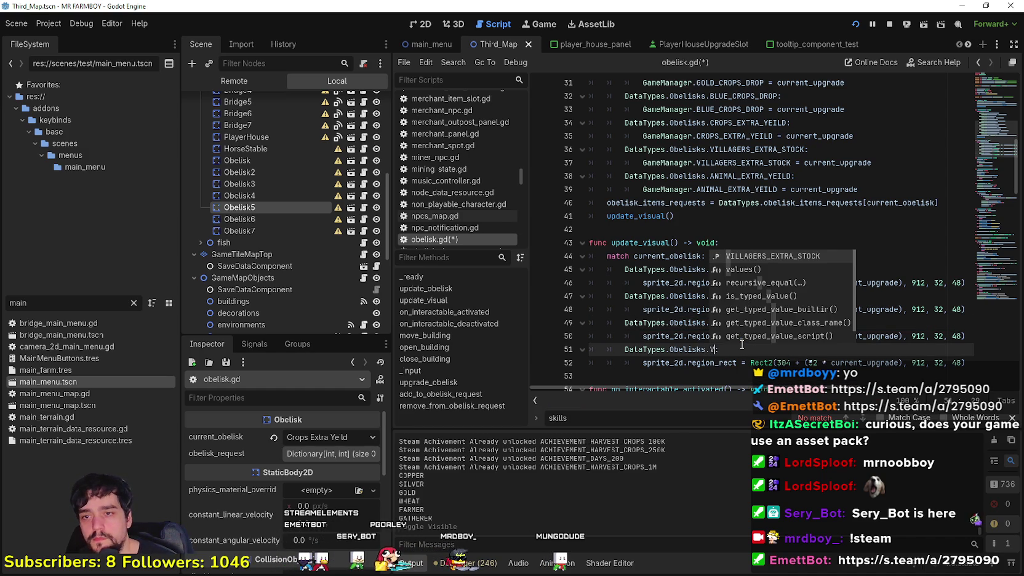
pyautogui.press('Return')
# Step: Paste another case on line 53 and set it to CROPS_EXTRA_YEILD
pyautogui.scroll(-3, 703, 337)
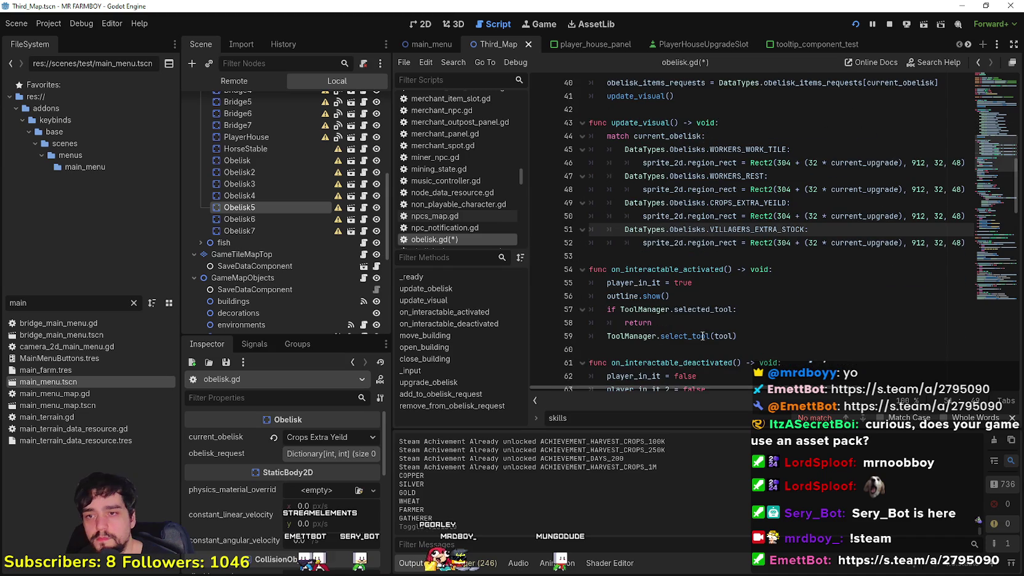
pyautogui.click(645, 254)
pyautogui.hotkey('ctrl', 'v')
pyautogui.doubleClick(751, 254)
pyautogui.press('BackSpace')
pyautogui.write('.')
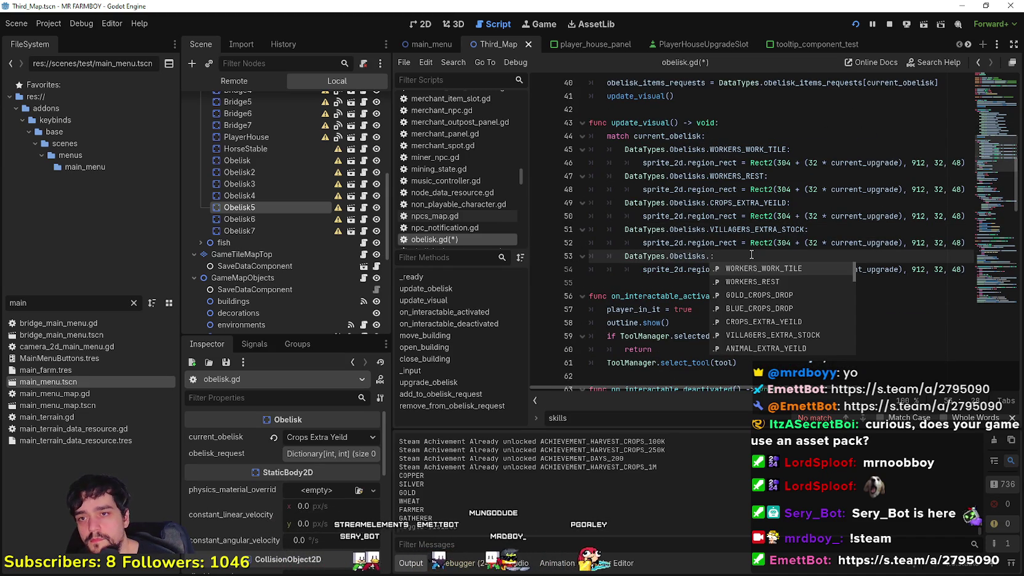
pyautogui.press('Down')
pyautogui.press('Down')
pyautogui.press('Down')
pyautogui.write(':')
pyautogui.press('Down')
pyautogui.press('Return')
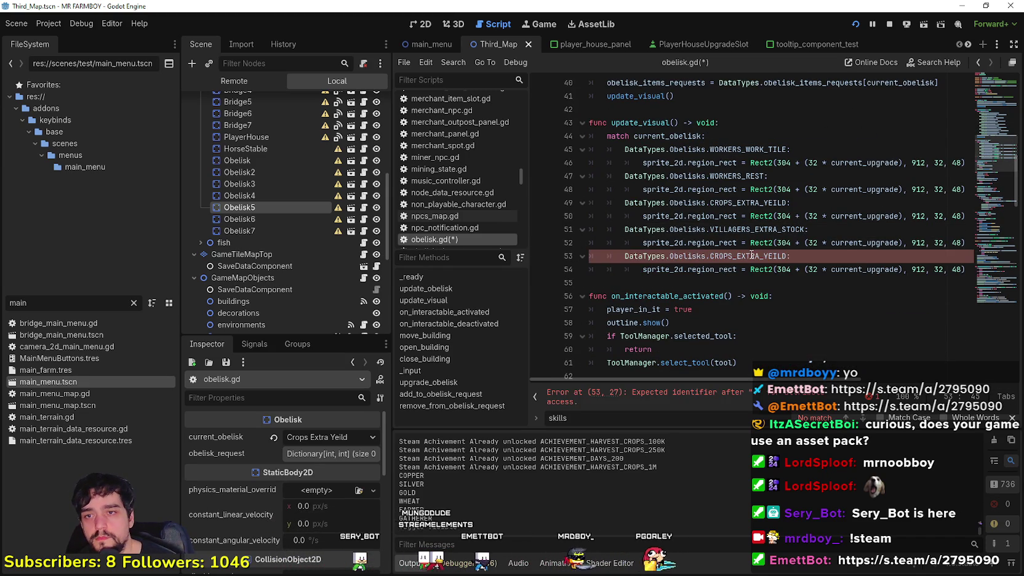
# Step: Add a final BLUE_CROPS_DROP case on line 55 and save obelisk.gd
pyautogui.click(636, 282)
pyautogui.hotkey('ctrl', 'v')
pyautogui.doubleClick(743, 286)
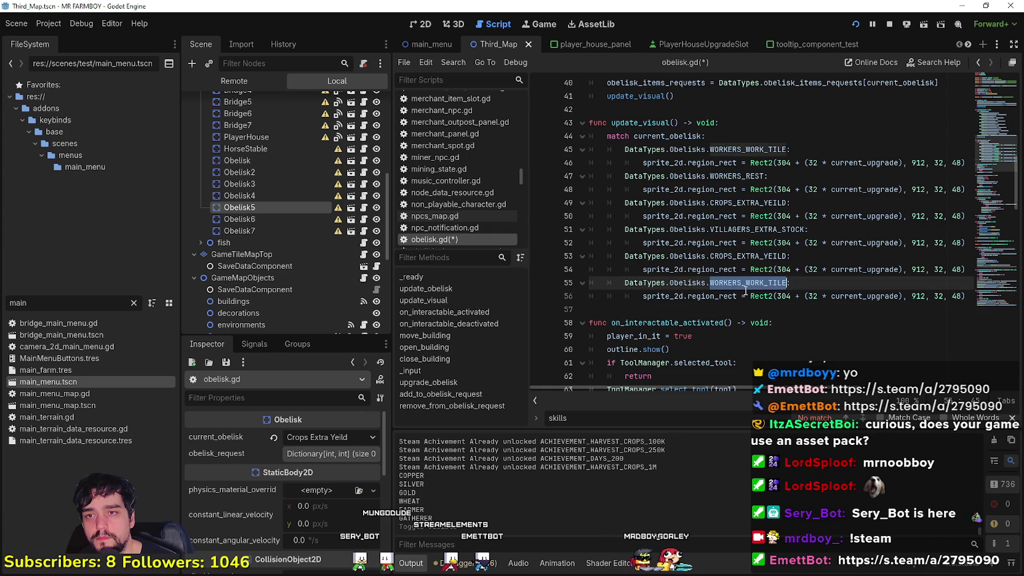
pyautogui.write('C')
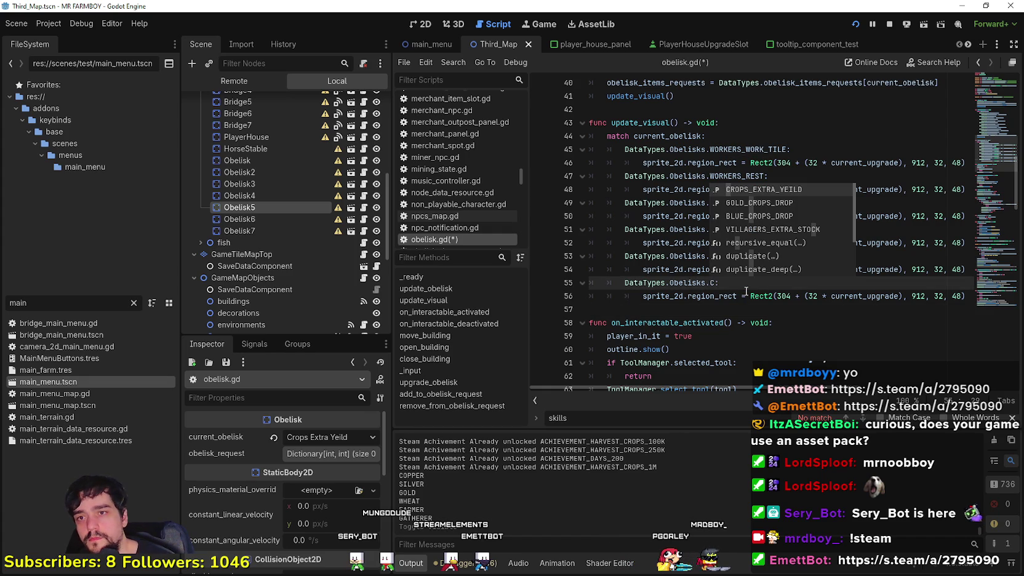
pyautogui.press('Down')
pyautogui.press('Down')
pyautogui.press('Return')
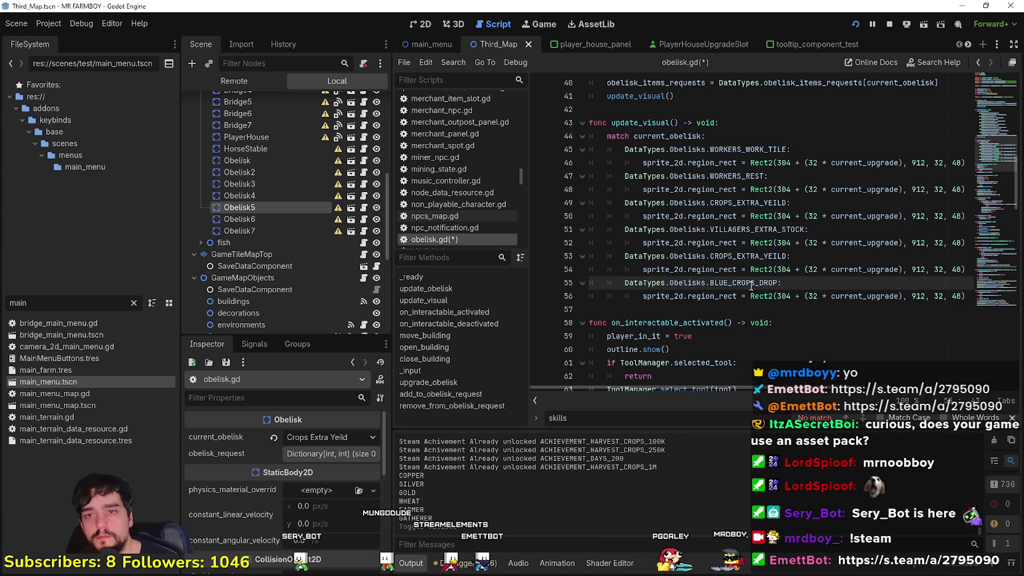
pyautogui.scroll(1, 827, 211)
pyautogui.hotkey('ctrl', 's')
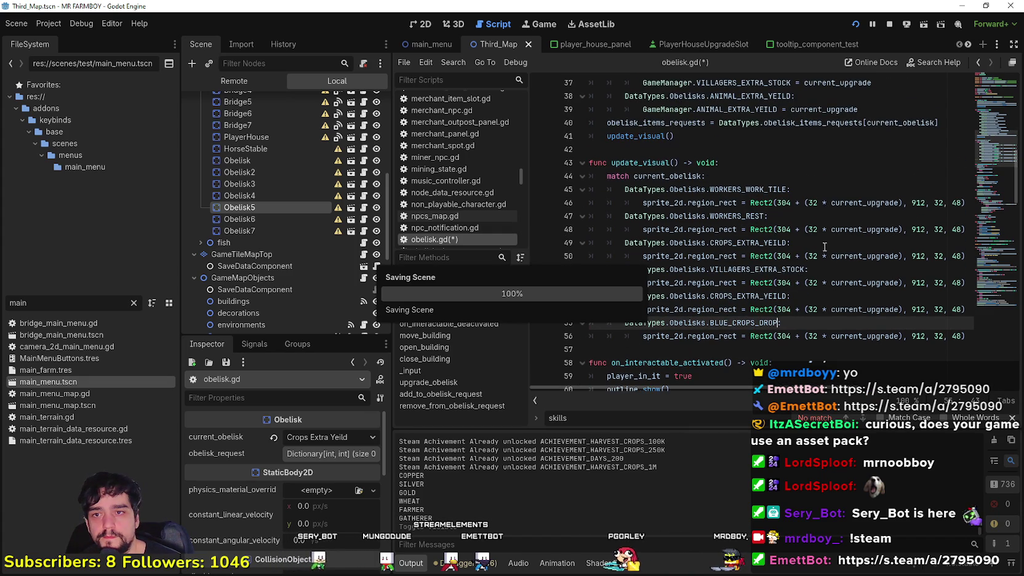
# Step: Open the first Obelisk instance as the Obelisk_Farm_Tile scene and select its Sprite2D
pyautogui.click(794, 217)
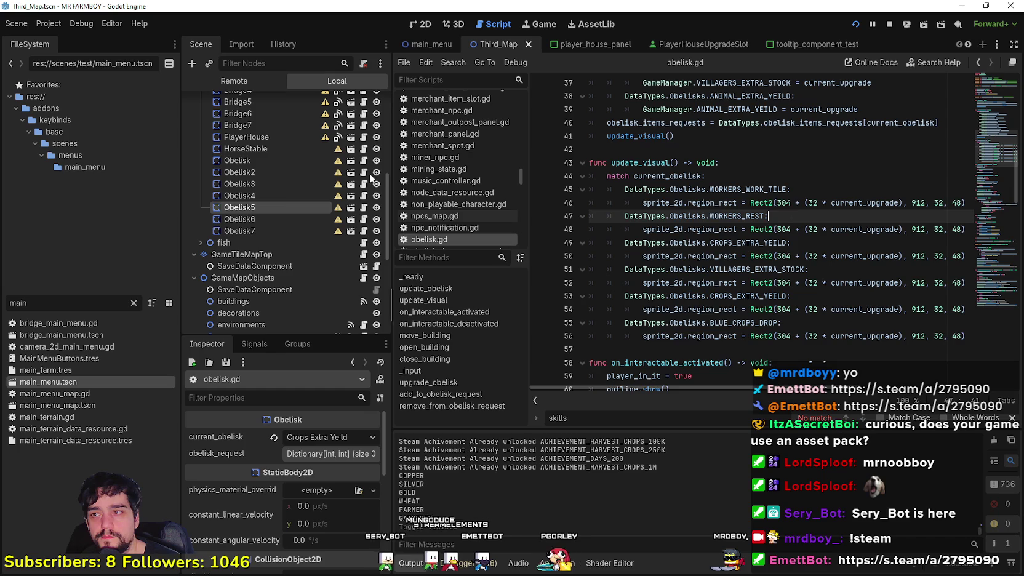
pyautogui.click(255, 163)
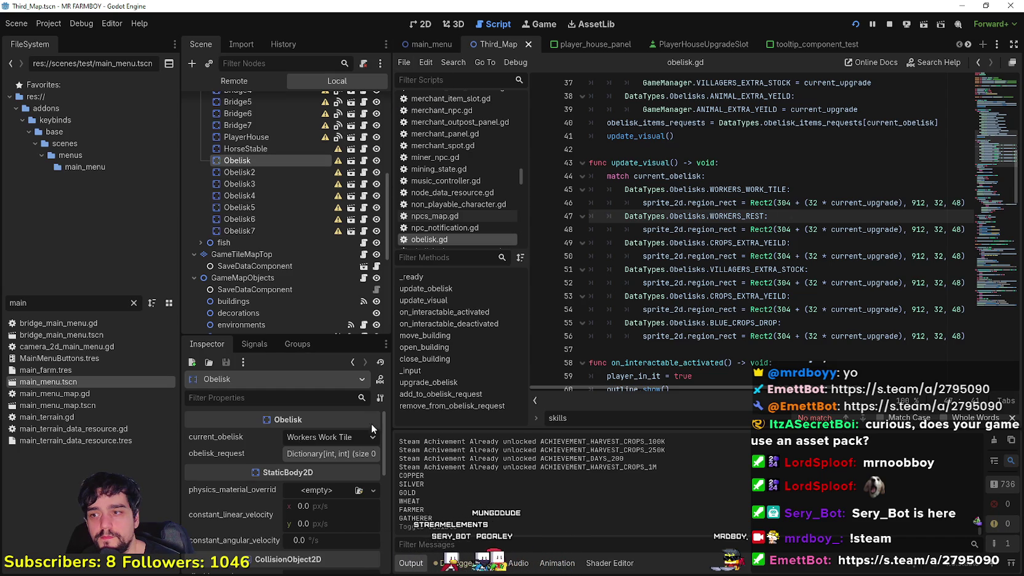
pyautogui.scroll(-1, 298, 530)
pyautogui.scroll(-3, 298, 530)
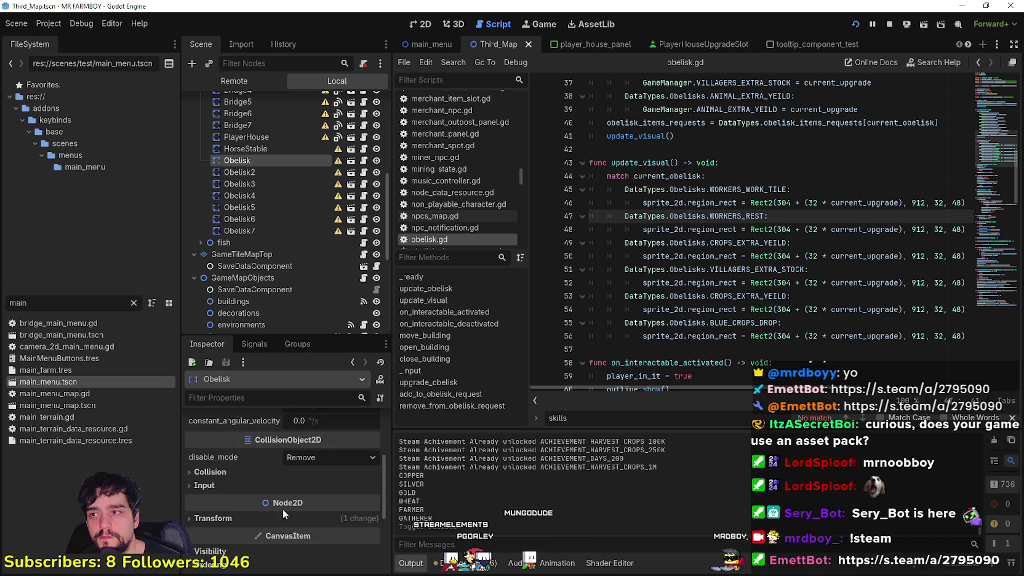
pyautogui.click(353, 161)
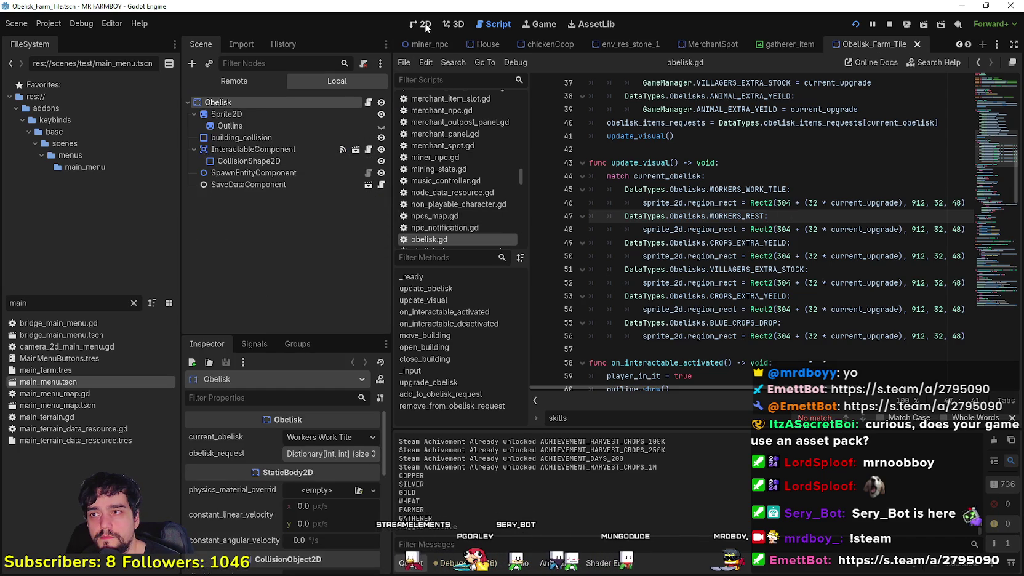
pyautogui.click(425, 25)
pyautogui.click(264, 115)
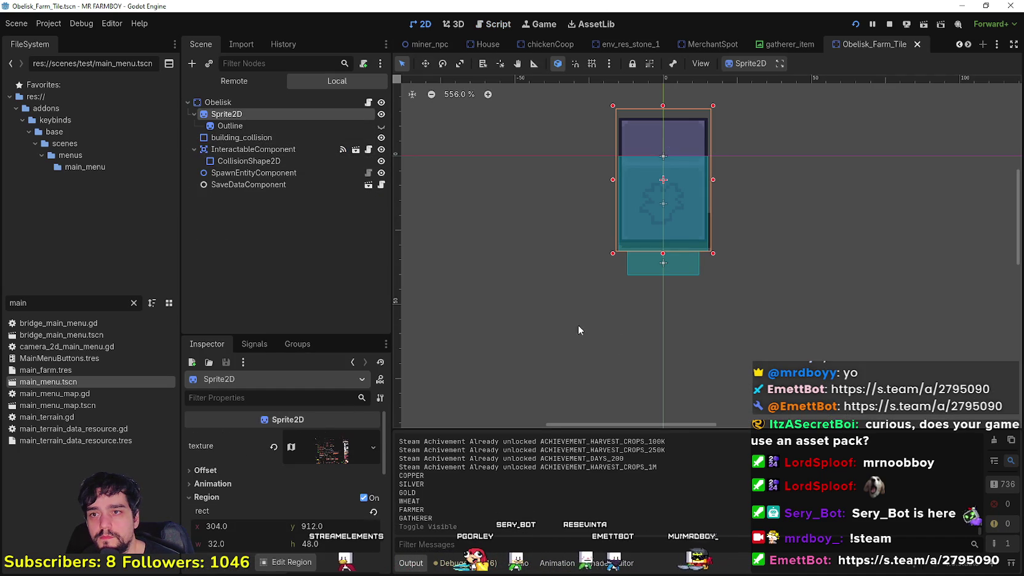
pyautogui.scroll(-3, 300, 505)
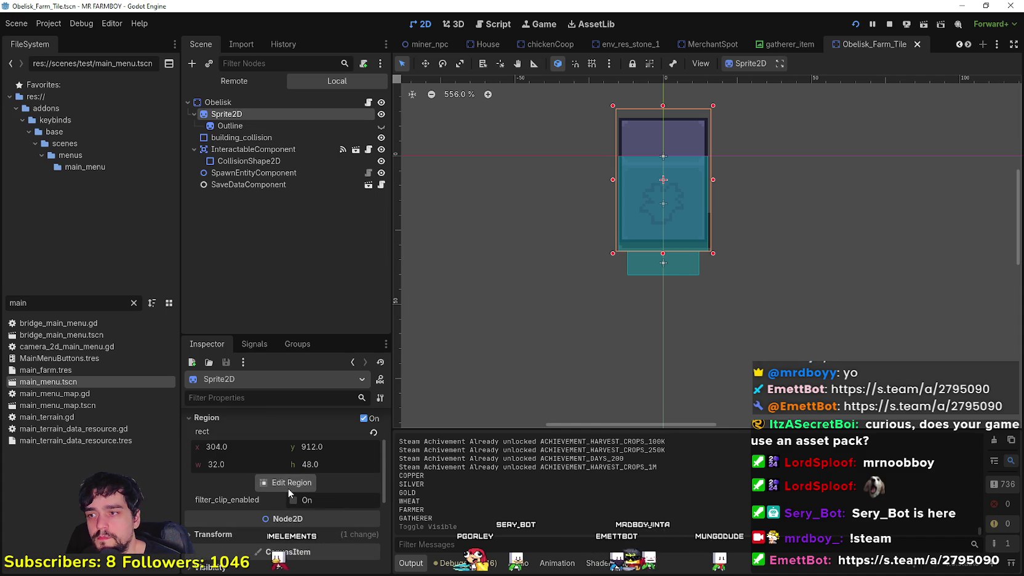
# Step: Set the Sprite2D region to the first purple obelisk tile at 0, 864, 32×48
pyautogui.click(288, 485)
pyautogui.scroll(-5, 445, 307)
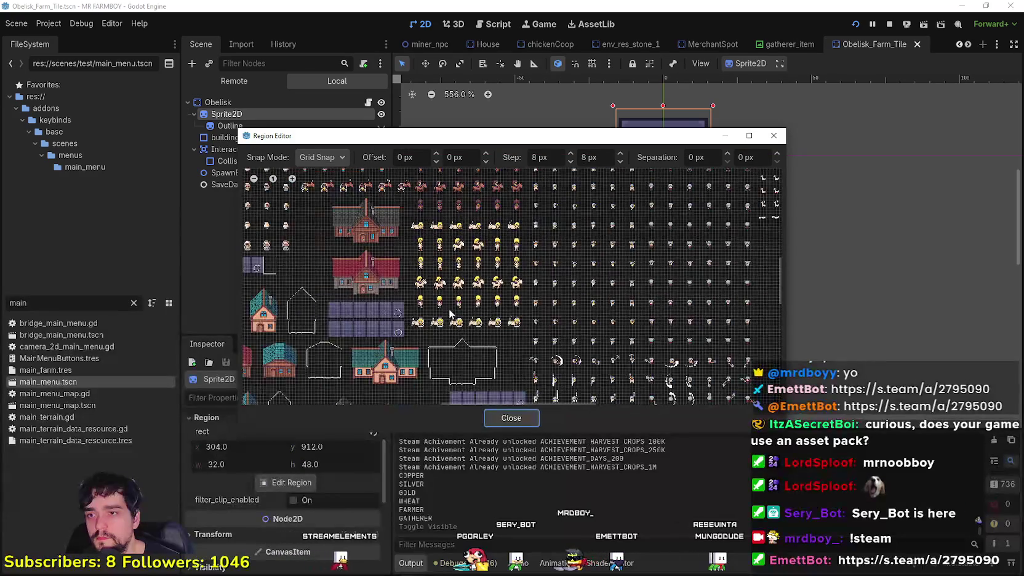
pyautogui.scroll(6, 490, 371)
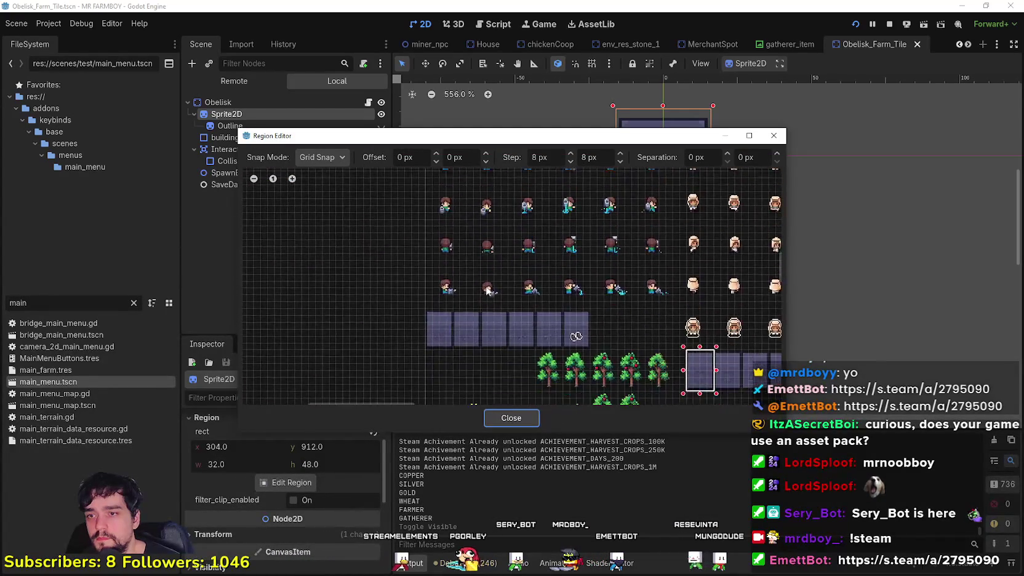
pyautogui.scroll(3, 445, 322)
pyautogui.moveTo(418, 323)
pyautogui.mouseDown()
pyautogui.moveTo(478, 256)
pyautogui.moveTo(465, 256)
pyautogui.mouseUp()
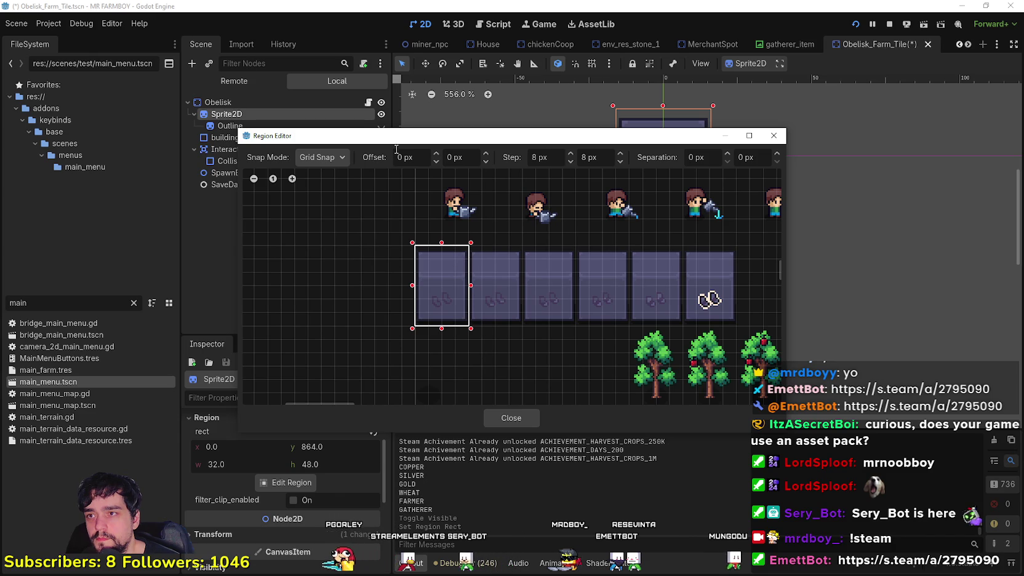
pyautogui.moveTo(397, 135); pyautogui.dragTo(443, 112)
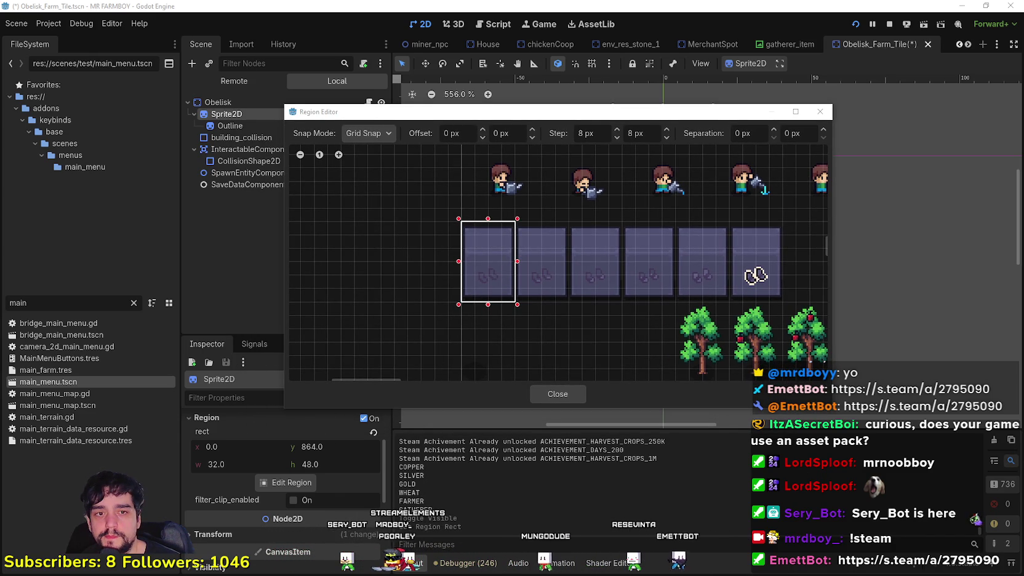
pyautogui.hotkey('ctrl', 'n')
pyautogui.moveTo(188, 434); pyautogui.dragTo(379, 487)
pyautogui.hotkey('alt', 'Tab')
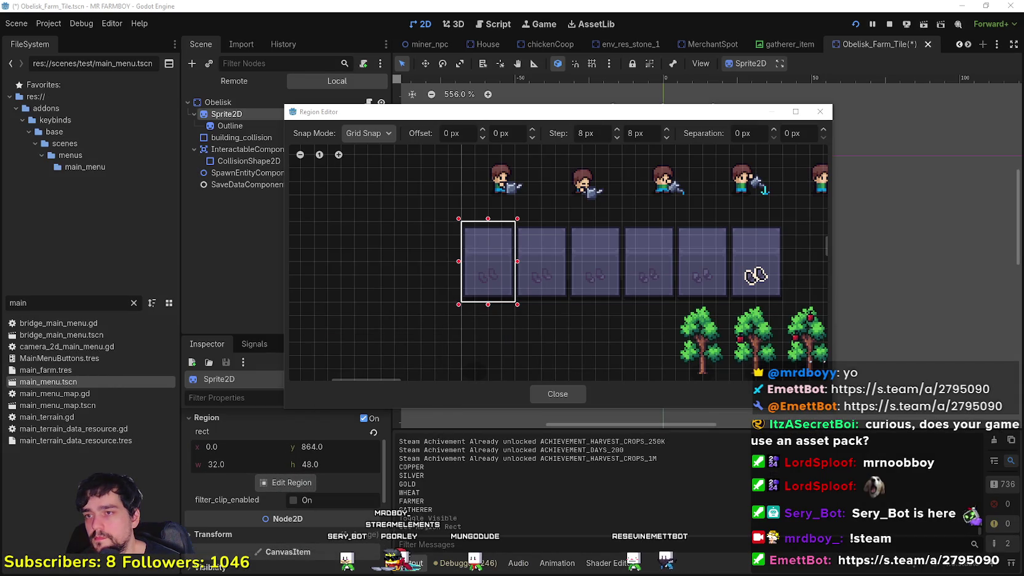
pyautogui.click(819, 111)
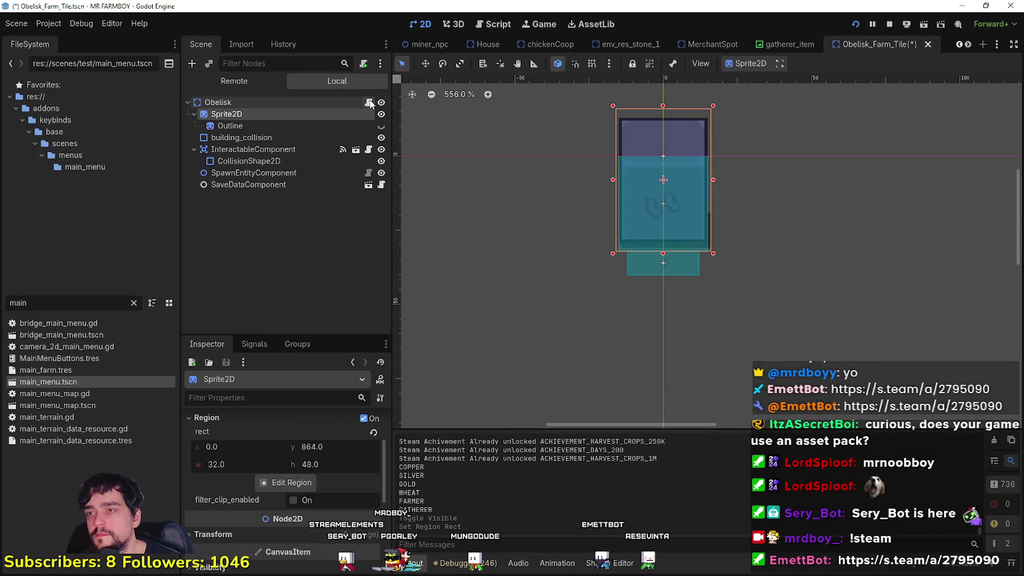
# Step: Change the WORKERS_WORK_TILE Rect2 on line 46 to x 0 and y 864, then save
pyautogui.click(368, 102)
pyautogui.doubleClick(784, 203)
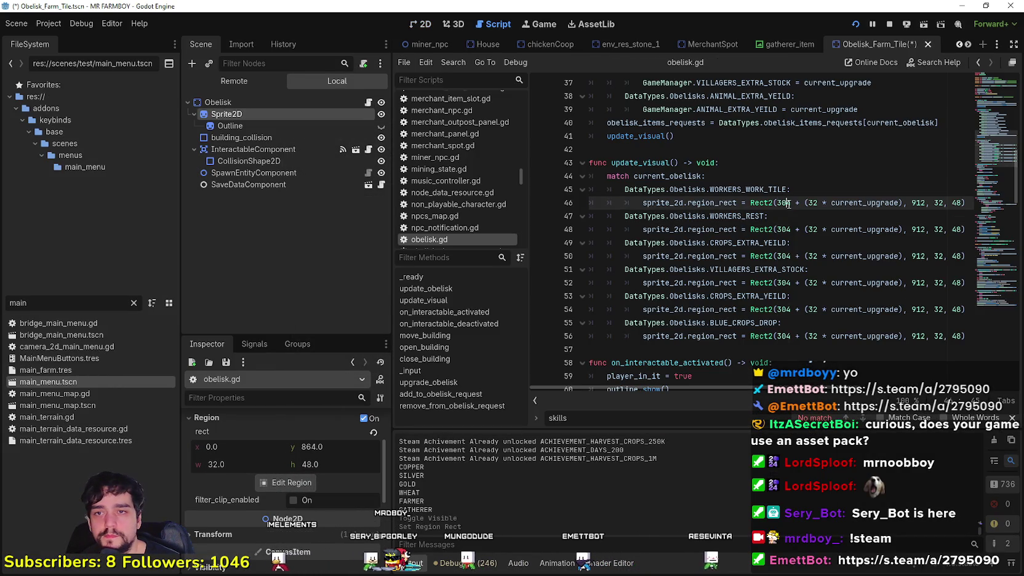
pyautogui.write('0')
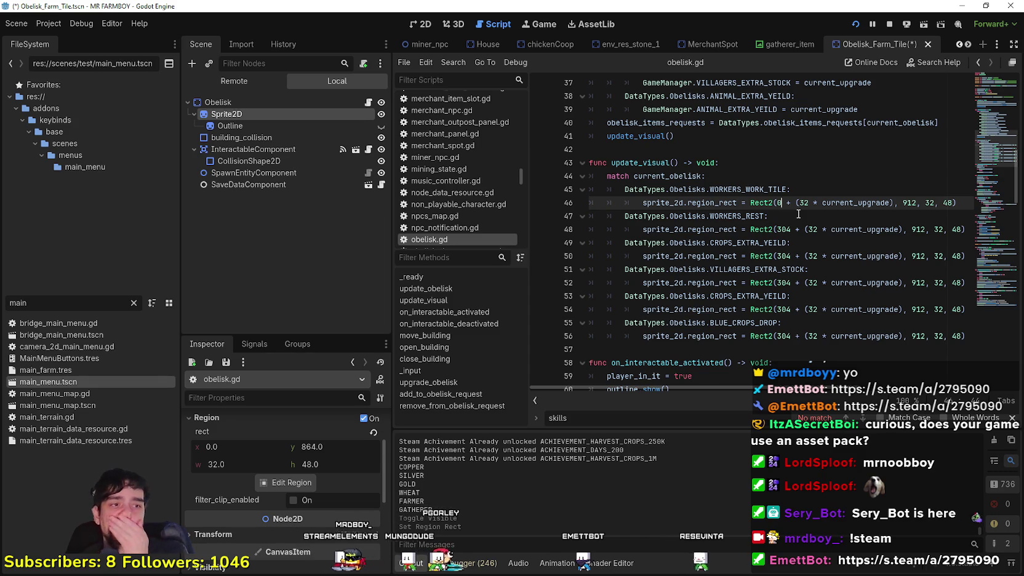
pyautogui.doubleClick(909, 203)
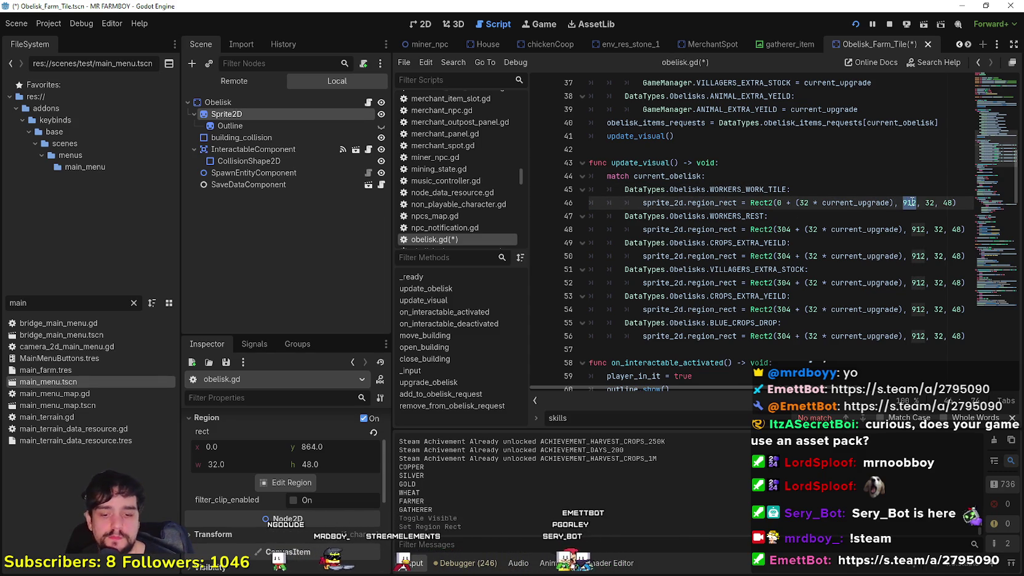
pyautogui.write('86')
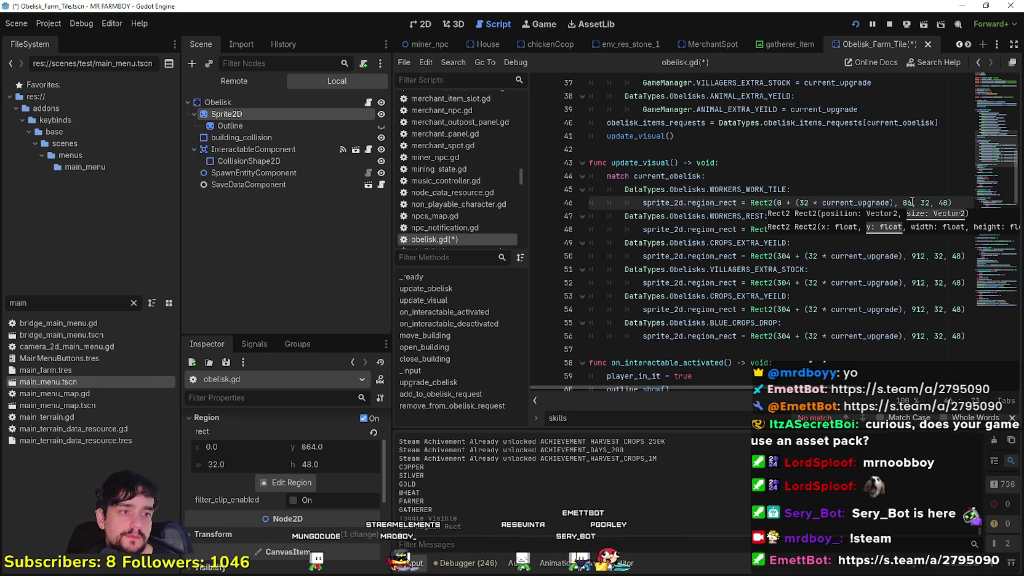
pyautogui.press('Down')
pyautogui.press('Down')
pyautogui.press('Down')
pyautogui.hotkey('ctrl', 's')
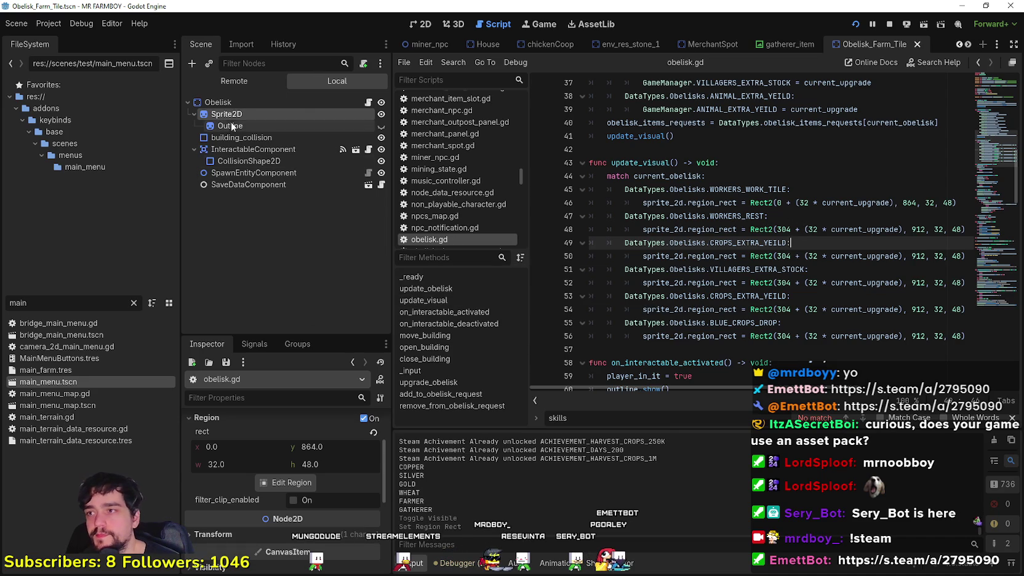
# Step: Set the obelisk sprite's region to the horse-stable tile in the Region Editor
pyautogui.click(286, 483)
pyautogui.scroll(-4, 560, 283)
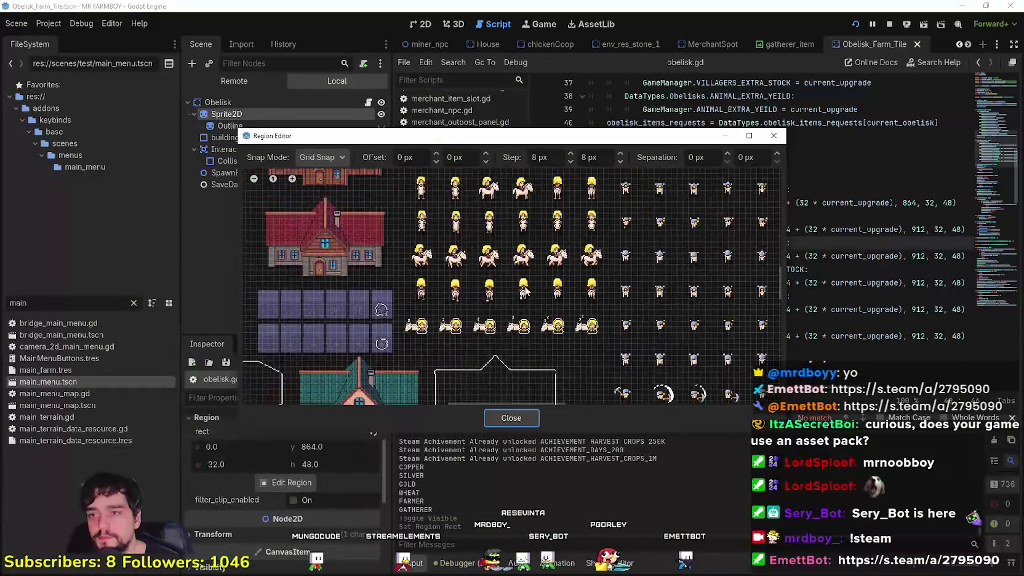
pyautogui.hscroll(-10, 560, 283)
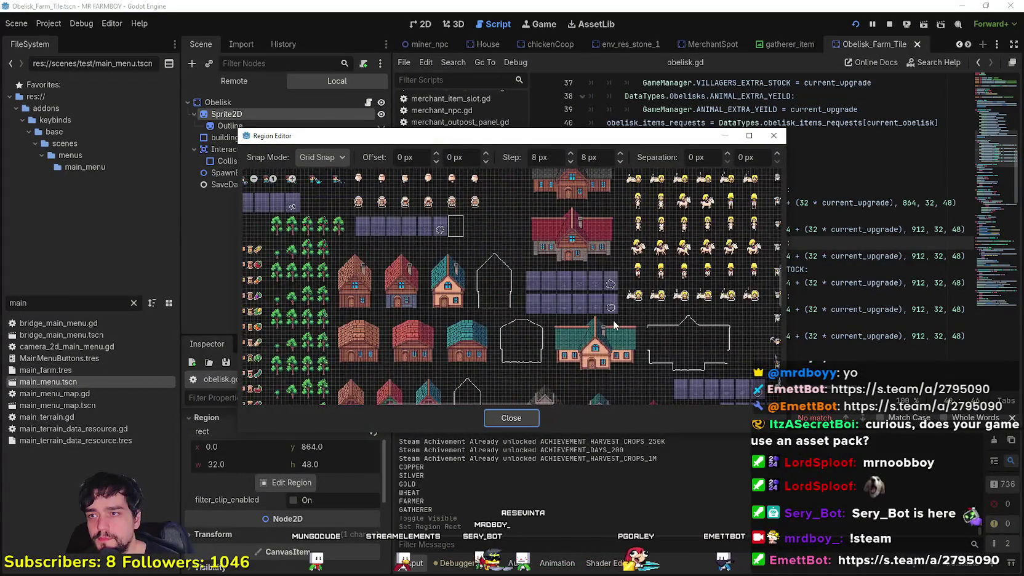
pyautogui.hscroll(10, 725, 378)
pyautogui.scroll(-5, 654, 332)
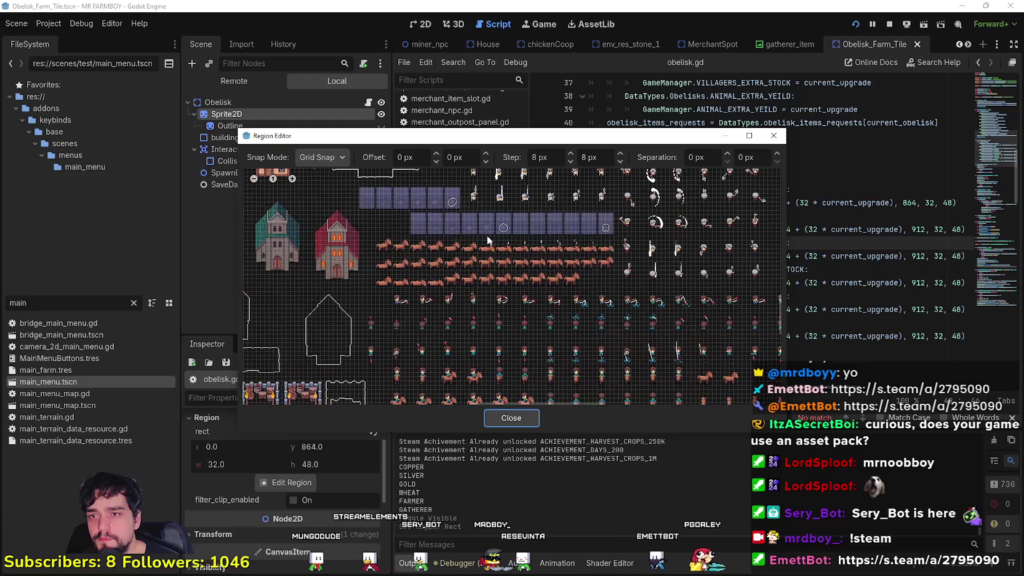
pyautogui.scroll(2, 523, 234)
pyautogui.scroll(3, 481, 275)
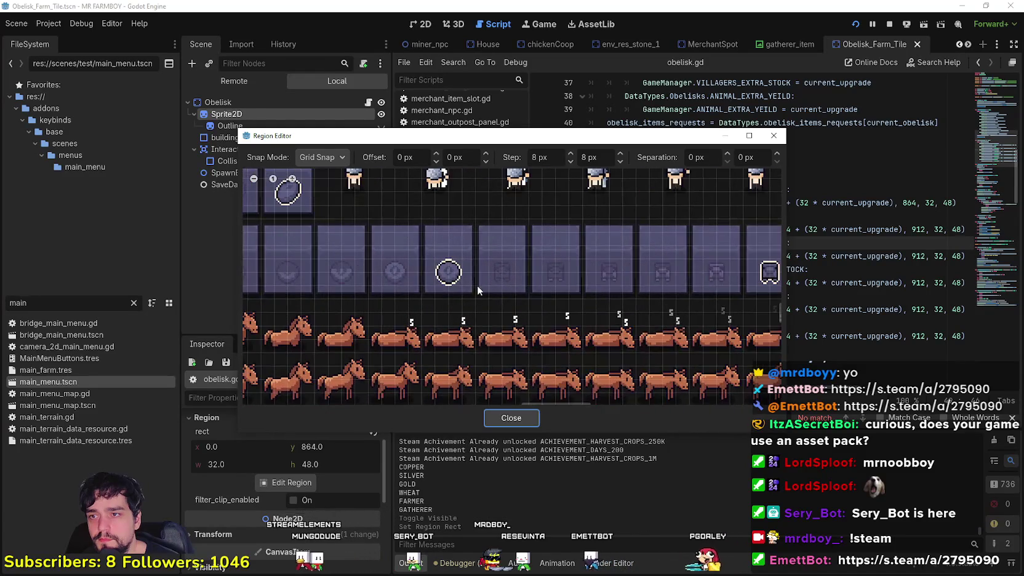
pyautogui.moveTo(486, 287); pyautogui.dragTo(526, 225)
pyautogui.click(511, 418)
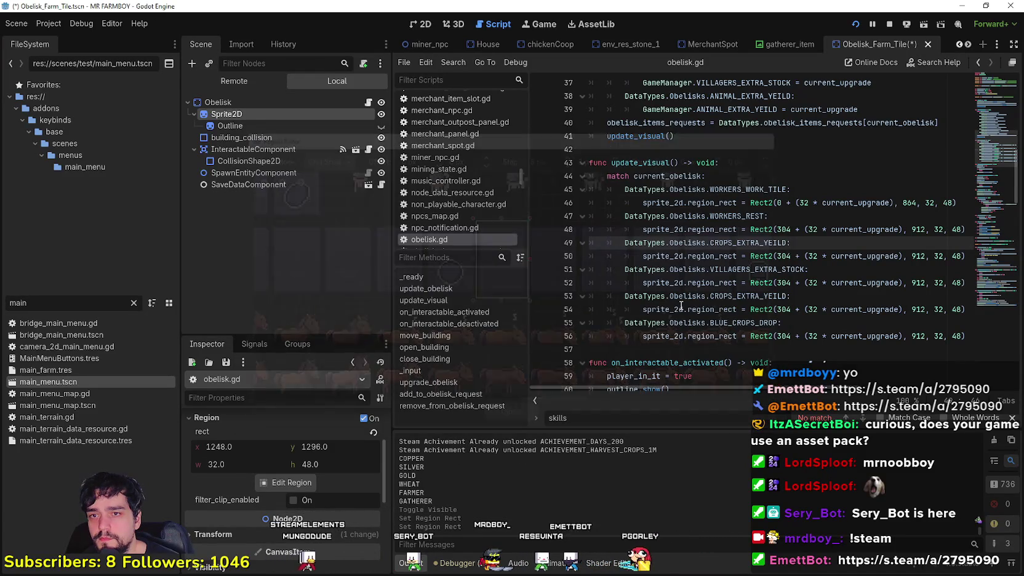
# Step: Change the WORKERS_REST Rect2 on line 48 to x 1248 and y 1296, then save
pyautogui.doubleClick(784, 229)
pyautogui.write('1248')
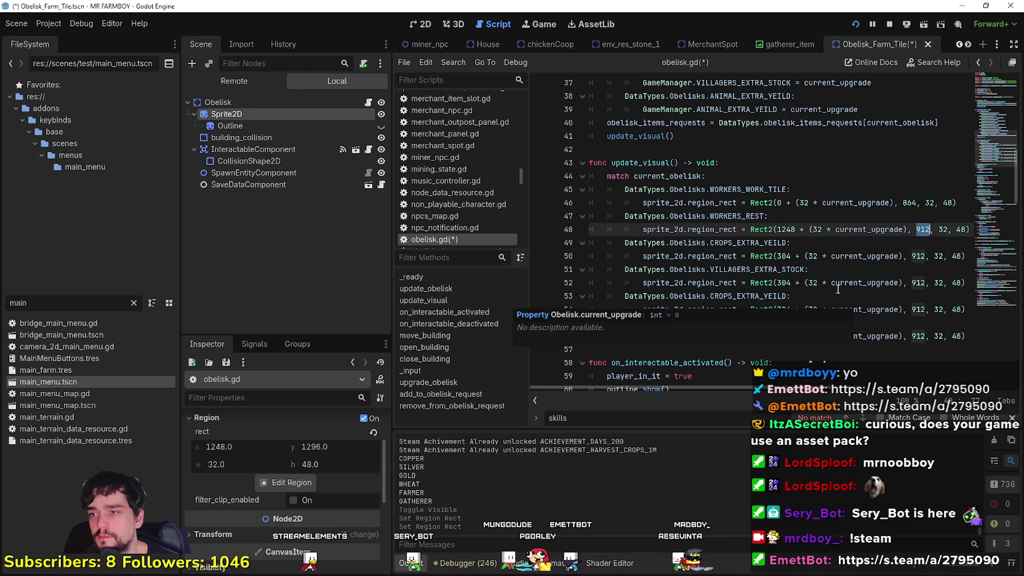
pyautogui.write('1296')
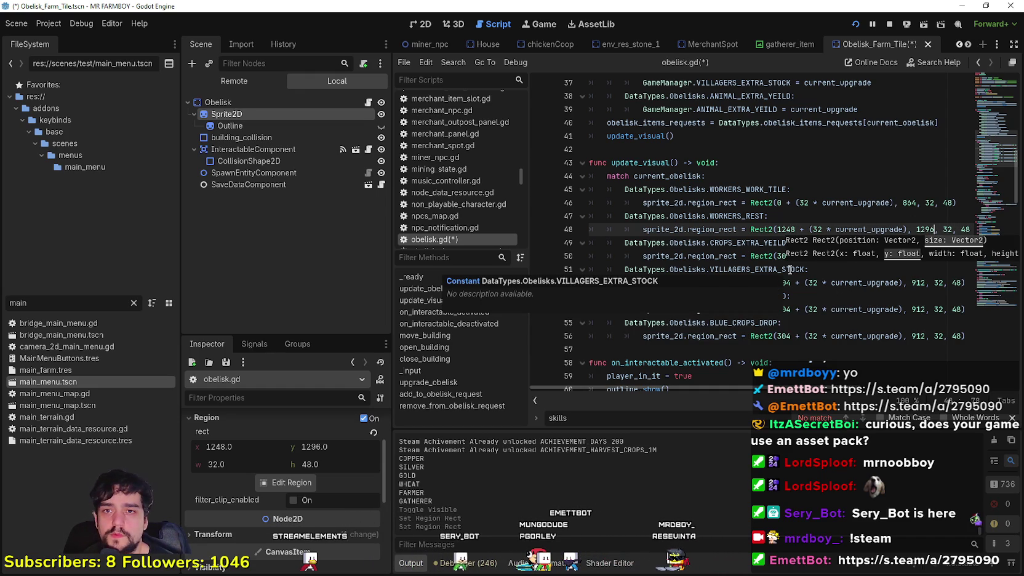
pyautogui.hotkey('ctrl', 's')
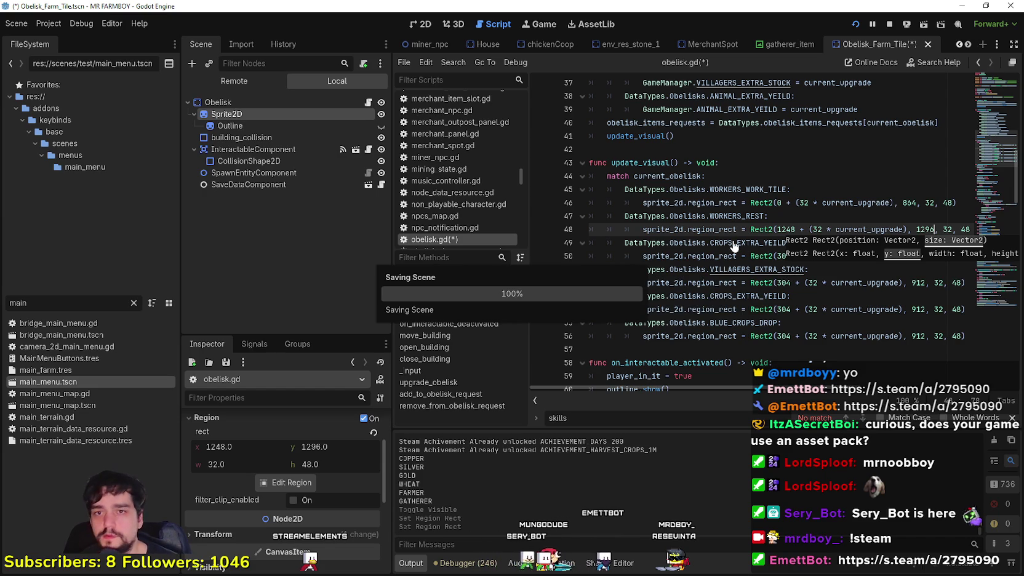
pyautogui.click(287, 483)
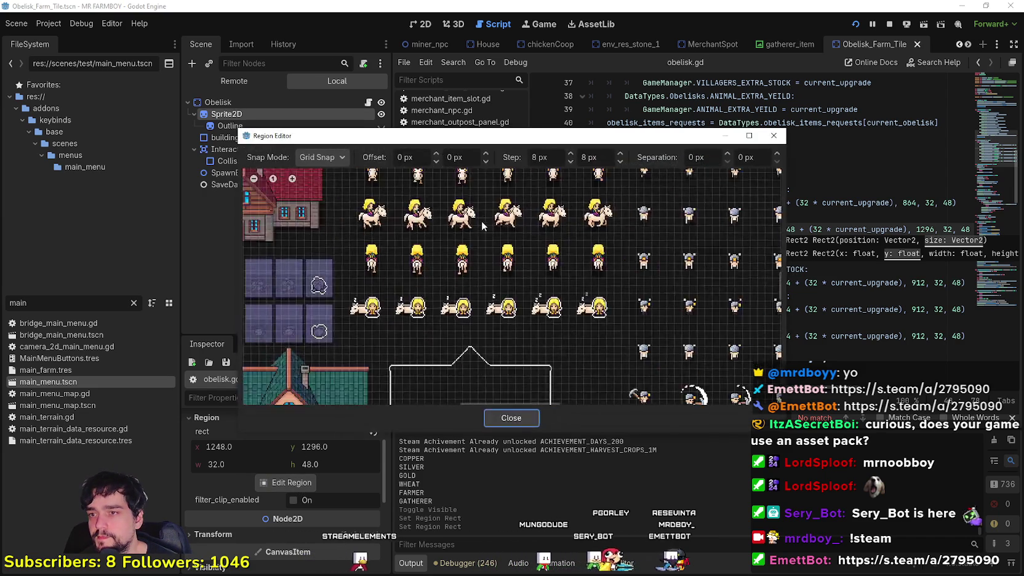
# Step: Draw a new sprite region at x 1056, y 1296, sized 32×48, in the horse rows
pyautogui.moveTo(572, 141)
pyautogui.mouseDown()
pyautogui.moveTo(358, 104)
pyautogui.moveTo(509, 128)
pyautogui.mouseUp()
pyautogui.scroll(-6, 479, 211)
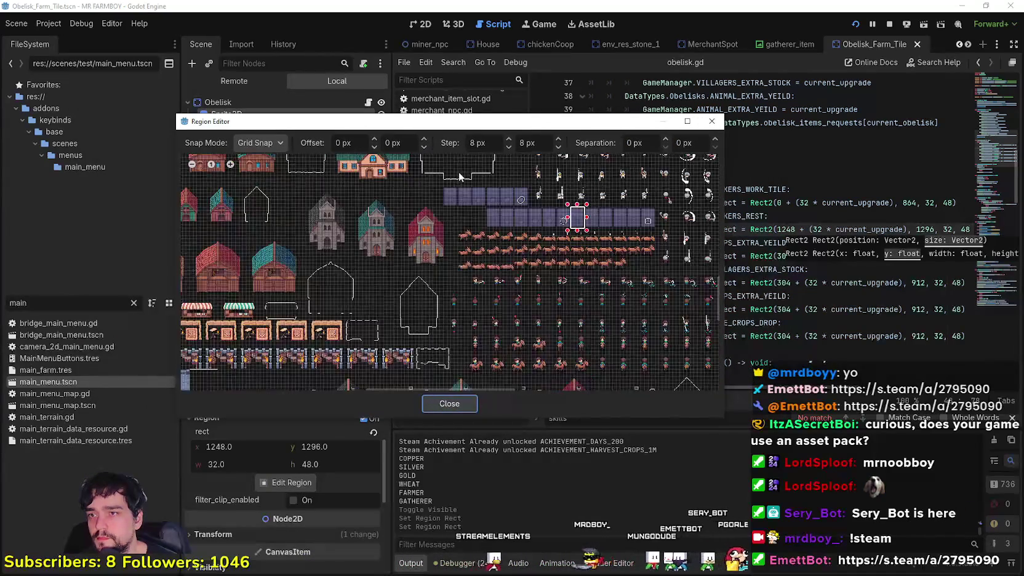
pyautogui.scroll(-10, 454, 295)
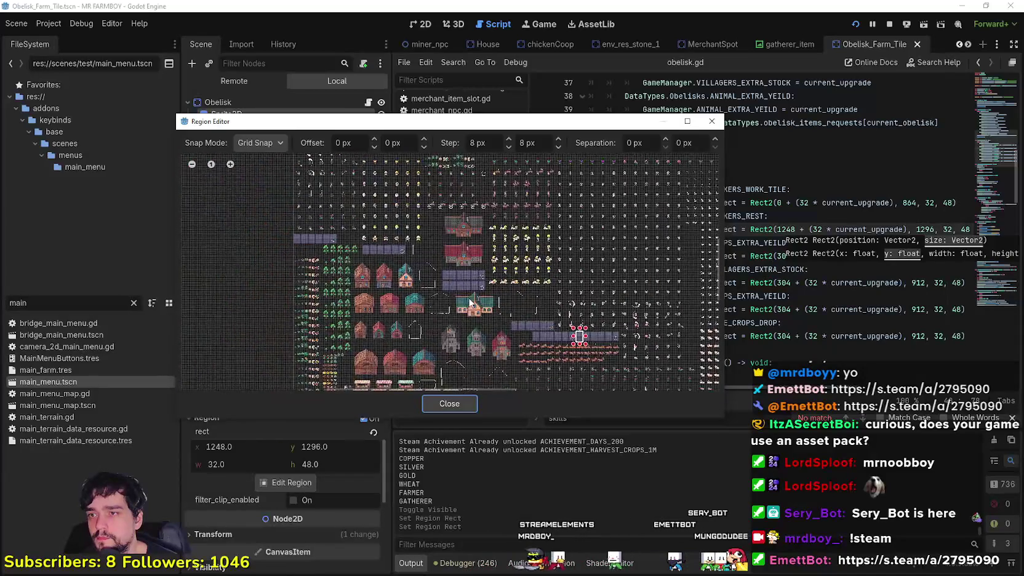
pyautogui.scroll(-5, 440, 278)
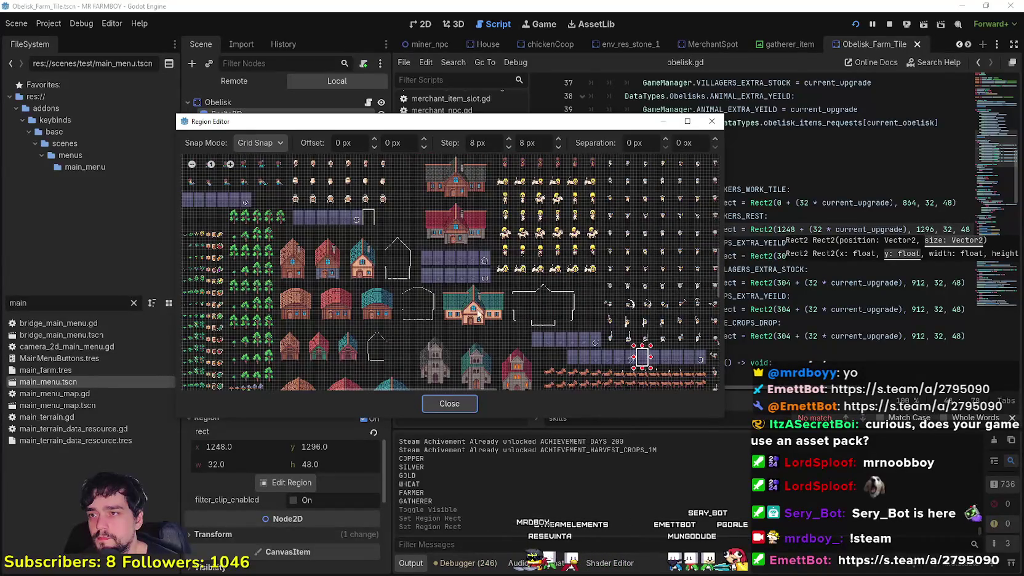
pyautogui.scroll(-2, 393, 255)
pyautogui.scroll(8, 393, 254)
pyautogui.moveTo(400, 295)
pyautogui.mouseDown()
pyautogui.moveTo(441, 223)
pyautogui.moveTo(452, 224)
pyautogui.mouseUp()
pyautogui.click(460, 404)
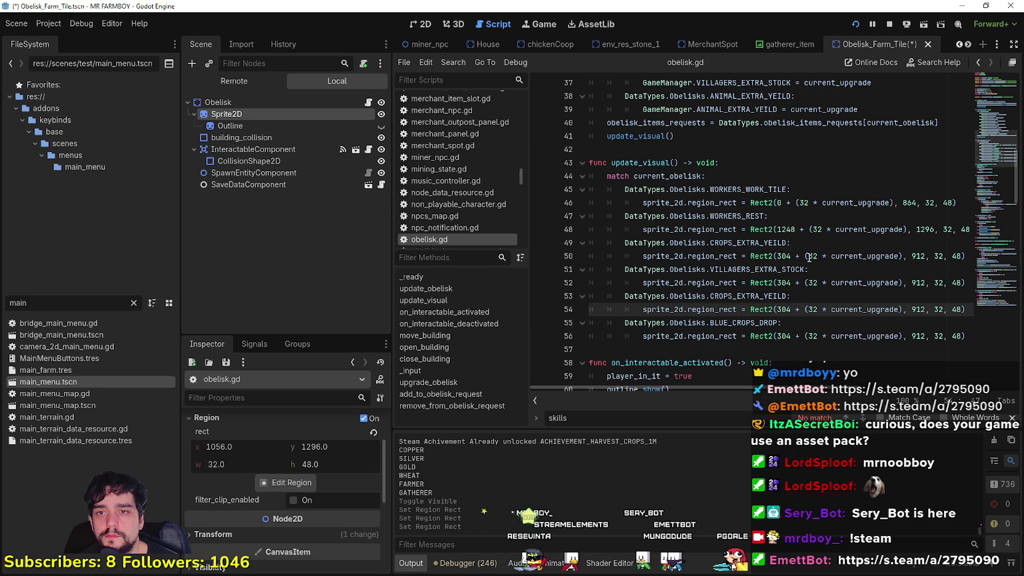
pyautogui.doubleClick(779, 256)
pyautogui.write('1046')
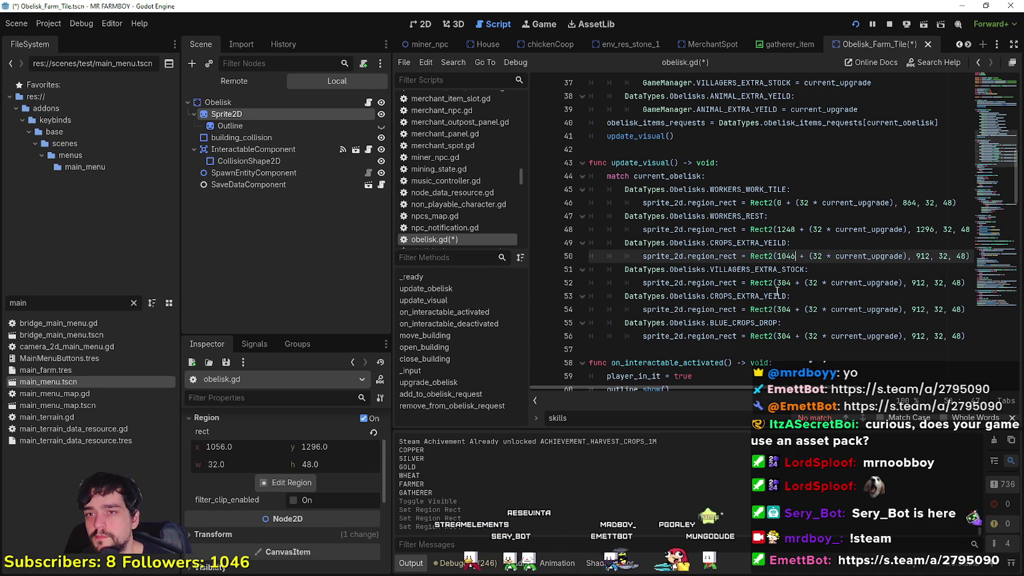
# Step: Change line 50's Rect2 to x 1056 and y 1296, then save
pyautogui.press('BackSpace')
pyautogui.press('BackSpace')
pyautogui.write('56')
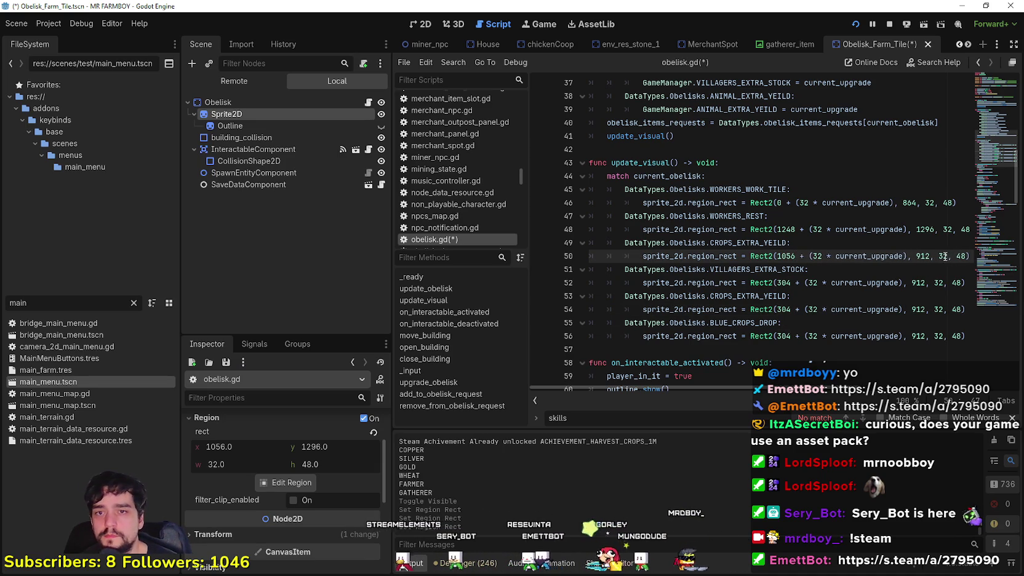
pyautogui.doubleClick(925, 256)
pyautogui.write('12')
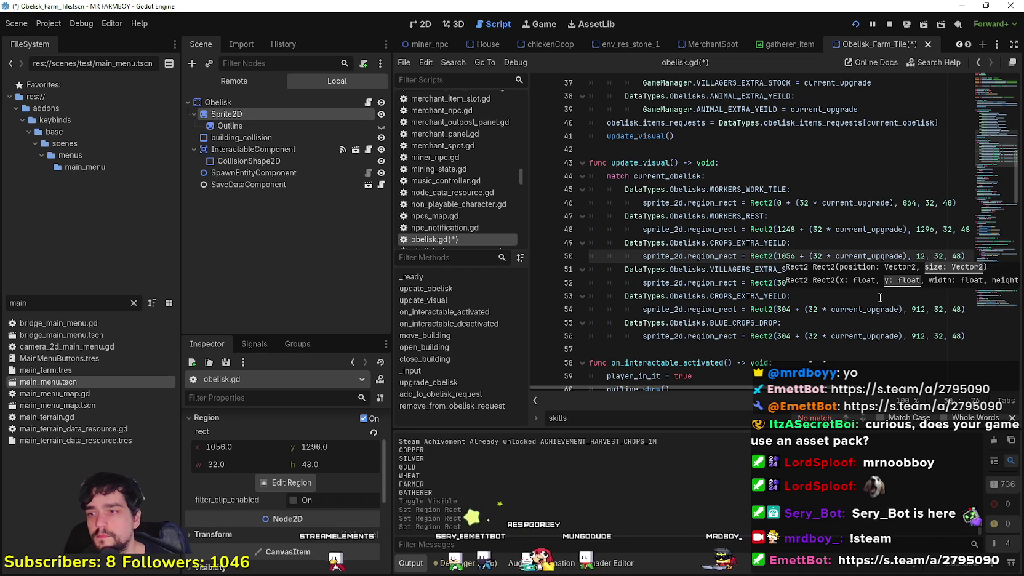
pyautogui.write('9')
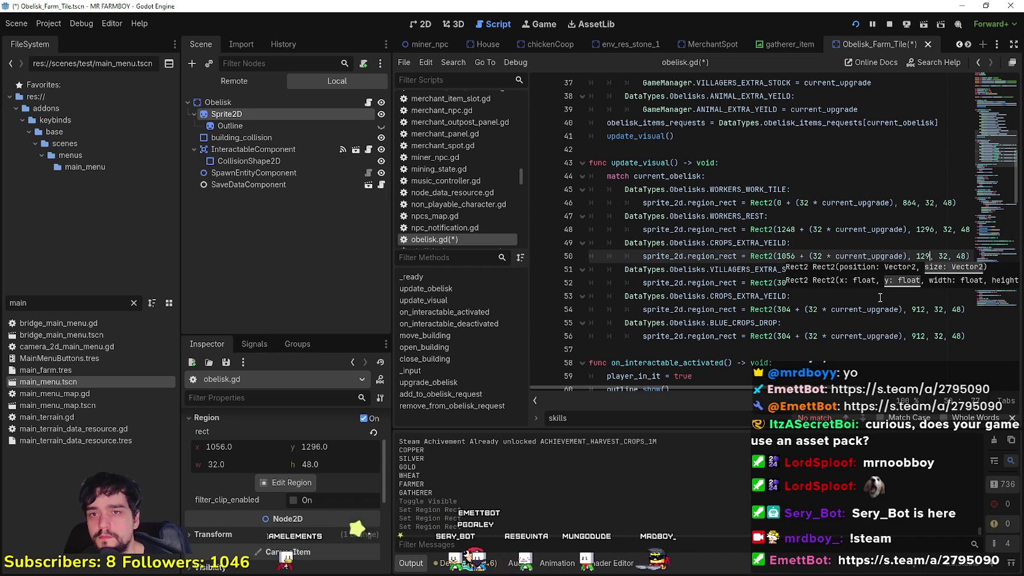
pyautogui.write('6')
pyautogui.hotkey('ctrl', 's')
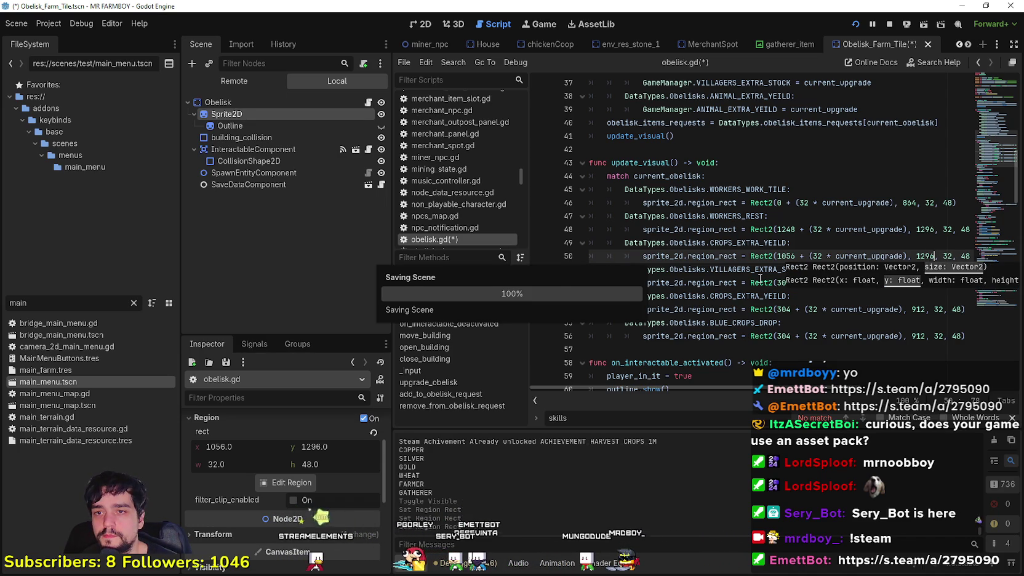
# Step: Revert CROPS_EXTRA_YEILD on line 50 back to its original 304 x offset
pyautogui.click(750, 282)
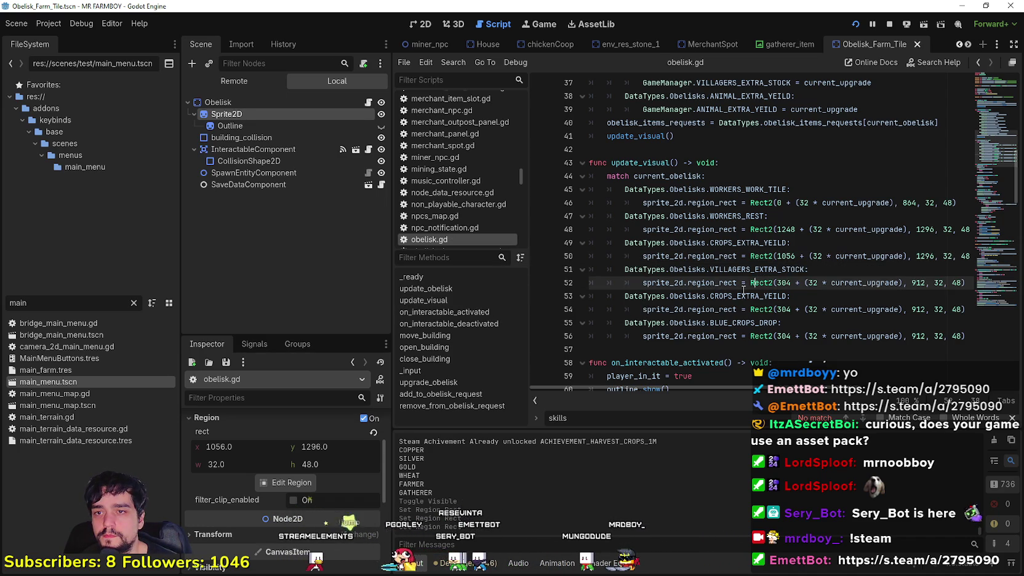
pyautogui.click(783, 257)
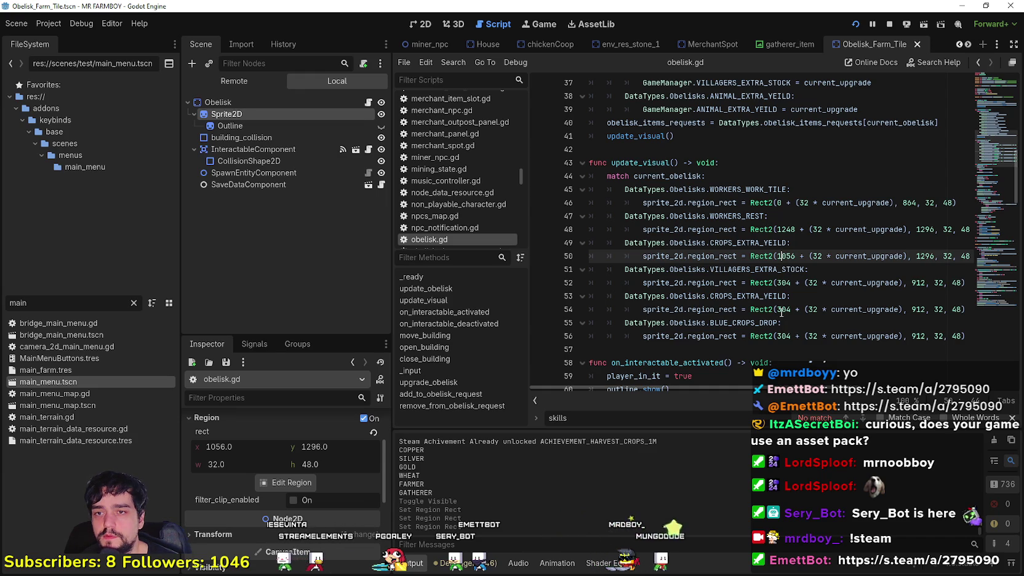
pyautogui.press('BackSpace')
pyautogui.press('BackSpace')
pyautogui.write('46')
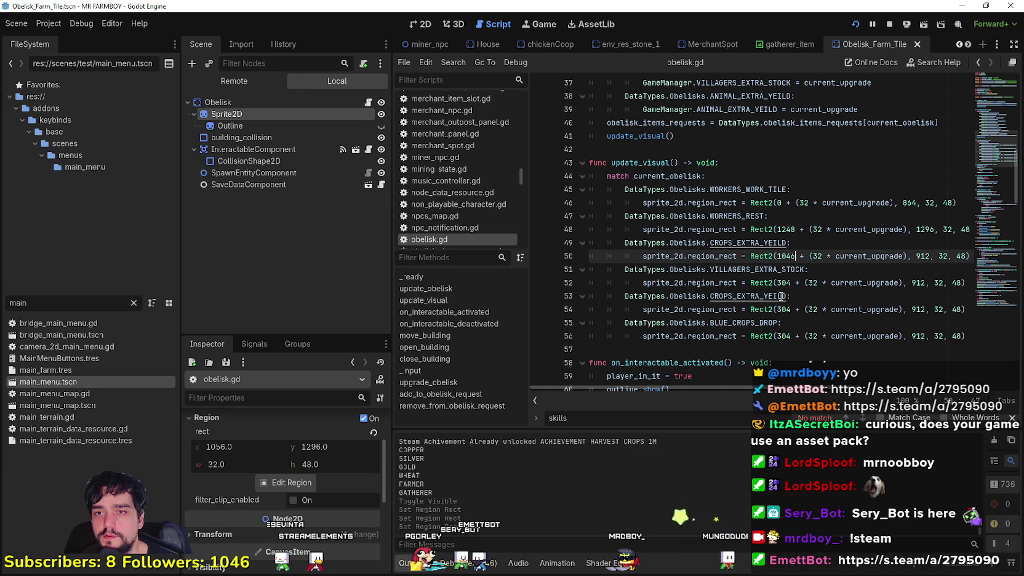
pyautogui.press('BackSpace')
pyautogui.press('BackSpace')
pyautogui.press('BackSpace')
pyautogui.write('304')
# Step: Set the VILLAGERS_EXTRA_STOCK Rect2 on line 52 to x 1056 and y 1296, then save
pyautogui.doubleClick(783, 283)
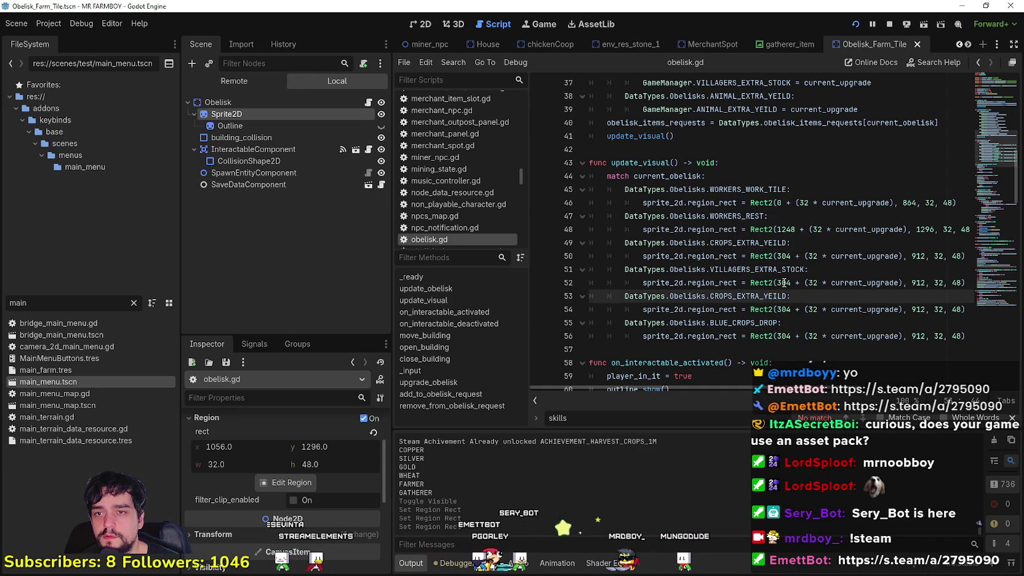
pyautogui.write('1056')
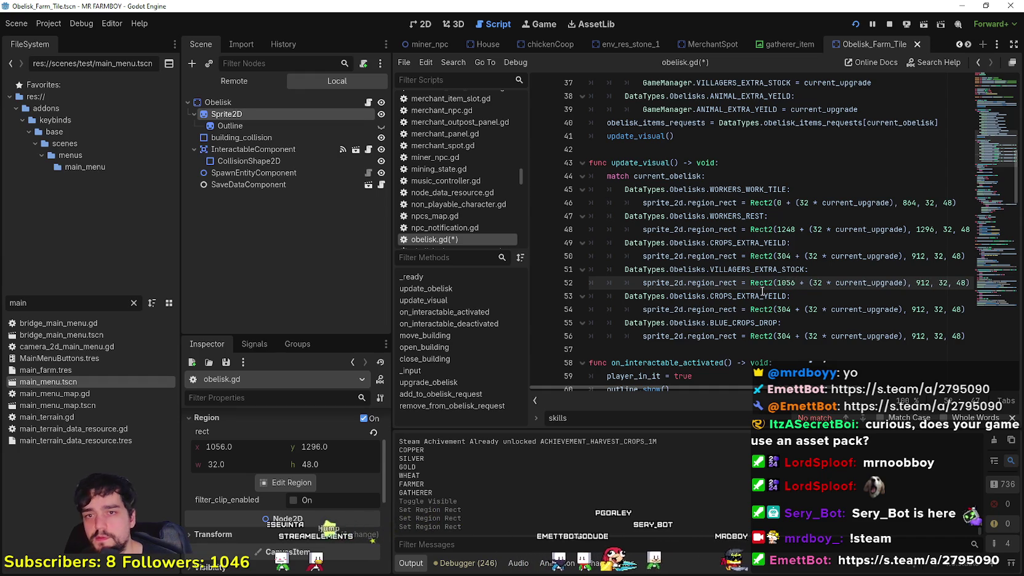
pyautogui.doubleClick(923, 283)
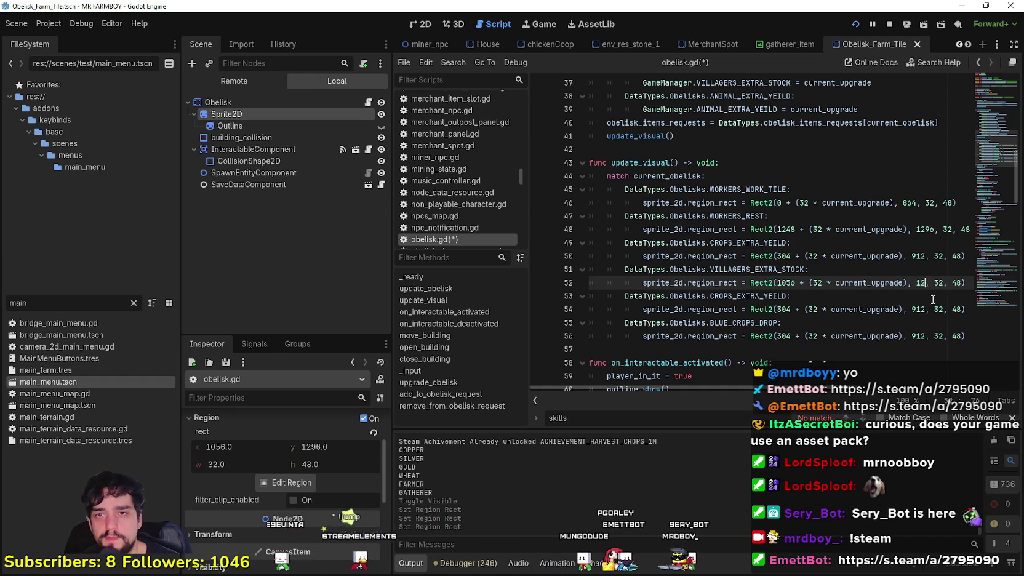
pyautogui.write('12')
pyautogui.hotkey('ctrl', 's')
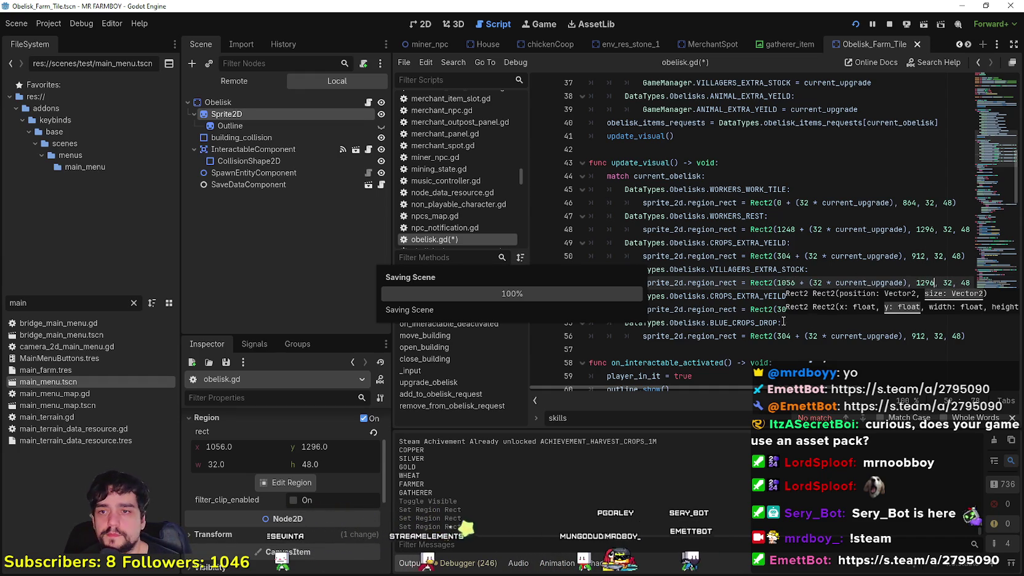
pyautogui.click(762, 310)
# Step: Stretch the sprite region's top edge so it reads 656, 1072, 32×48
pyautogui.click(301, 482)
pyautogui.scroll(-5, 481, 229)
pyautogui.scroll(4, 482, 229)
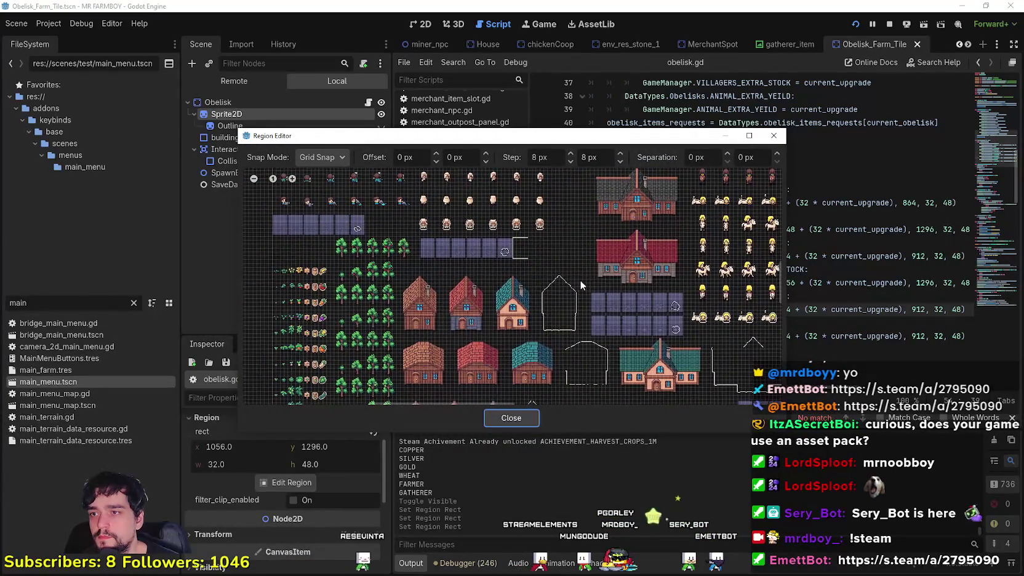
pyautogui.scroll(4, 580, 280)
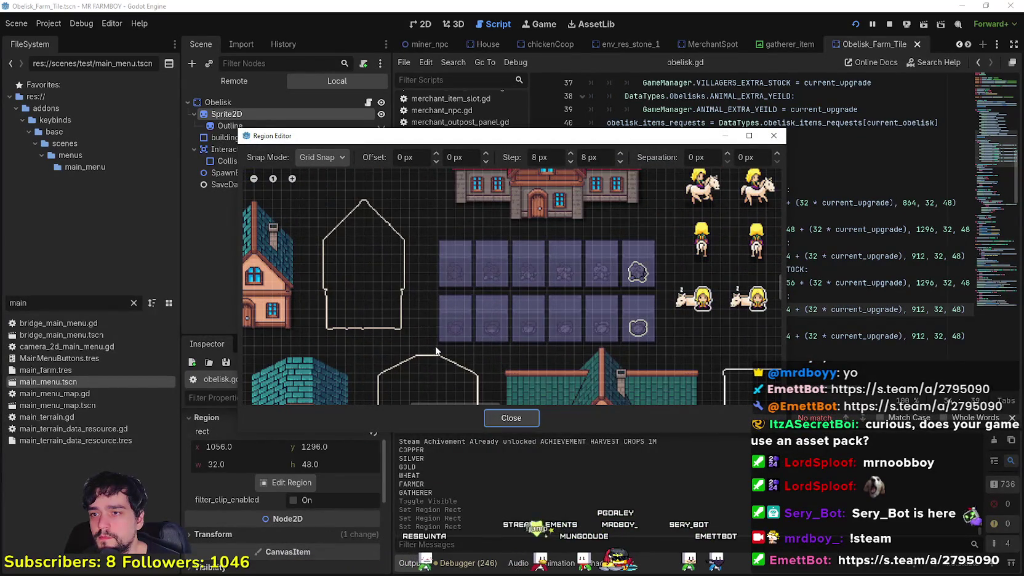
pyautogui.moveTo(476, 299); pyautogui.dragTo(476, 288)
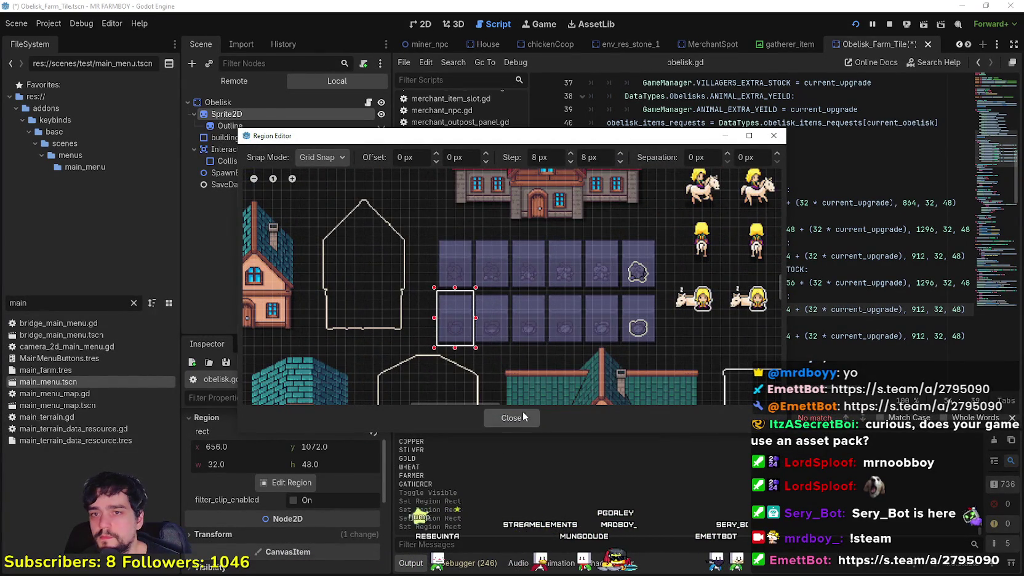
pyautogui.click(524, 419)
pyautogui.doubleClick(789, 309)
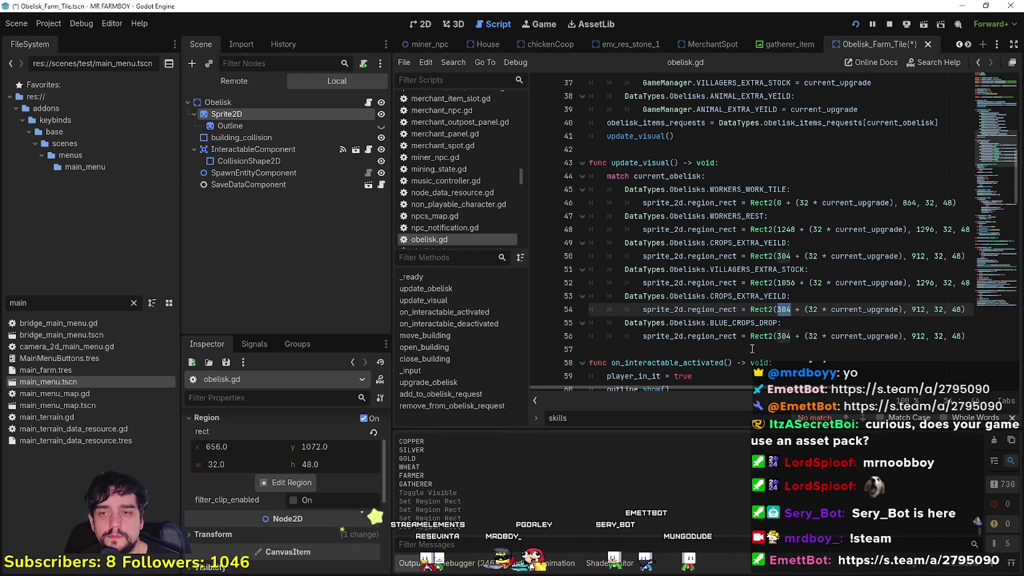
# Step: Rename the duplicated CROPS_EXTRA_YEILD case on line 53 to GOLD_CROPS_DROP
pyautogui.scroll(-2, 758, 343)
pyautogui.doubleClick(783, 256)
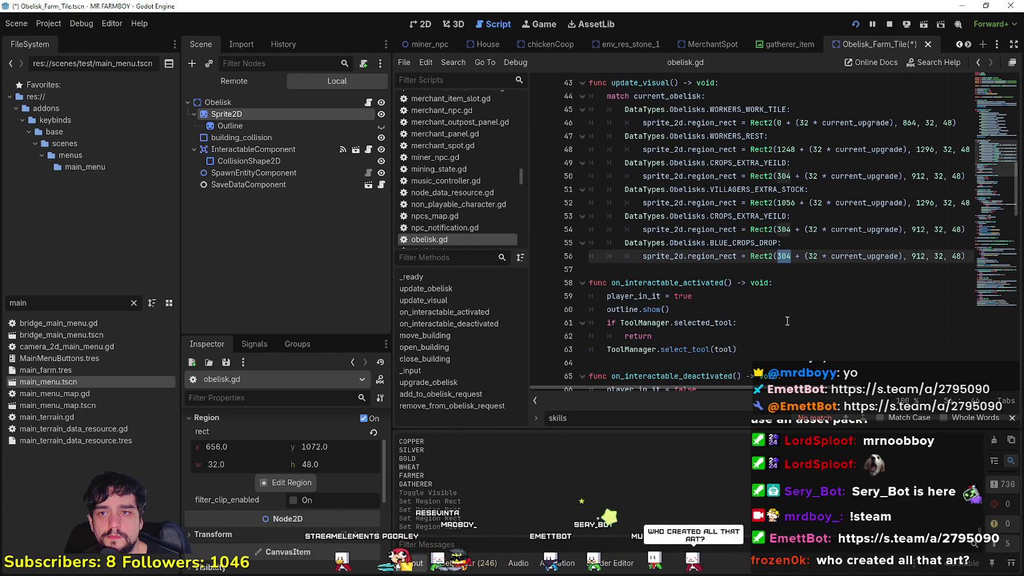
pyautogui.moveTo(733, 213)
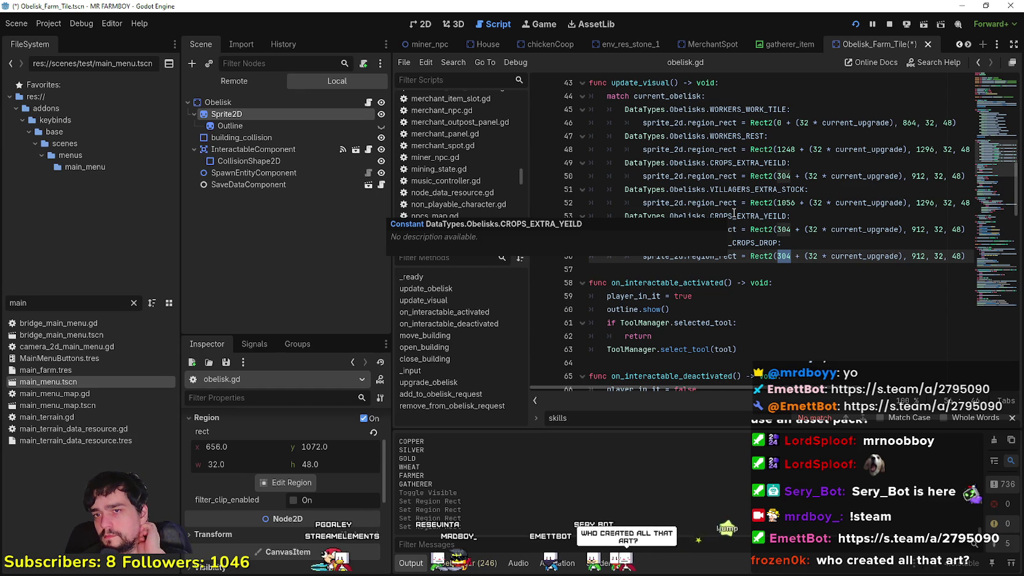
pyautogui.doubleClick(742, 215)
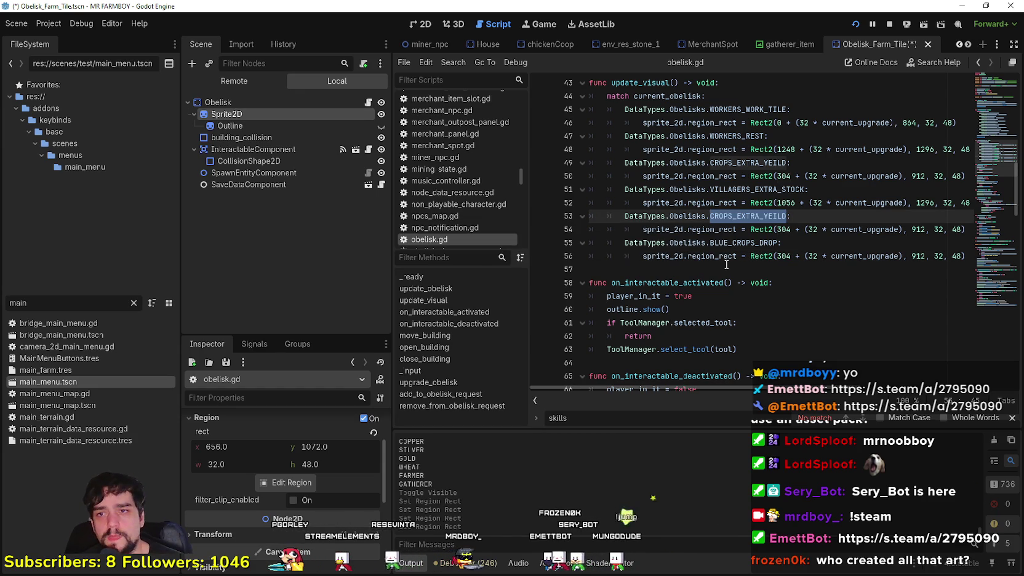
pyautogui.write('Crop')
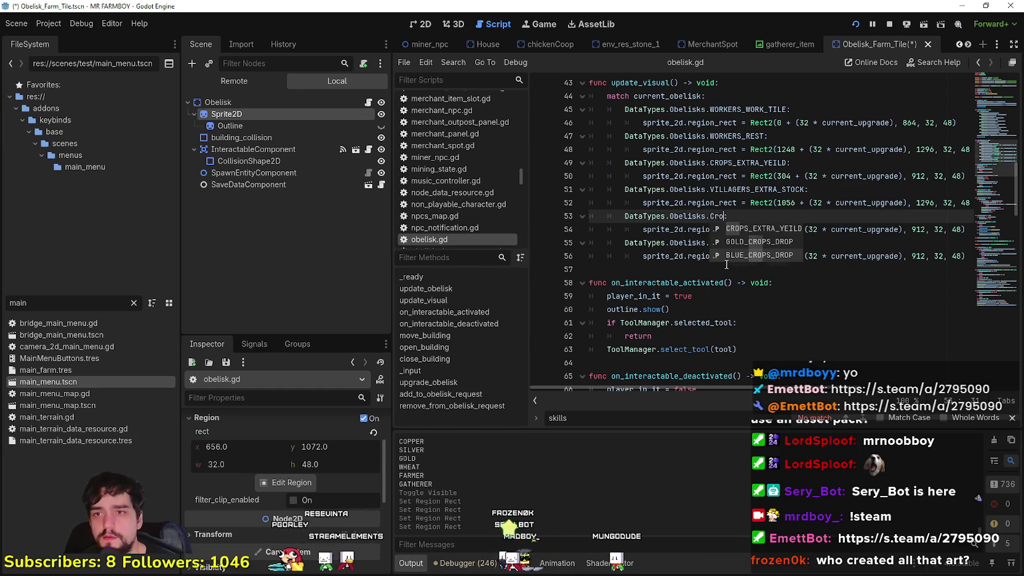
pyautogui.click(759, 242)
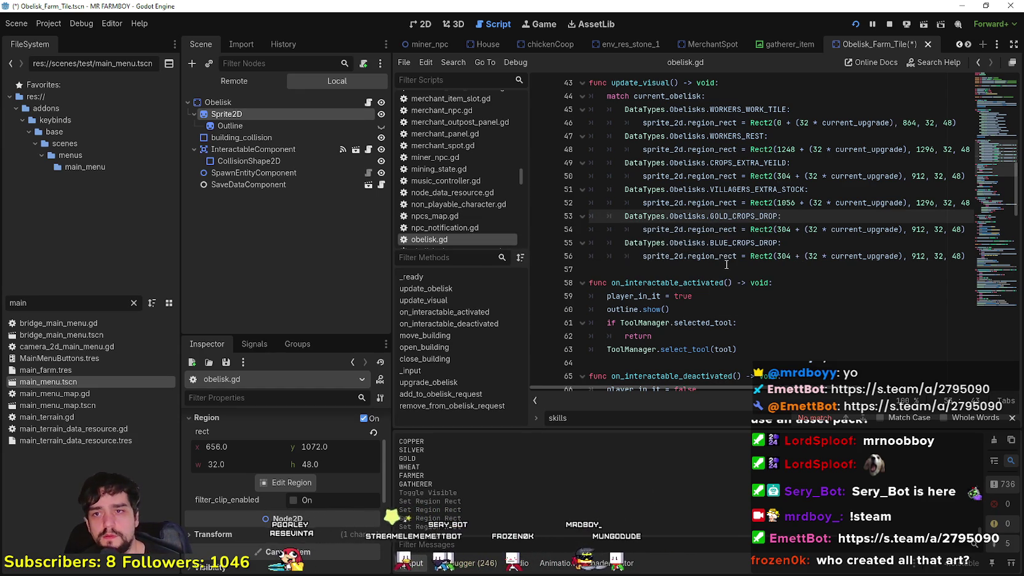
pyautogui.doubleClick(785, 229)
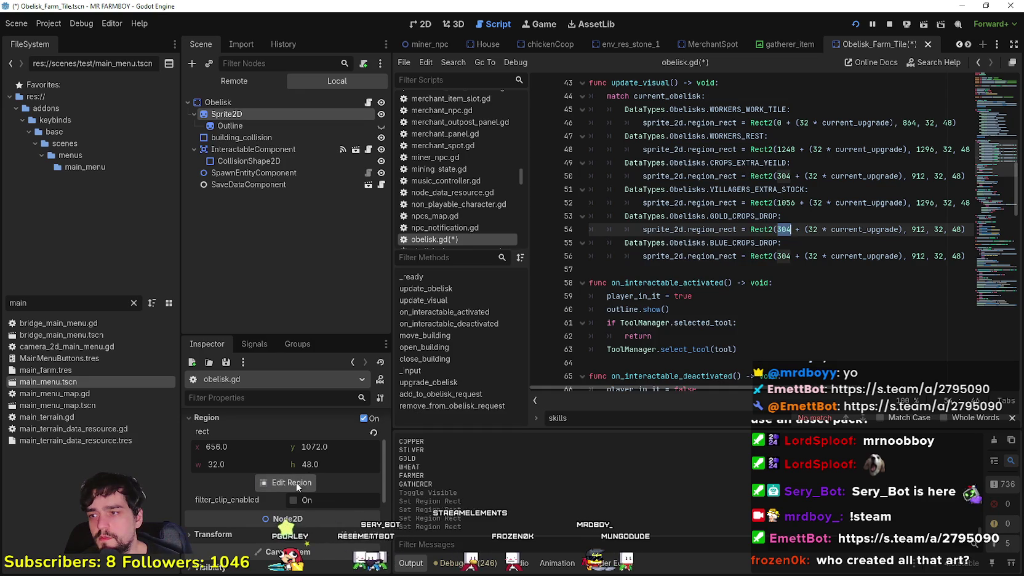
# Step: Set the GOLD_CROPS_DROP Rect2 on line 54 to x 656 and y 1072
pyautogui.click(285, 483)
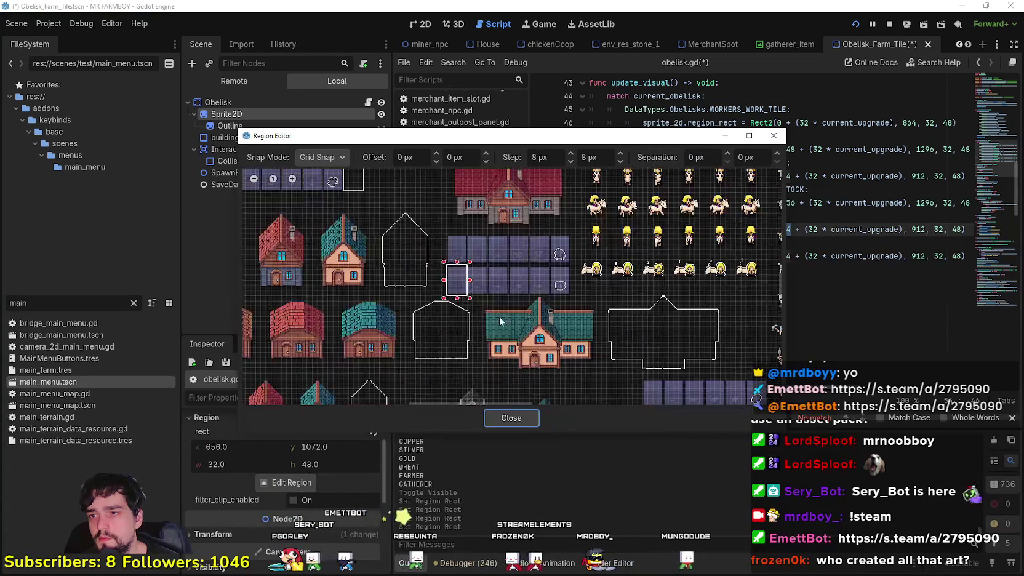
pyautogui.click(510, 418)
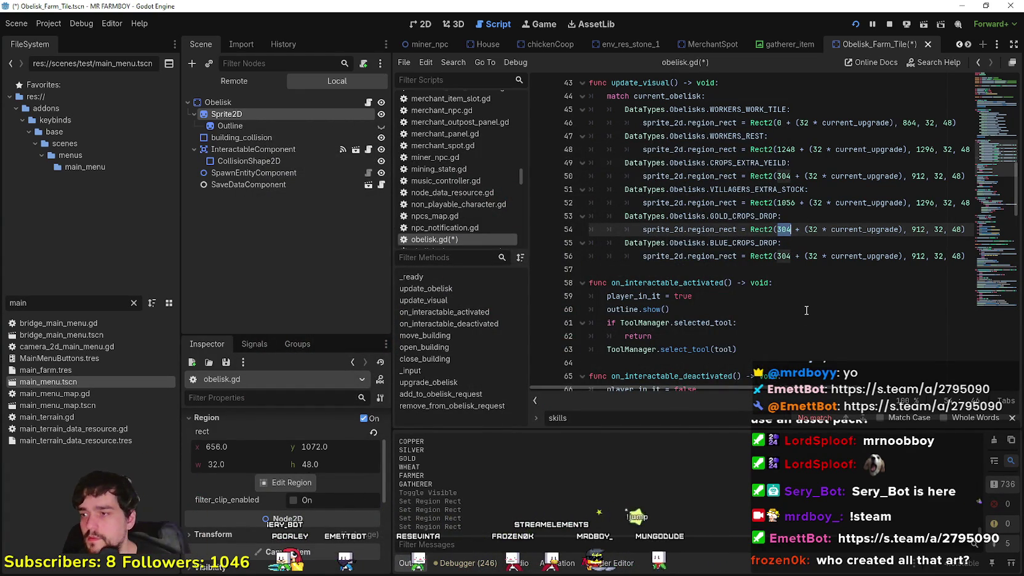
pyautogui.write('65')
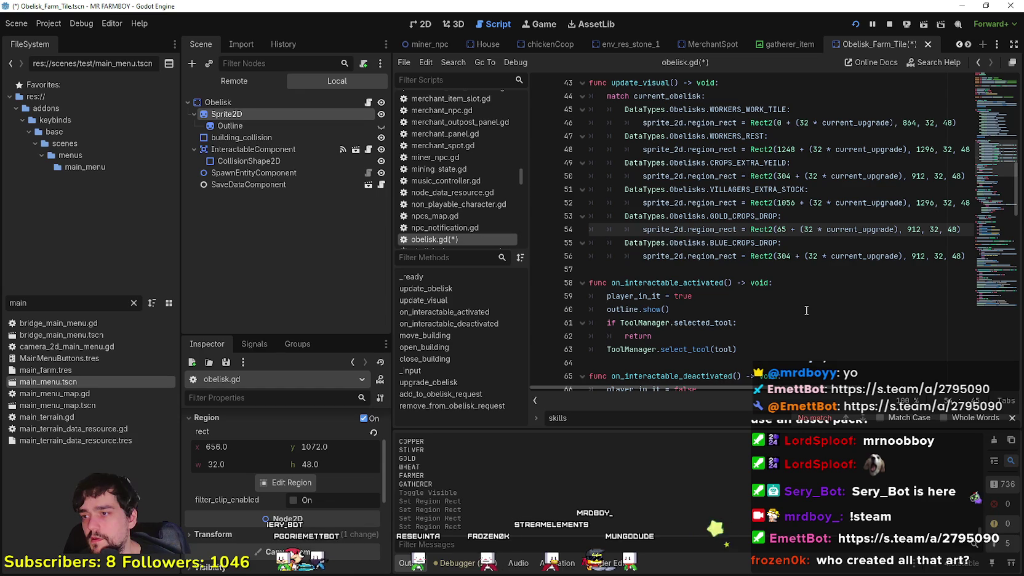
pyautogui.write('6')
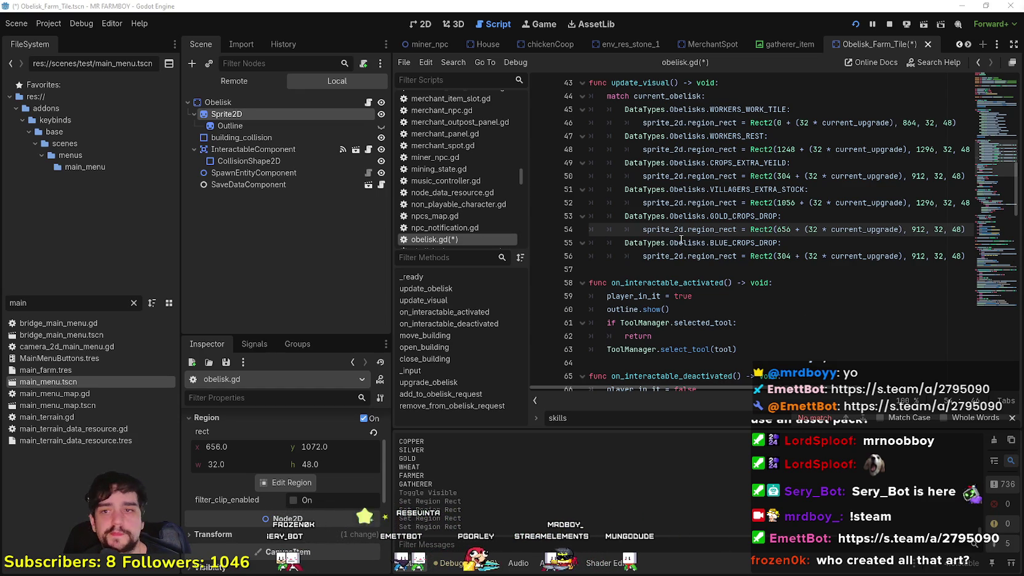
pyautogui.press('Right')
pyautogui.press('Right')
pyautogui.press('Right')
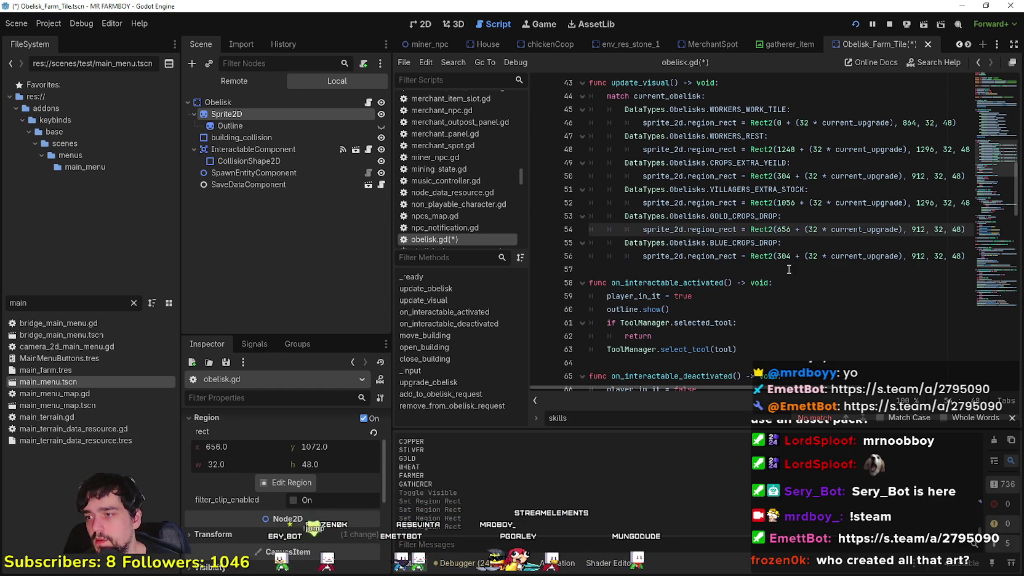
pyautogui.moveTo(670, 385); pyautogui.dragTo(735, 384)
pyautogui.doubleClick(829, 229)
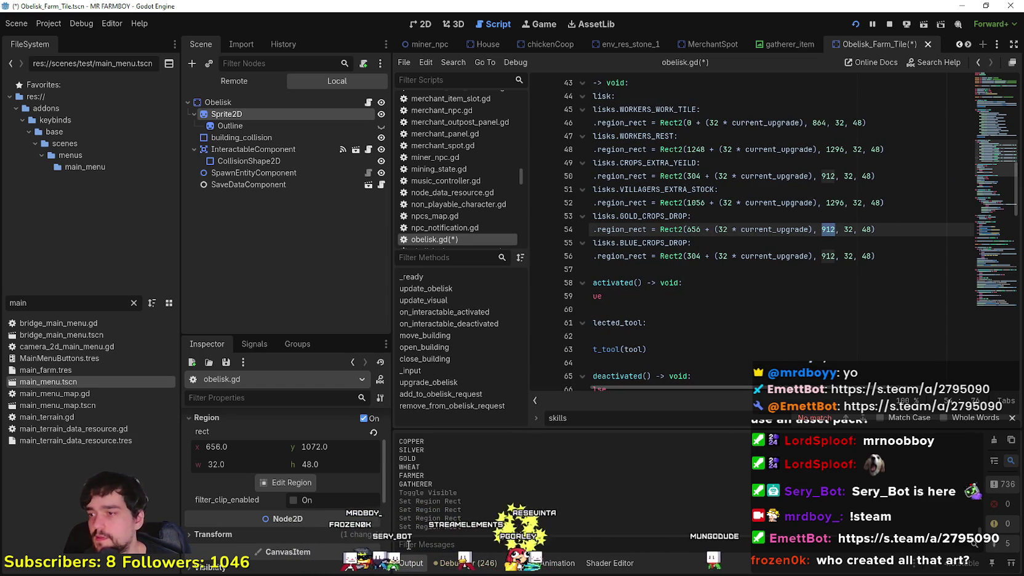
pyautogui.write('1')
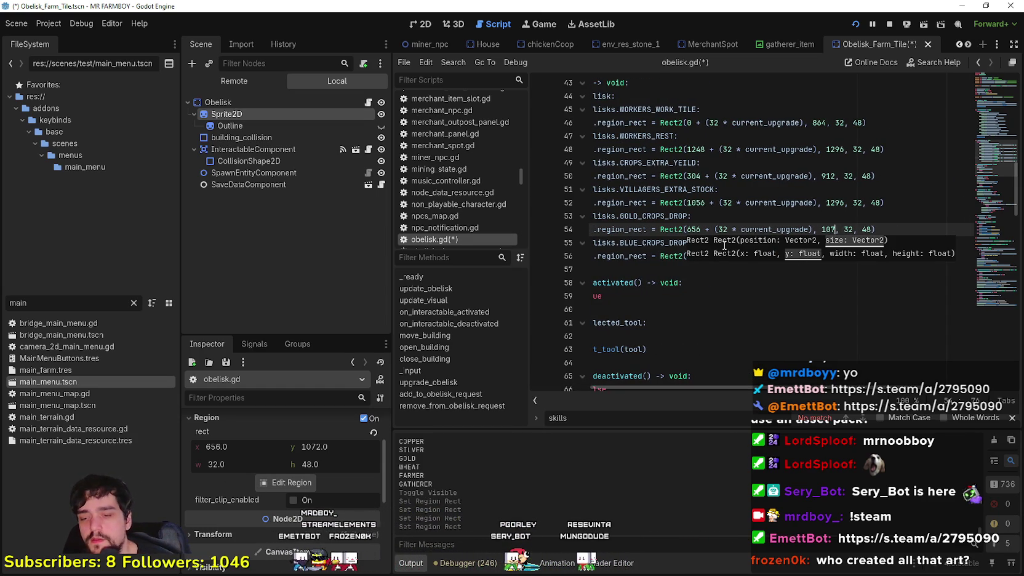
pyautogui.write('2')
# Step: Save the edited obelisk script and scene
pyautogui.click(724, 206)
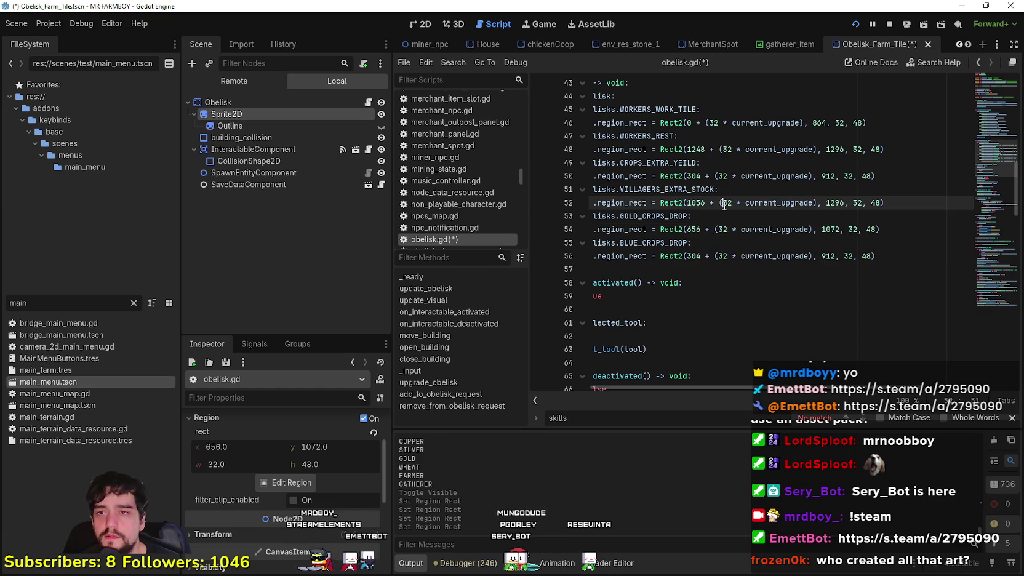
pyautogui.click(733, 239)
pyautogui.hotkey('ctrl', 's')
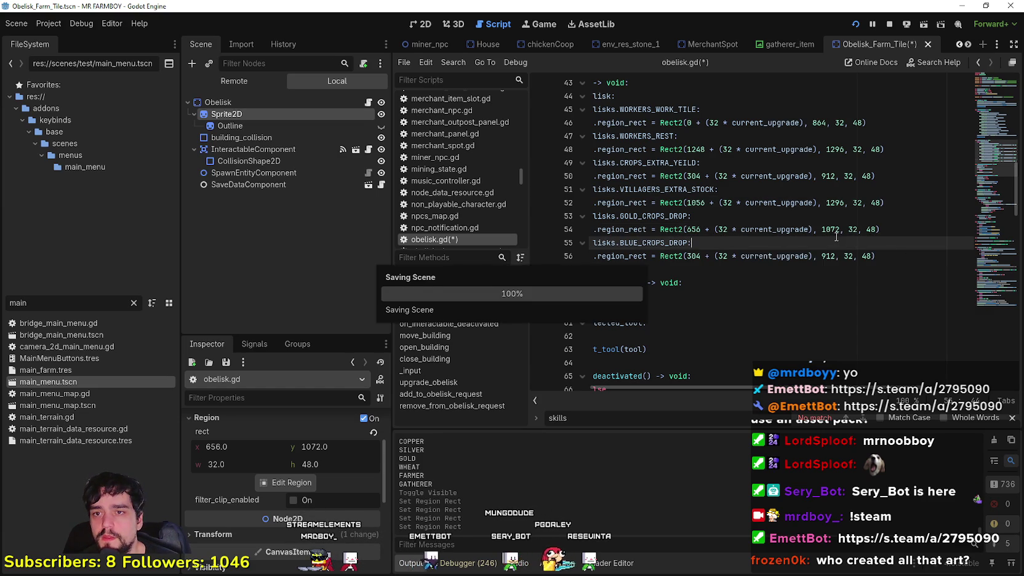
pyautogui.click(829, 228)
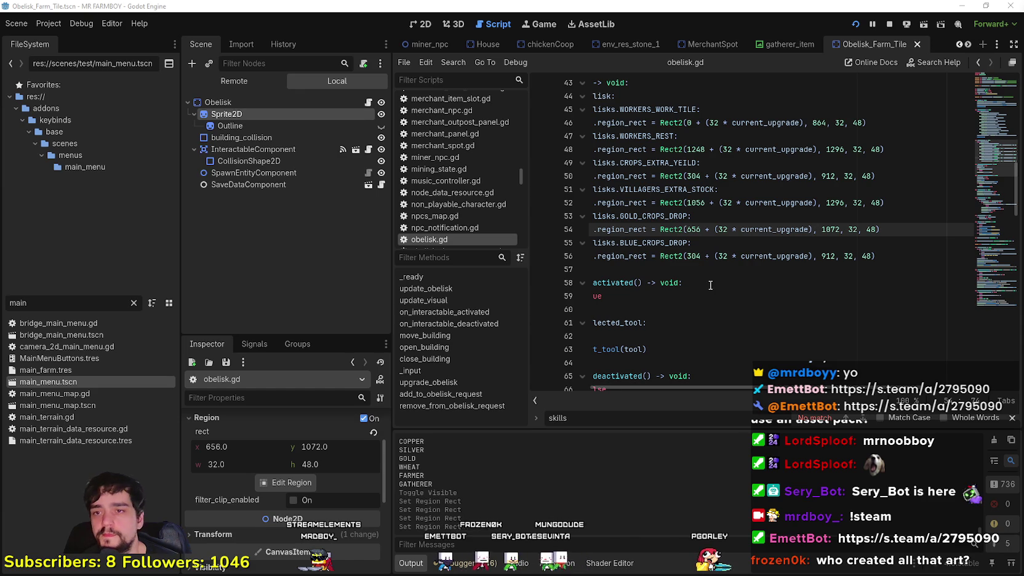
pyautogui.click(1012, 418)
# Step: Select the top-left blue-crop tile (656, 1024, 32×48) as the sprite region
pyautogui.hscroll(-3, 874, 409)
pyautogui.hscroll(-2, 873, 411)
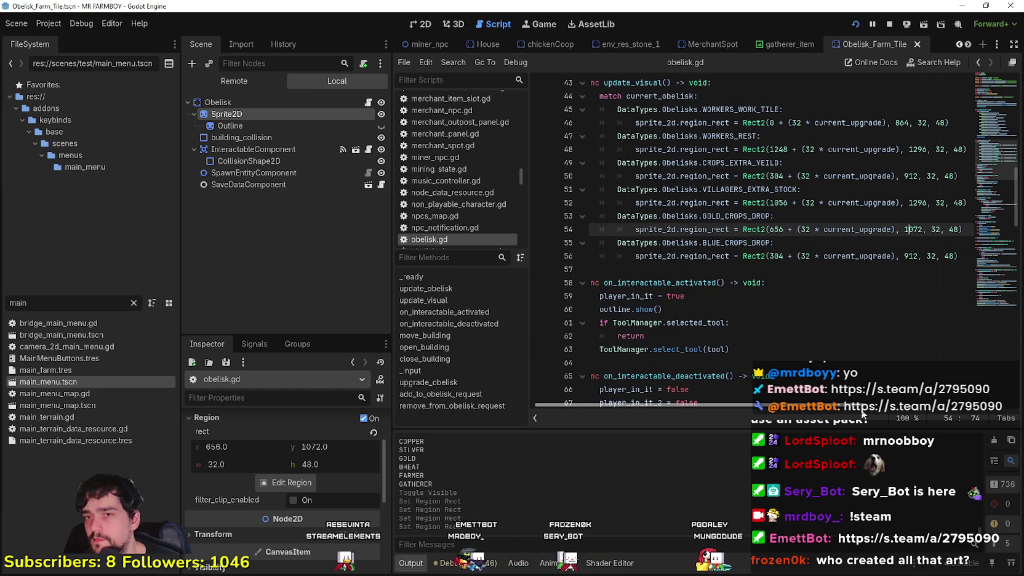
pyautogui.hscroll(2, 871, 410)
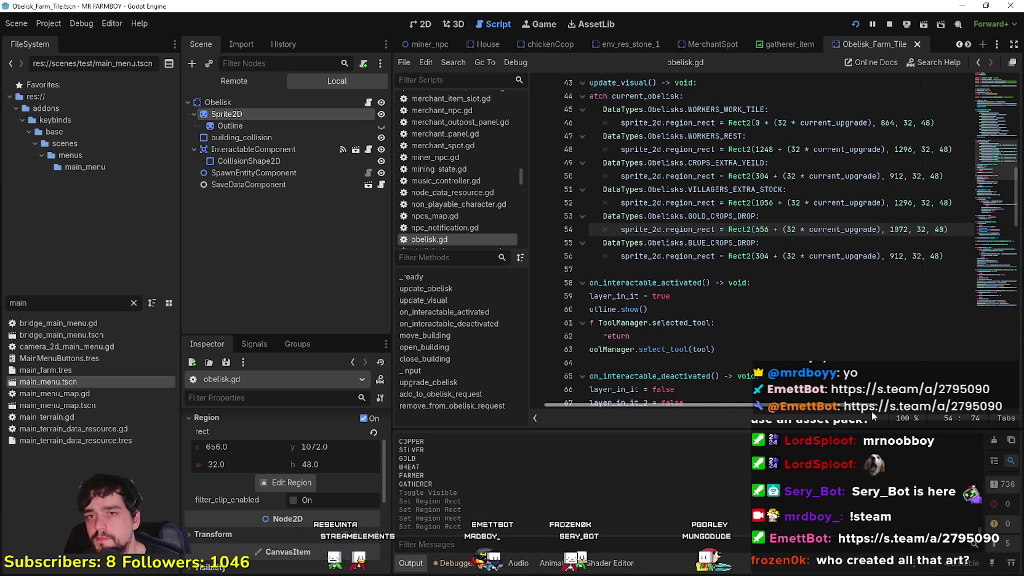
pyautogui.doubleClick(765, 257)
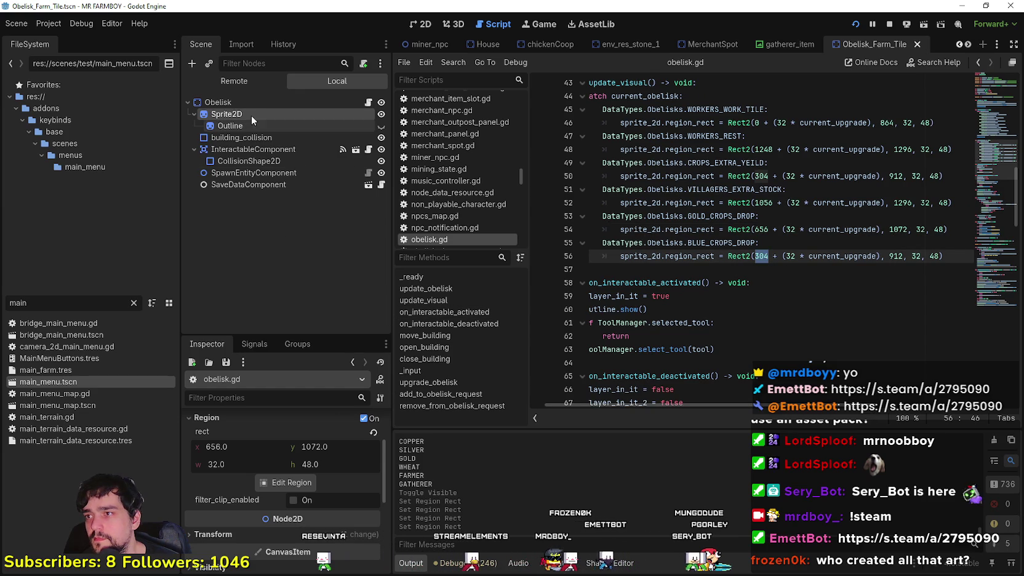
pyautogui.scroll(2, 282, 504)
pyautogui.click(698, 245)
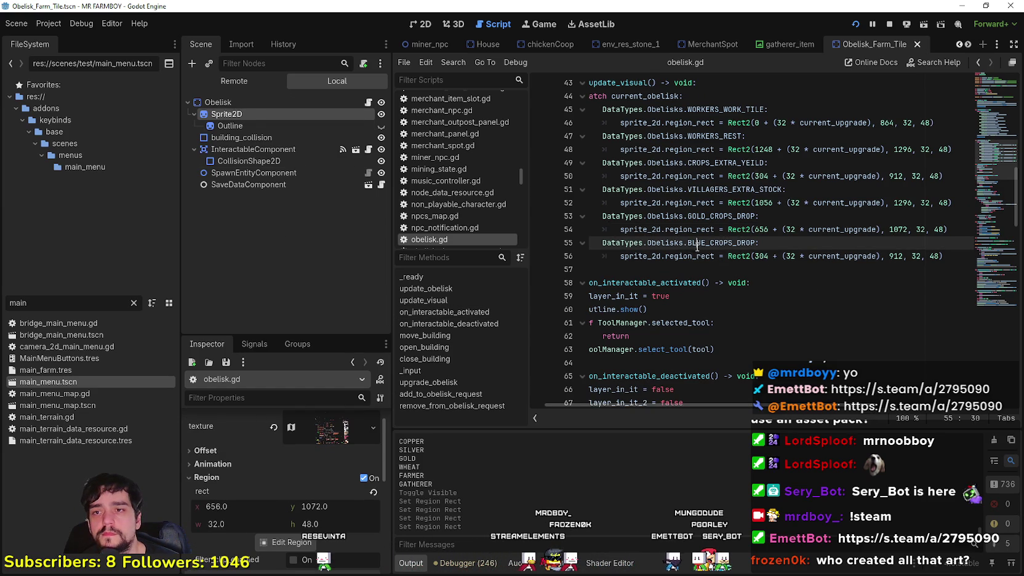
pyautogui.click(304, 543)
pyautogui.scroll(-2, 433, 253)
pyautogui.scroll(4, 434, 253)
pyautogui.scroll(2, 433, 253)
pyautogui.moveTo(374, 242); pyautogui.dragTo(414, 300)
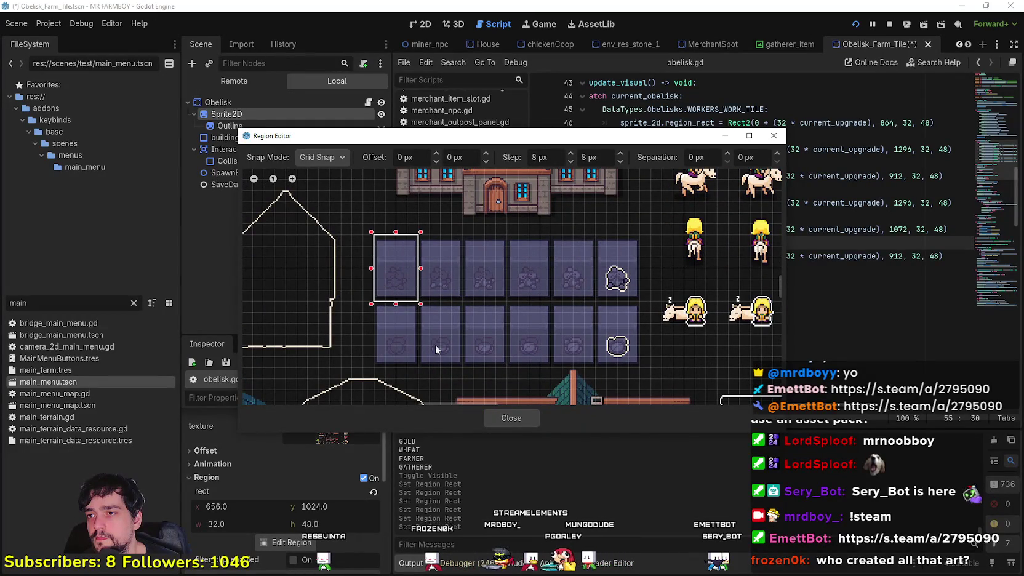
pyautogui.click(498, 418)
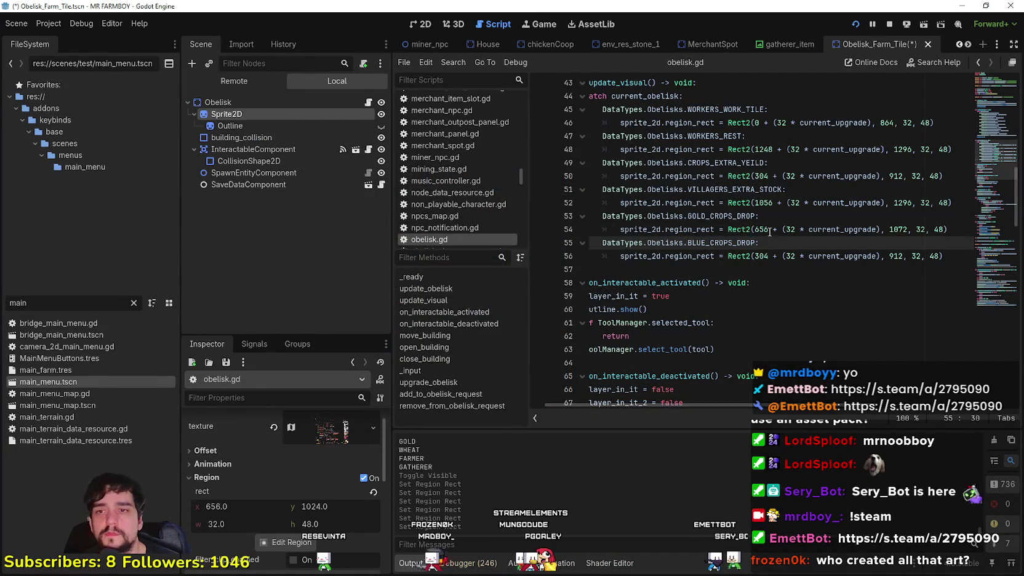
# Step: Set the BLUE_CROPS_DROP Rect2 on line 56 to x 656 and y 1024, then save
pyautogui.doubleClick(762, 256)
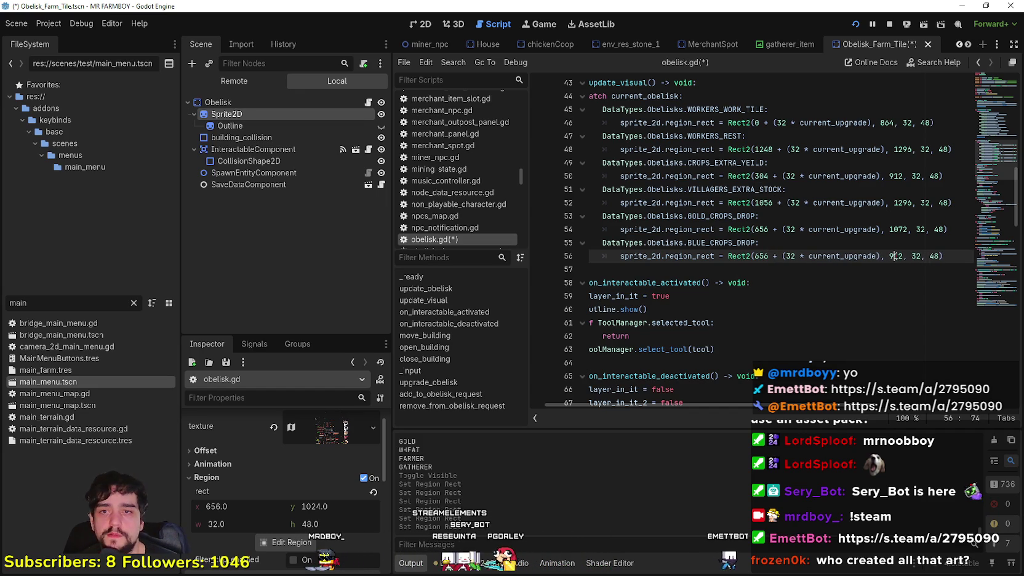
pyautogui.write('24')
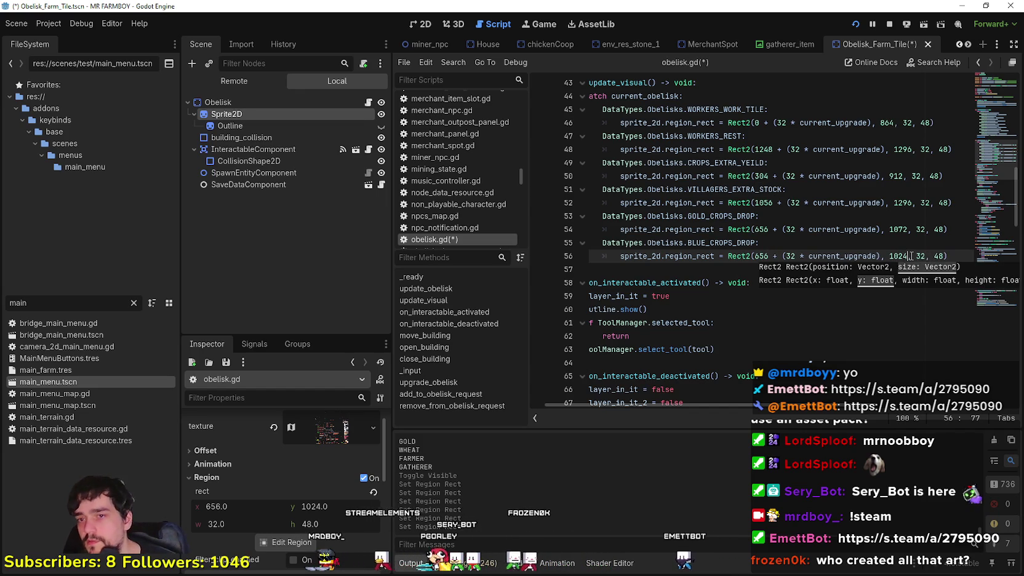
pyautogui.hotkey('ctrl', 's')
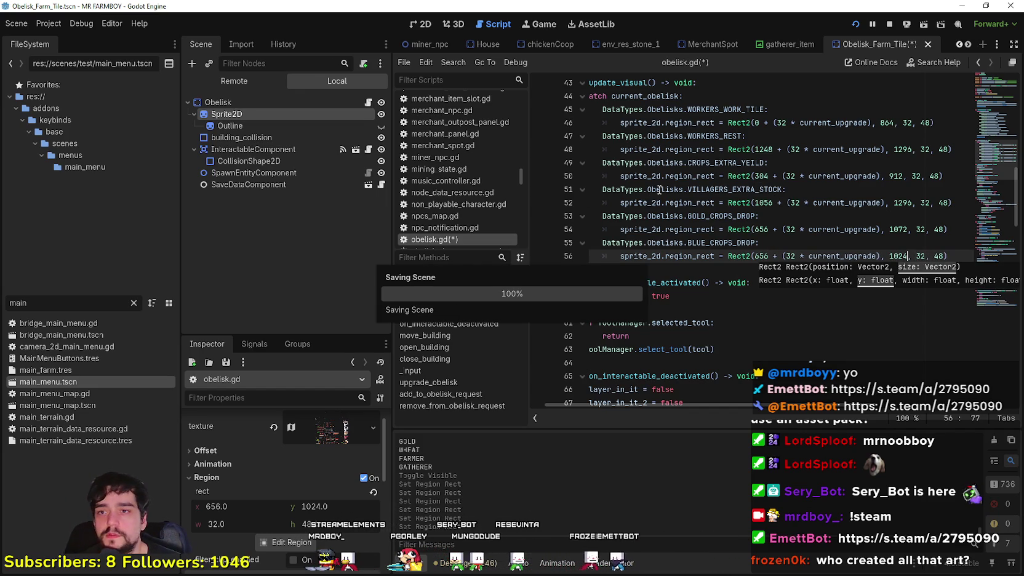
pyautogui.click(625, 242)
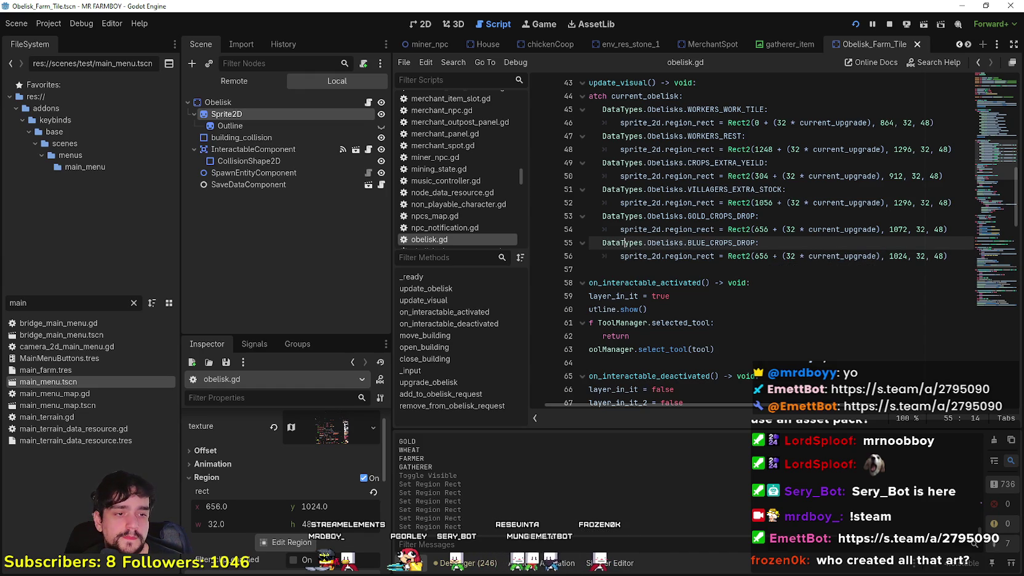
pyautogui.press('Escape')
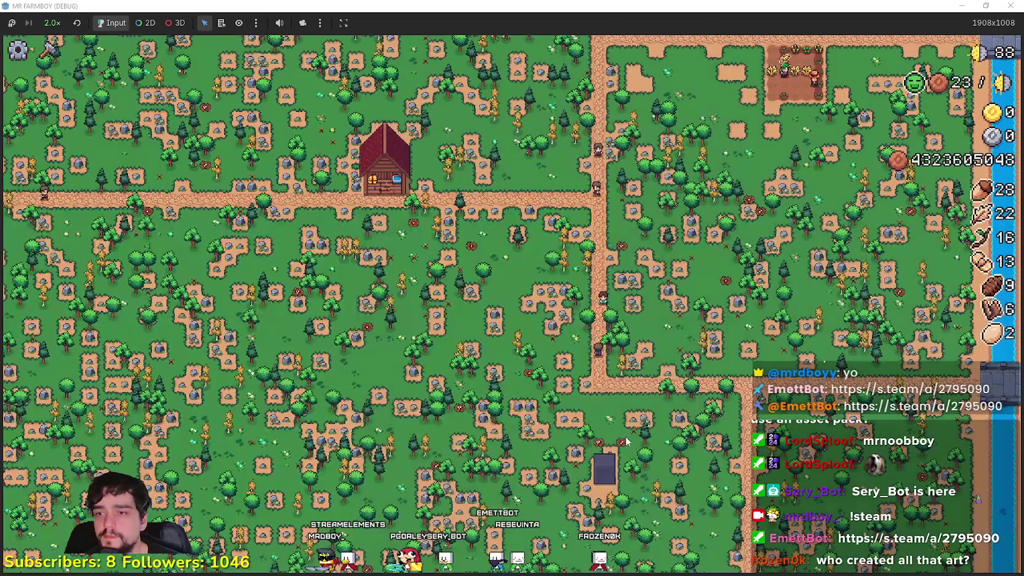
# Step: Walk around the MR FARMBOY map, then stop the game with F8 to return to the editor
pyautogui.scroll(5, 627, 427)
pyautogui.scroll(-5, 631, 442)
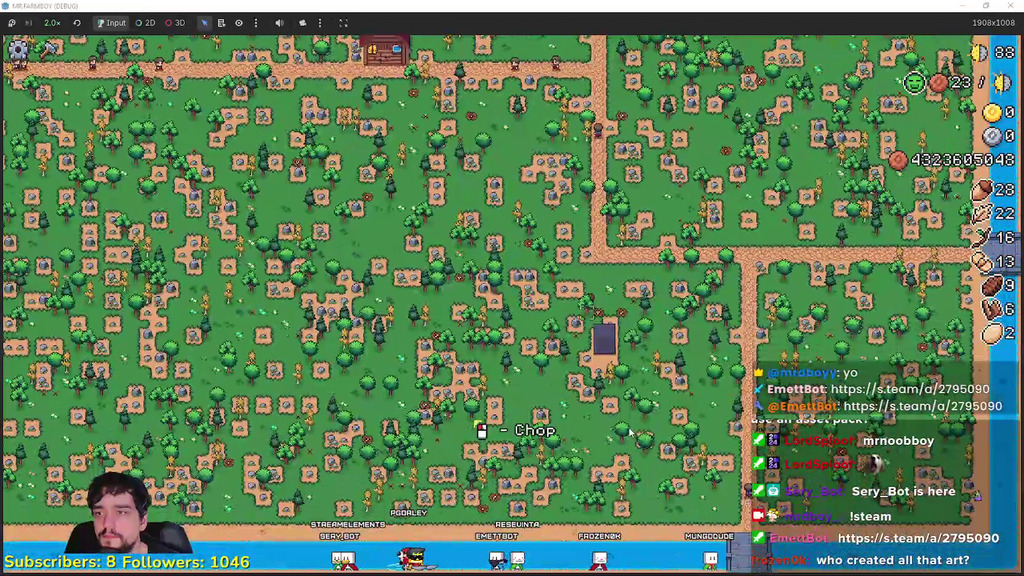
pyautogui.press('w')
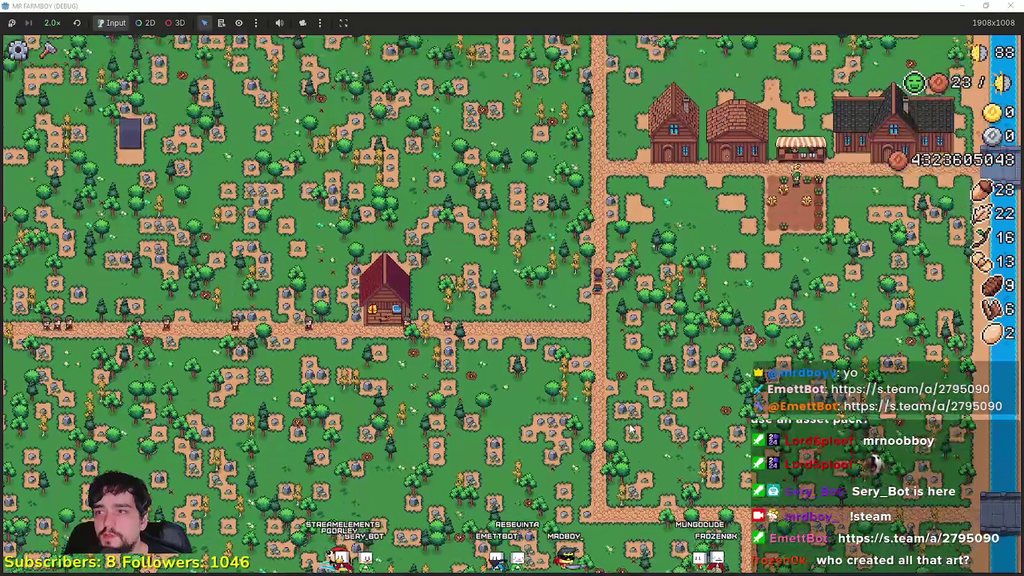
pyautogui.press('F8')
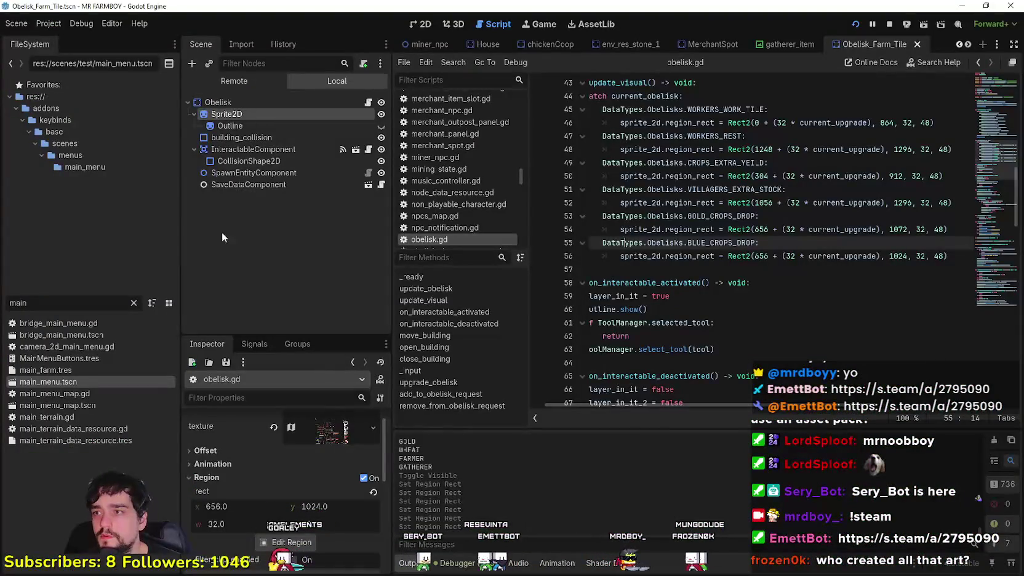
# Step: Set the obelisk sprite's region to the first tile at 0, 864 and save the scene
pyautogui.click(292, 543)
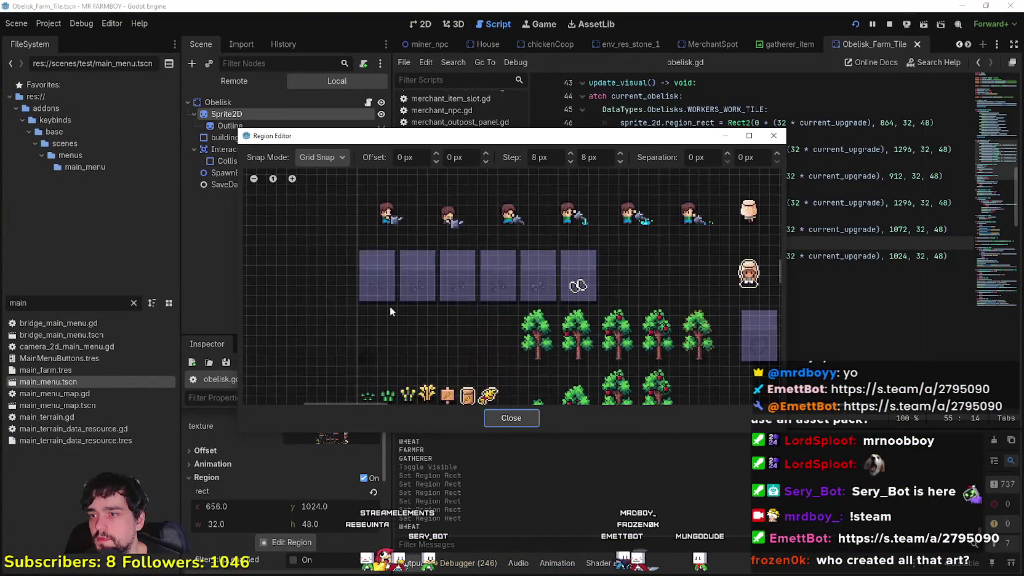
pyautogui.click(377, 275)
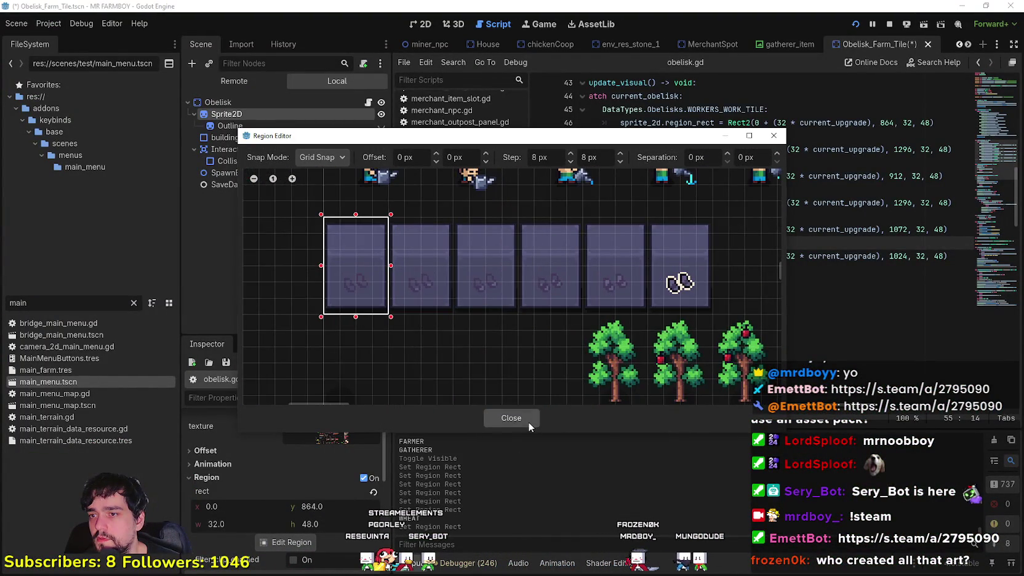
pyautogui.click(511, 418)
pyautogui.click(835, 269)
pyautogui.hotkey('ctrl', 's')
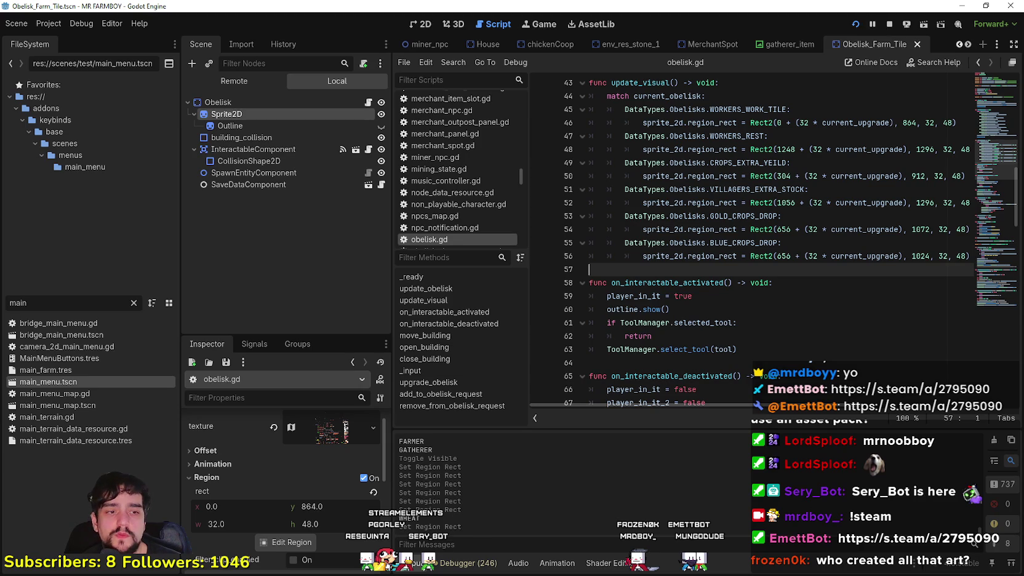
# Step: Switch to the Third_Map scene and run the project
pyautogui.press('Escape')
pyautogui.press('Escape')
pyautogui.press('F8')
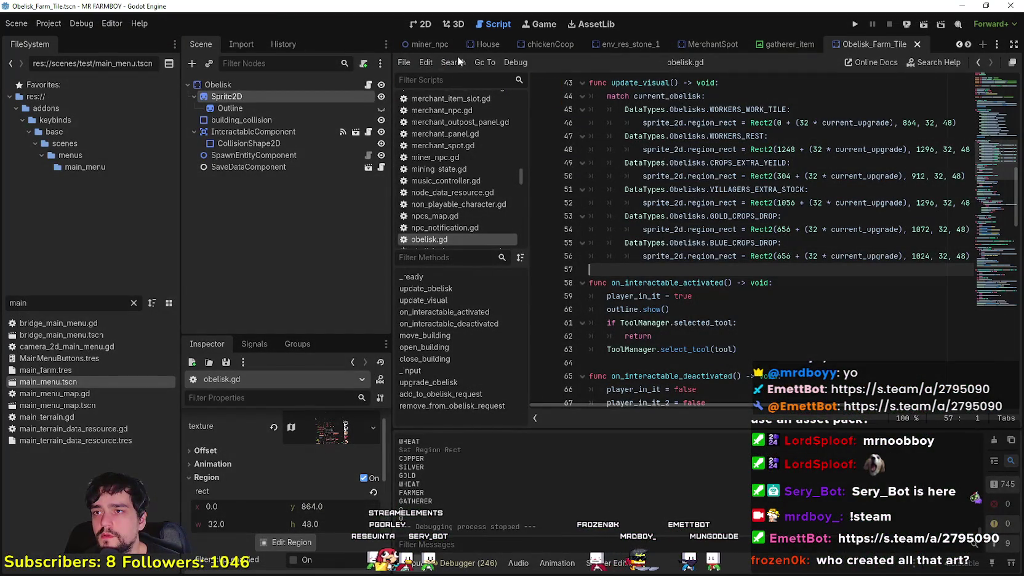
pyautogui.click(960, 43)
pyautogui.click(960, 42)
pyautogui.click(960, 42)
pyautogui.click(496, 44)
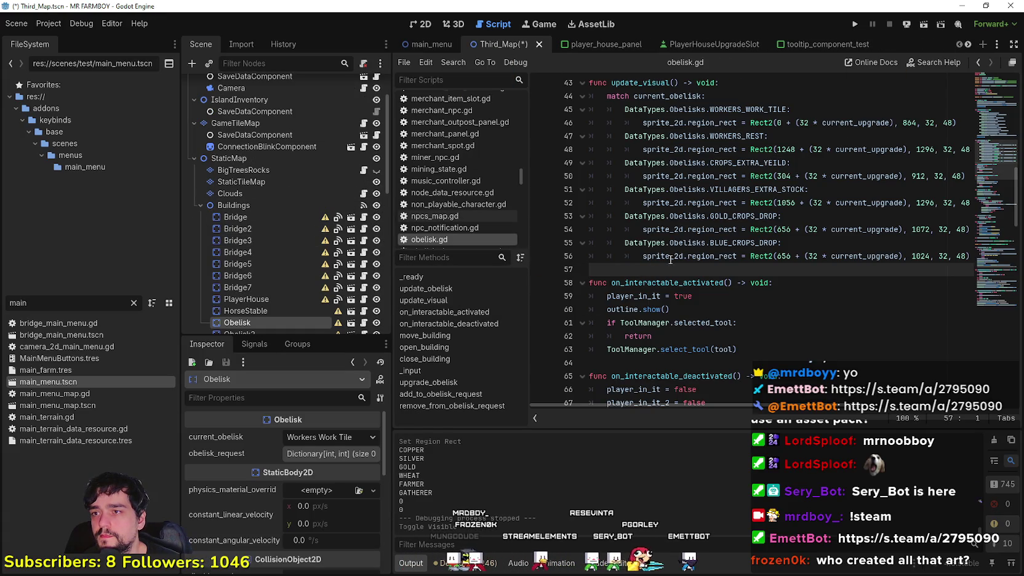
pyautogui.click(854, 24)
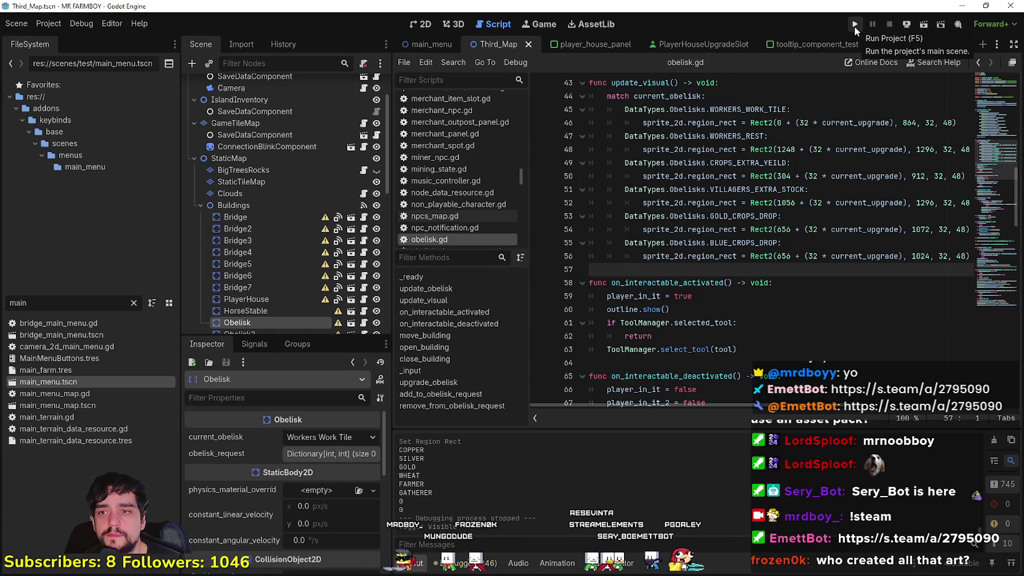
# Step: Review the update_visual function in obelisk.gd and relaunch the game to test
pyautogui.scroll(3, 651, 200)
pyautogui.click(651, 203)
pyautogui.doubleClick(651, 202)
pyautogui.scroll(4, 652, 222)
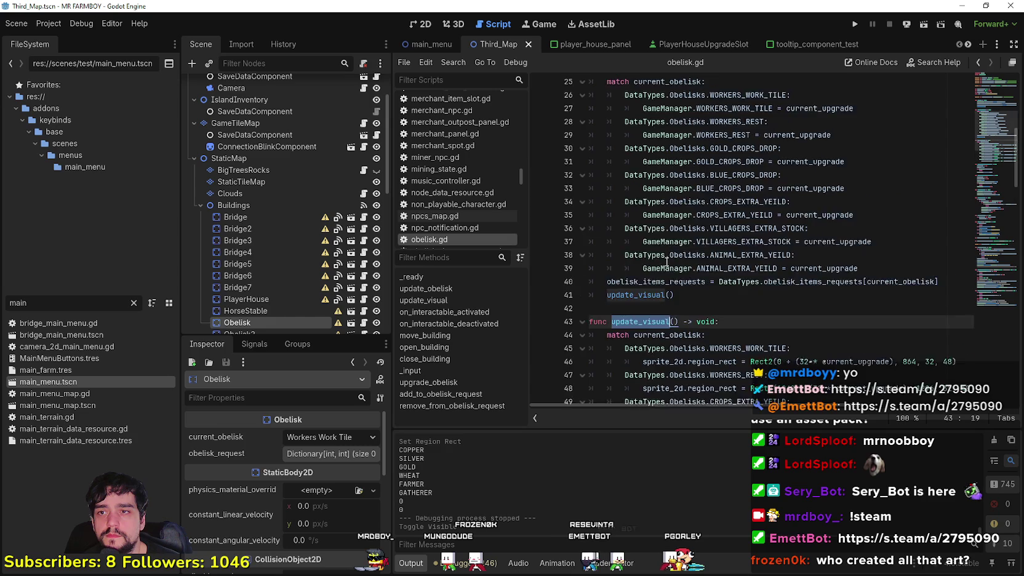
pyautogui.scroll(5, 607, 228)
pyautogui.scroll(-2, 609, 229)
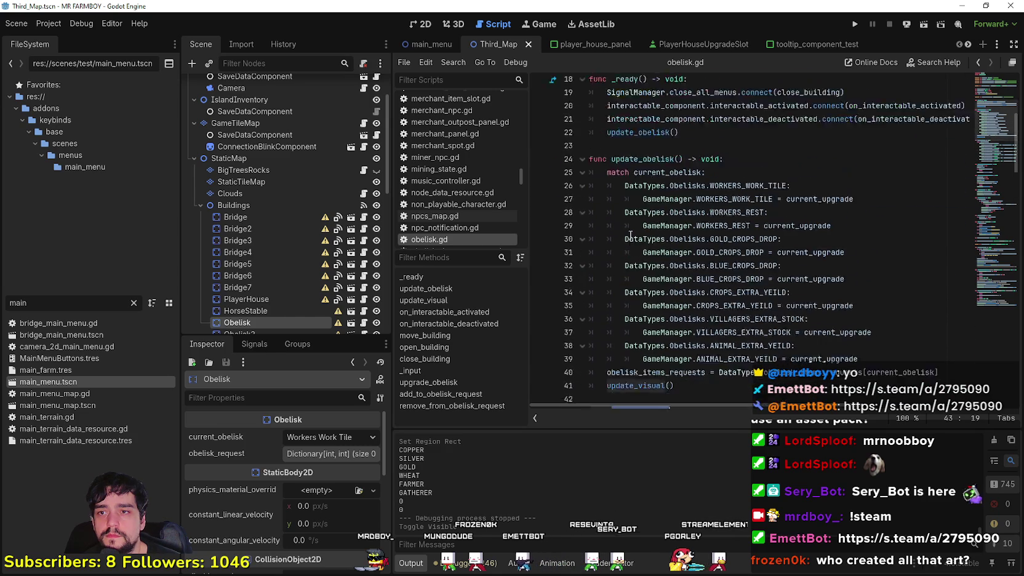
pyautogui.scroll(1, 628, 235)
pyautogui.scroll(-8, 630, 235)
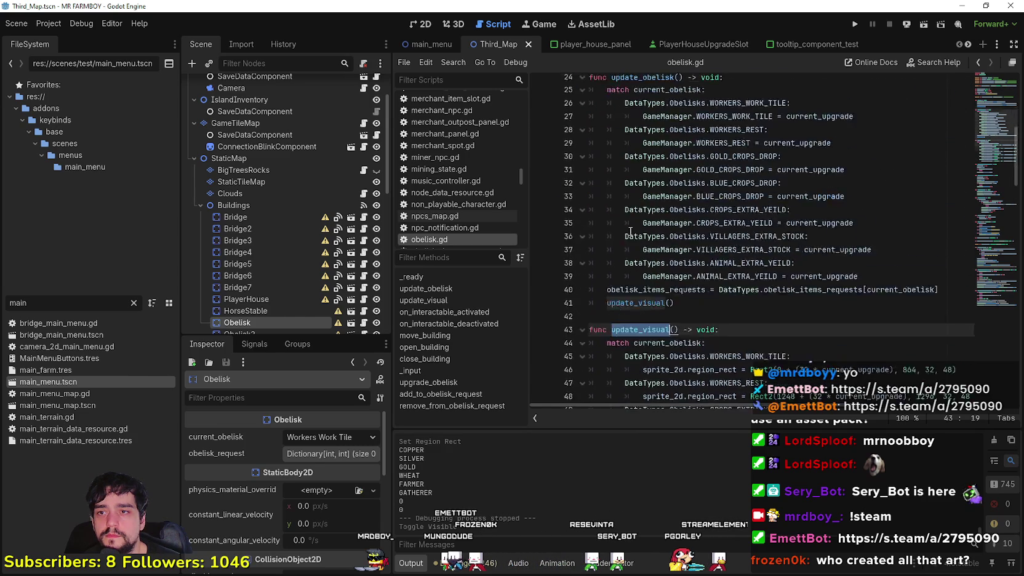
pyautogui.click(856, 23)
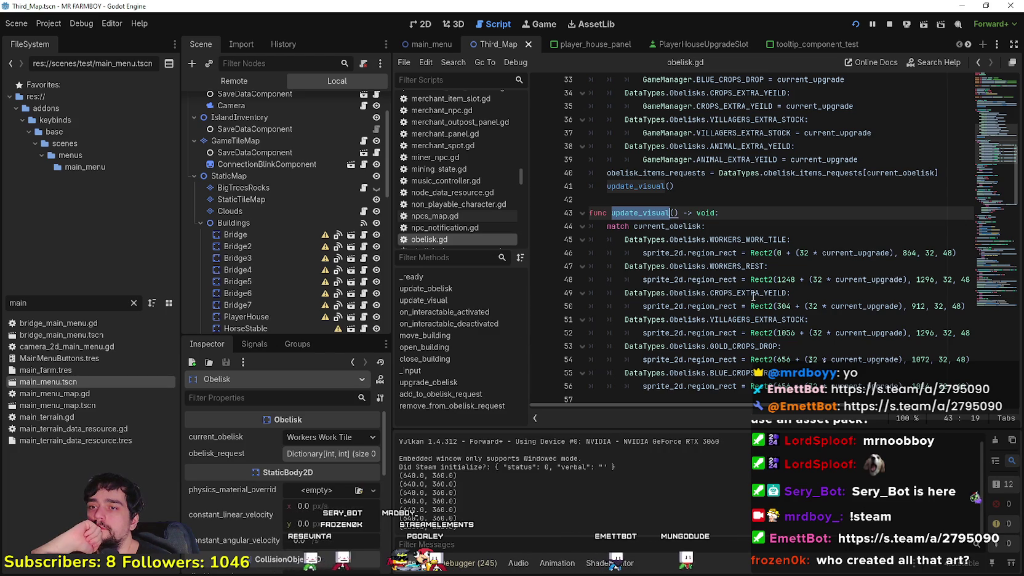
pyautogui.click(746, 240)
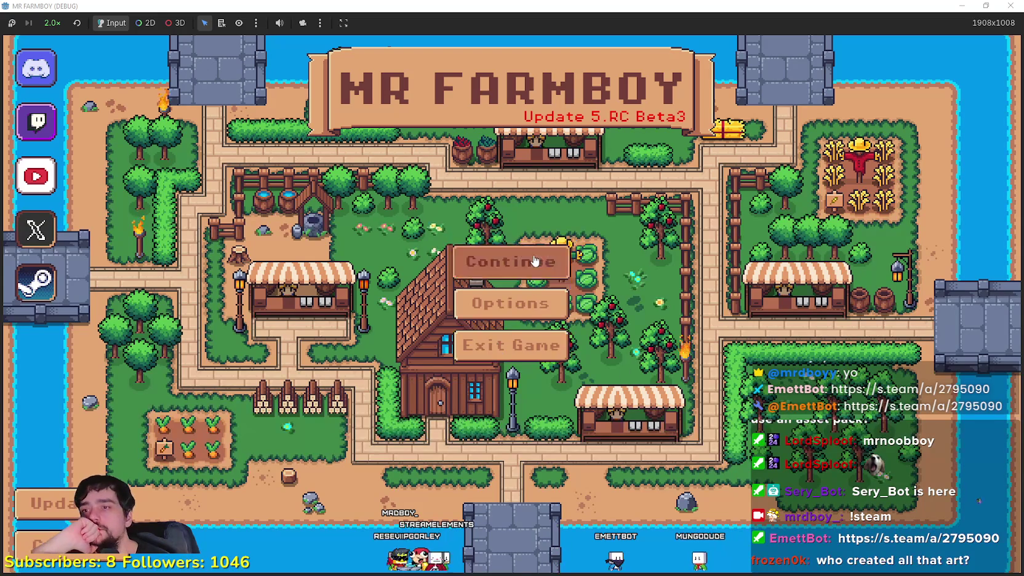
# Step: Continue from the main menu, load Save 3, and keep game speed at 2.0×
pyautogui.click(551, 261)
pyautogui.click(557, 239)
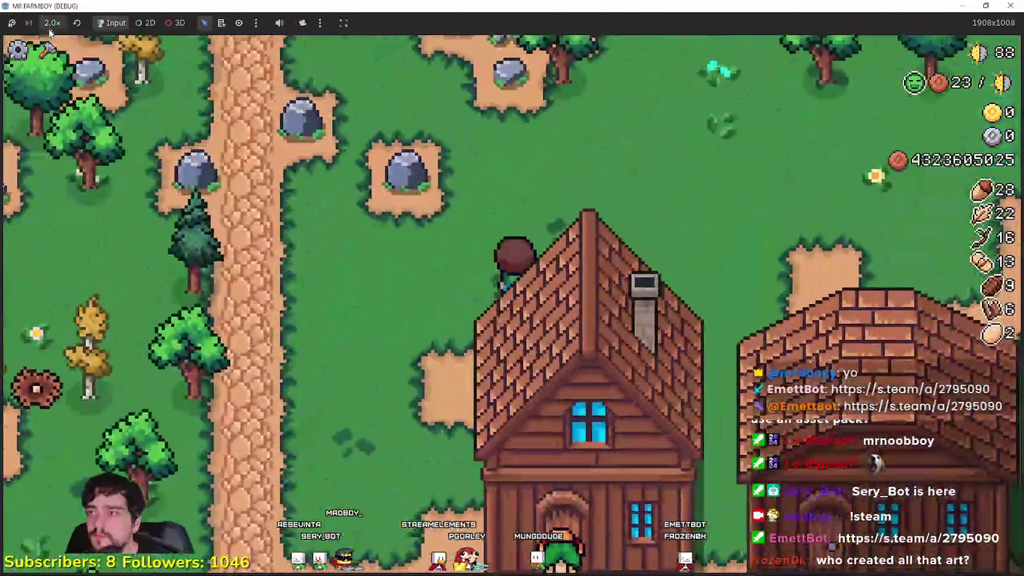
pyautogui.click(52, 22)
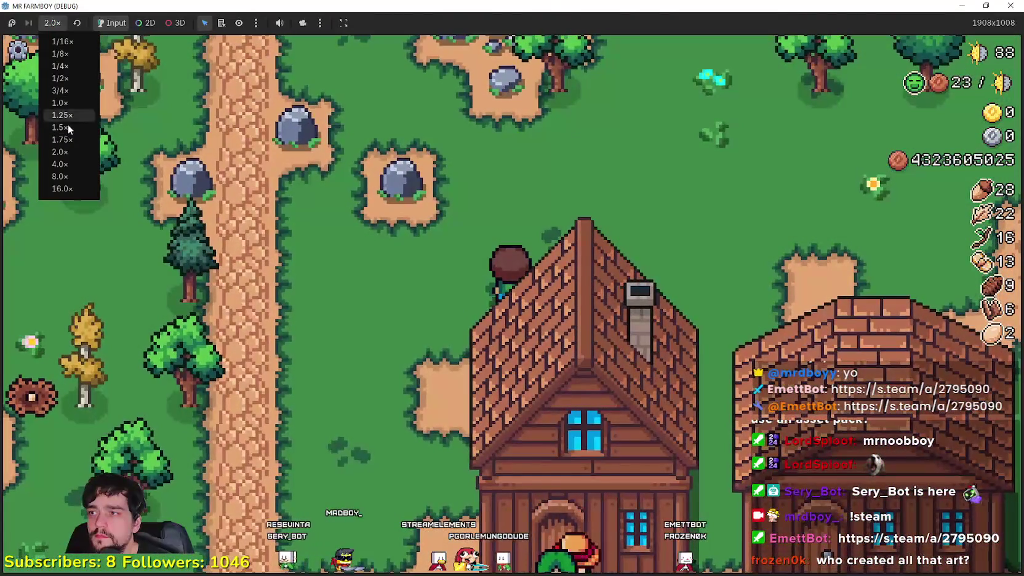
pyautogui.click(64, 156)
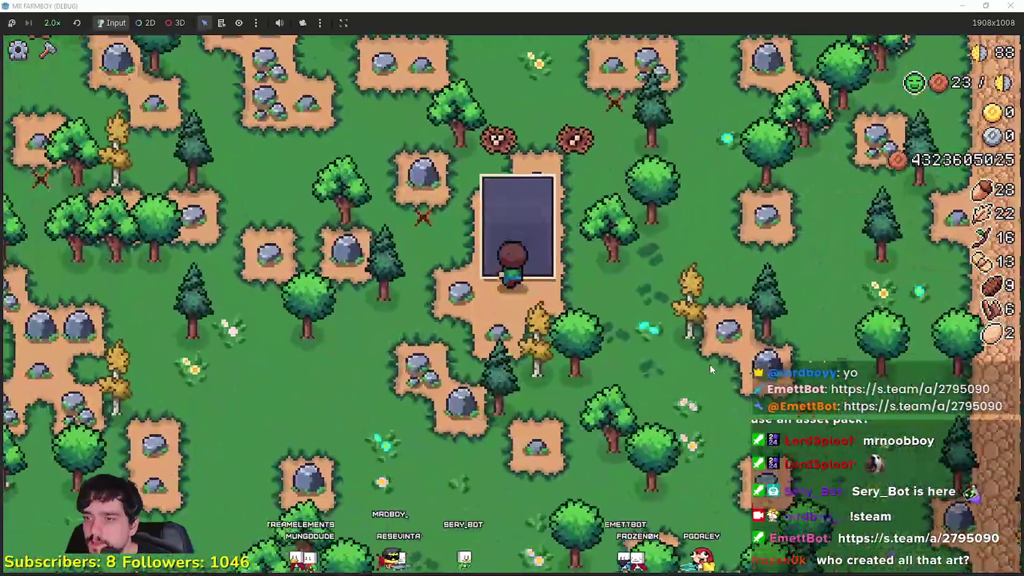
# Step: Buy every Worker Rest Poneglyph upgrade stage, raising worker stamina to 10
pyautogui.click(502, 235)
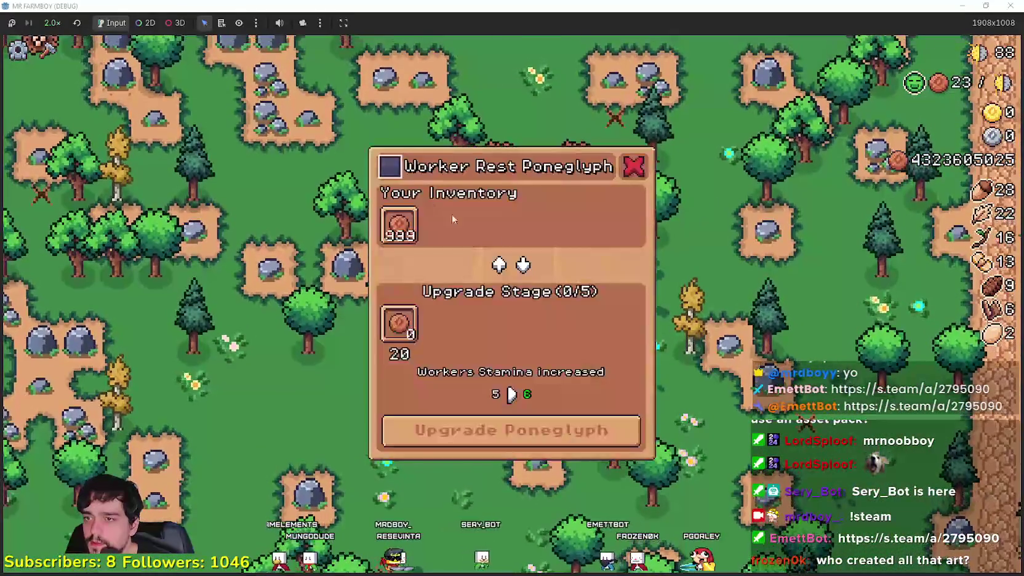
pyautogui.press('Escape')
pyautogui.press('a')
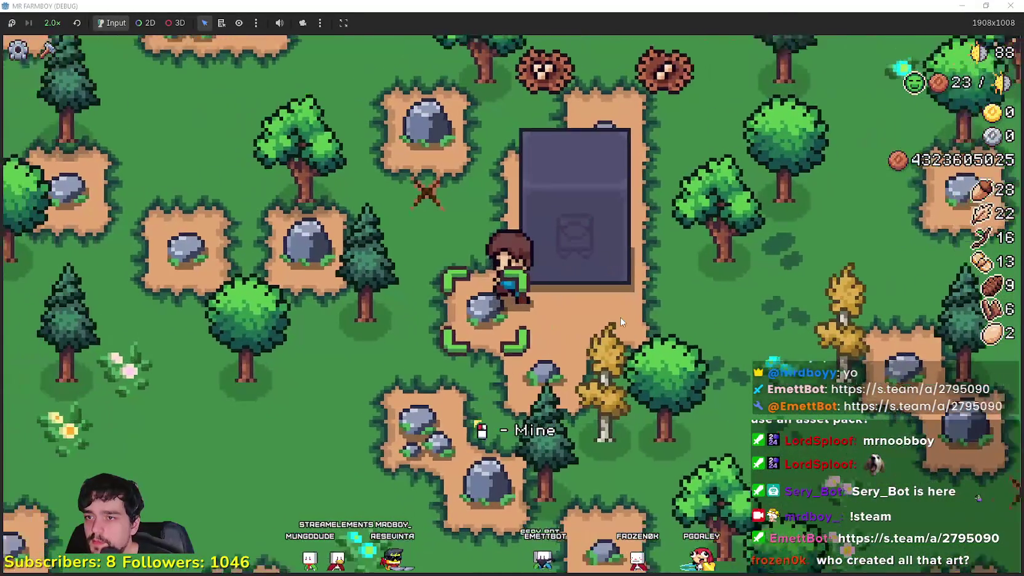
pyautogui.press('d')
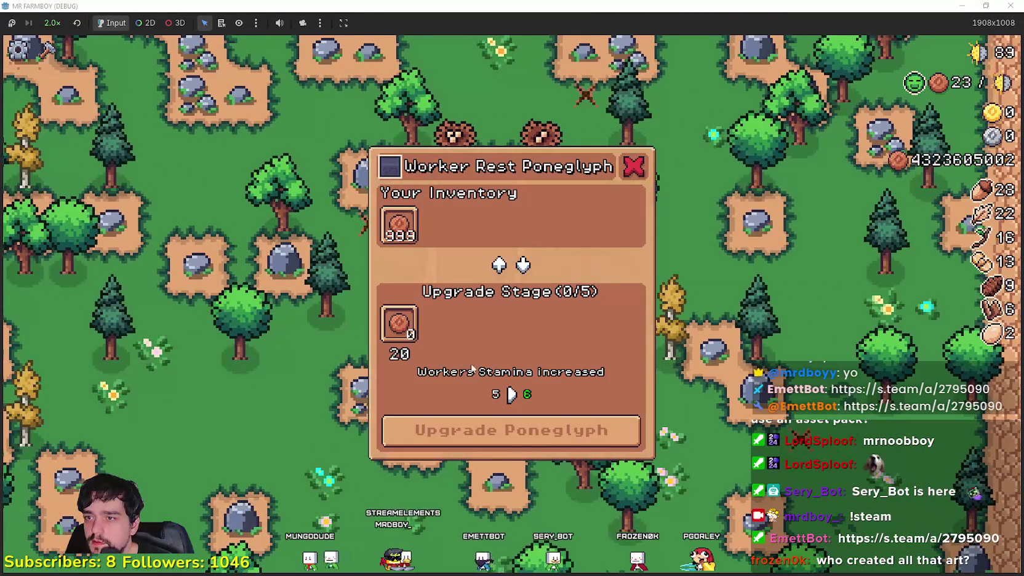
pyautogui.click(492, 436)
pyautogui.click(454, 423)
pyautogui.click(454, 421)
pyautogui.click(453, 420)
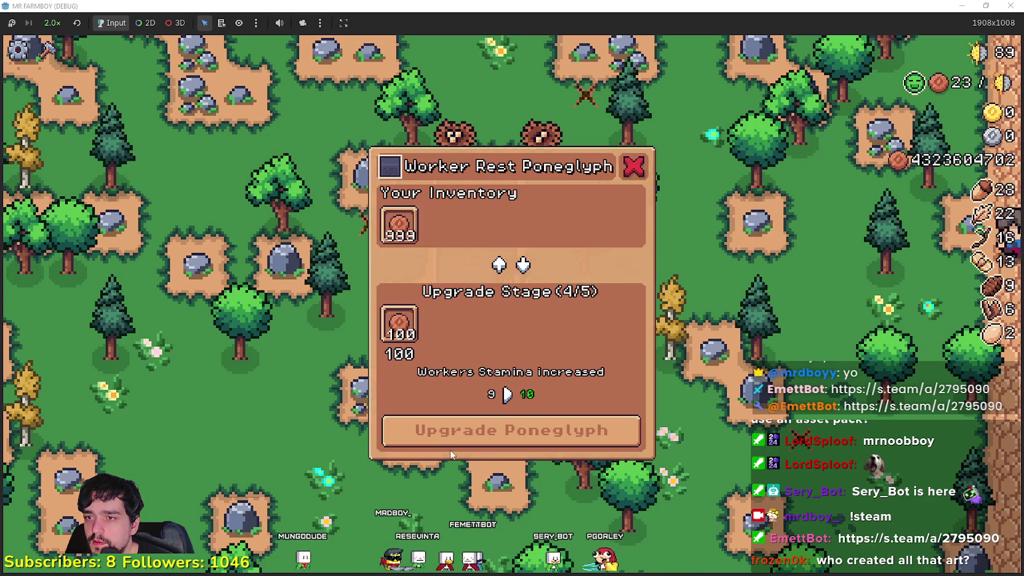
pyautogui.click(448, 434)
pyautogui.press('w')
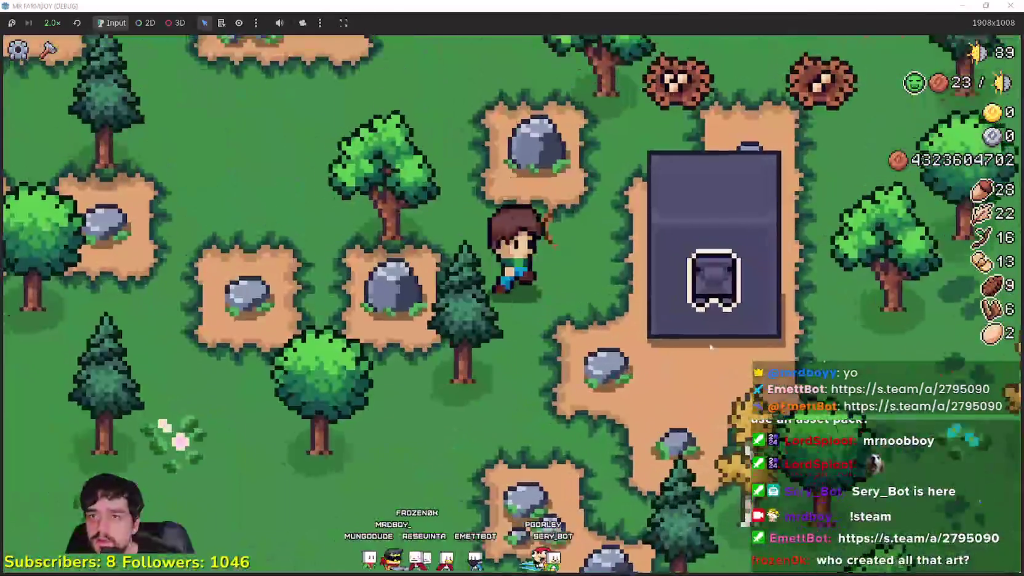
pyautogui.scroll(-5, 761, 419)
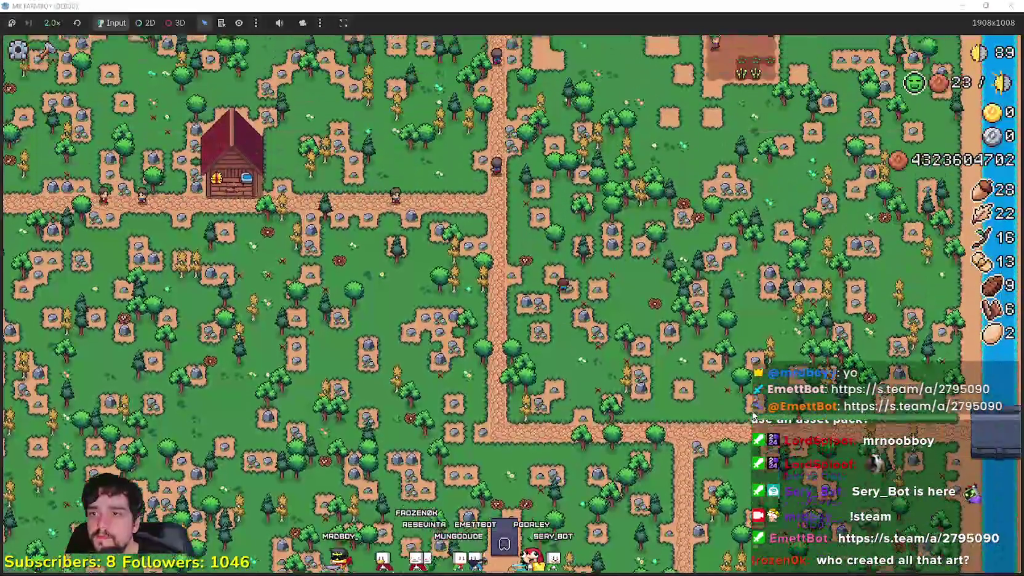
# Step: Walk to the Worker Speed Poneglyph and buy all five of its upgrade stages
pyautogui.press('w')
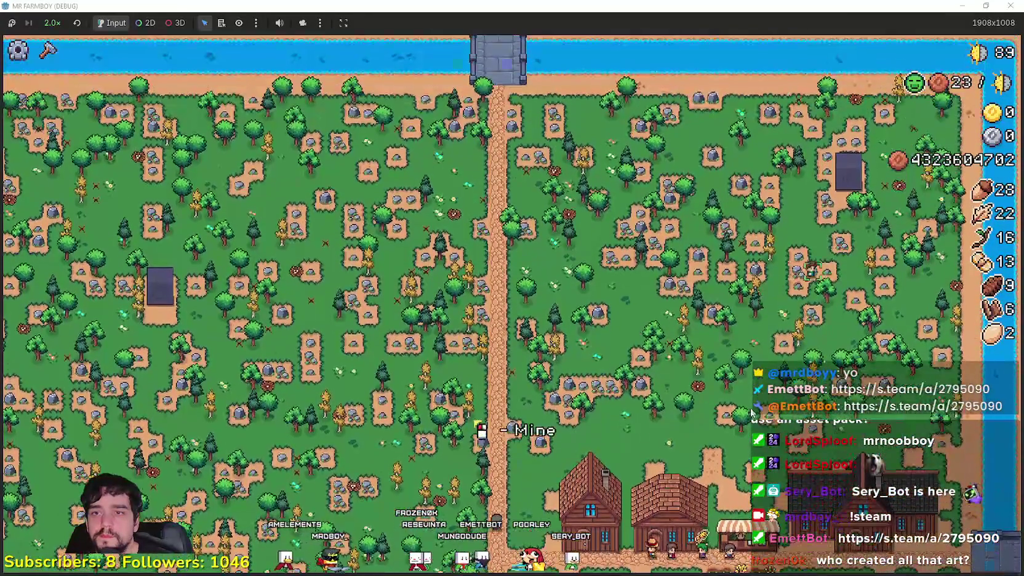
pyautogui.scroll(5, 751, 408)
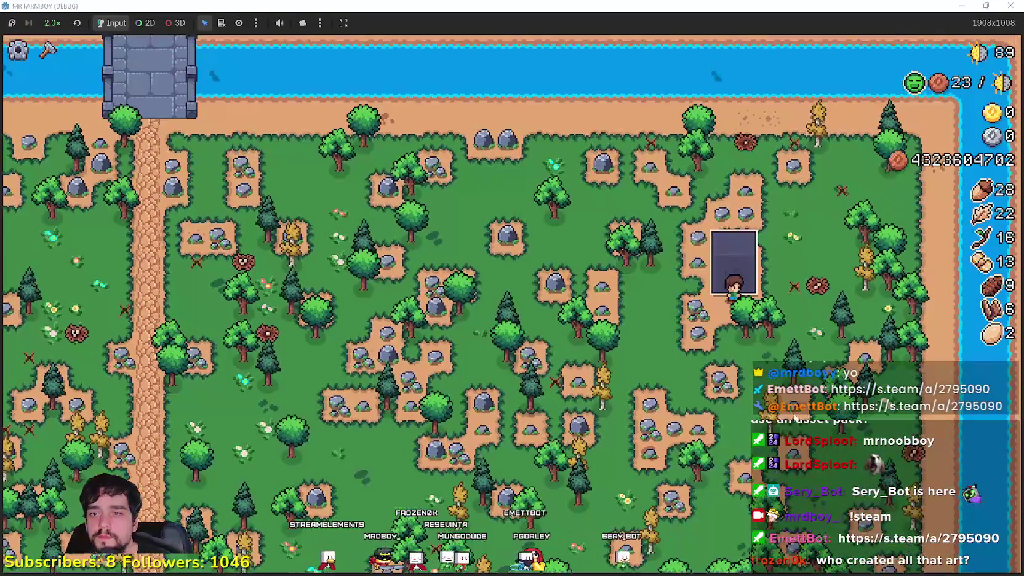
pyautogui.click(733, 271)
pyautogui.click(498, 438)
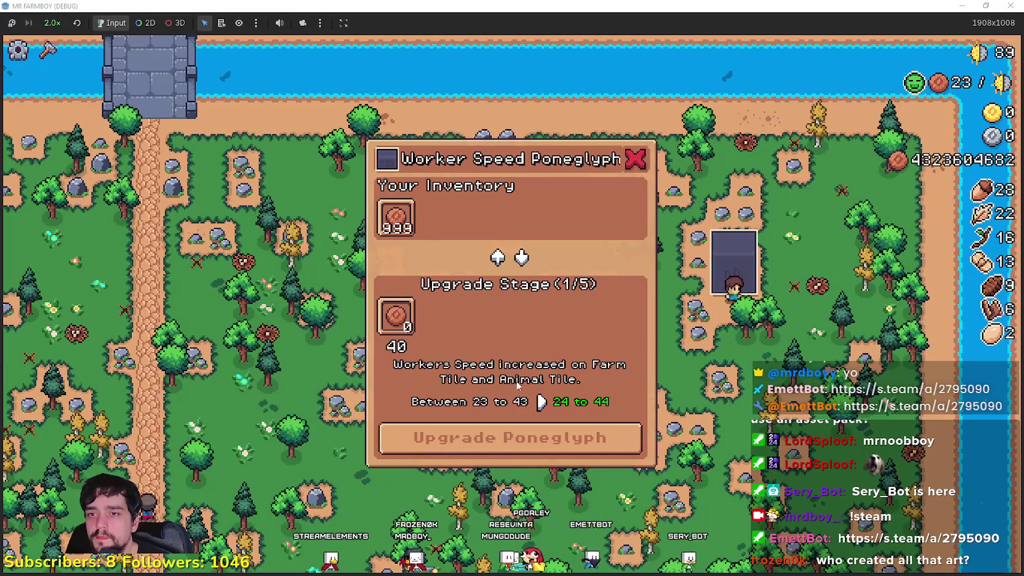
pyautogui.click(496, 437)
pyautogui.click(494, 437)
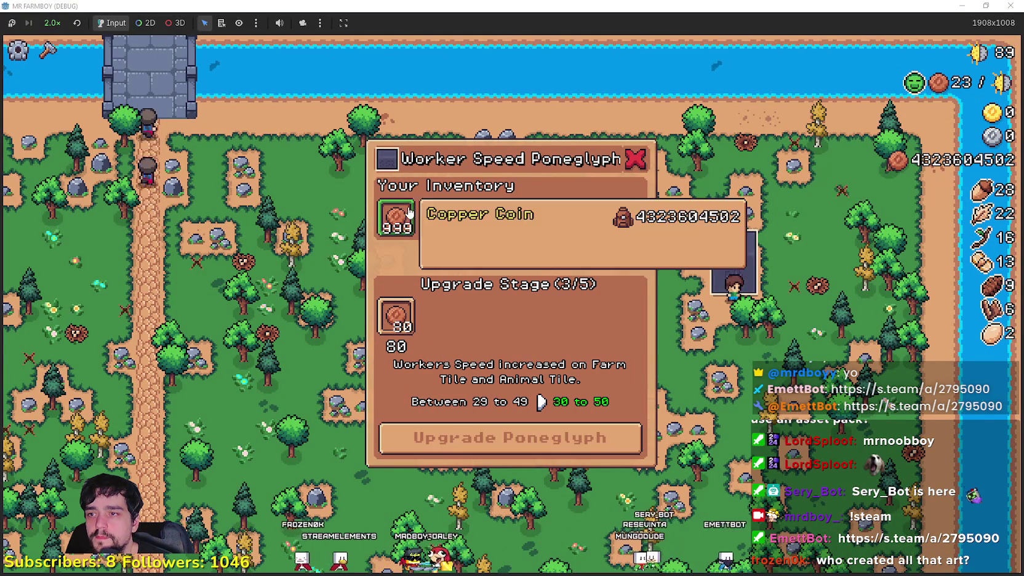
pyautogui.click(486, 440)
pyautogui.click(480, 442)
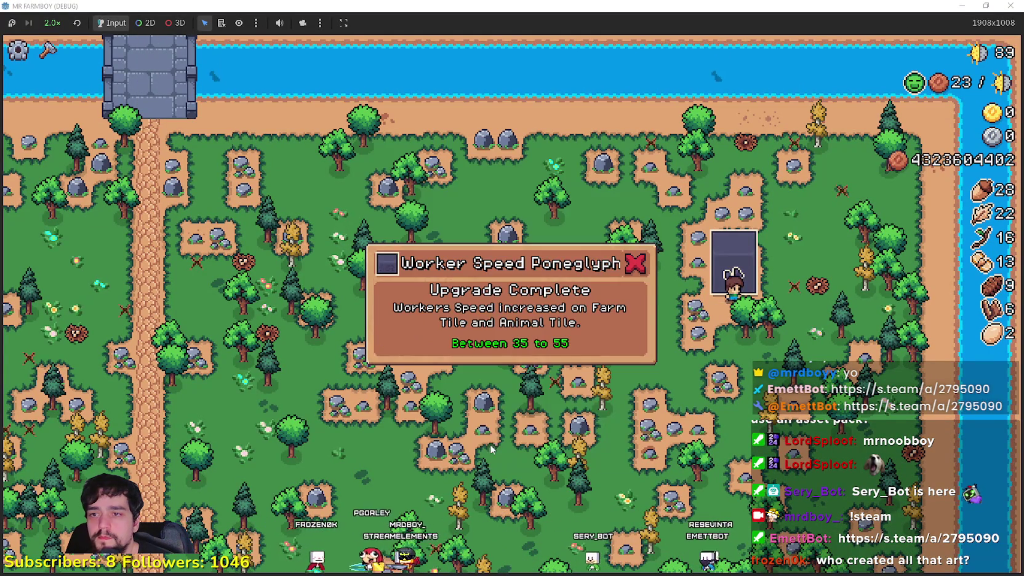
pyautogui.click(772, 342)
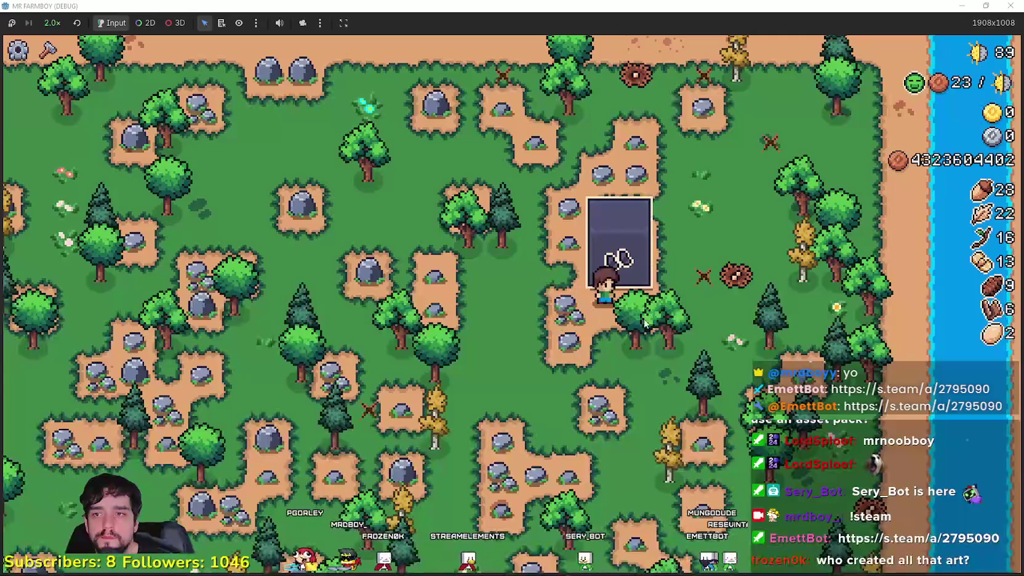
# Step: Walk up-left to the Crops Yield Poneglyph and buy every upgrade stage
pyautogui.press('a')
pyautogui.press('s')
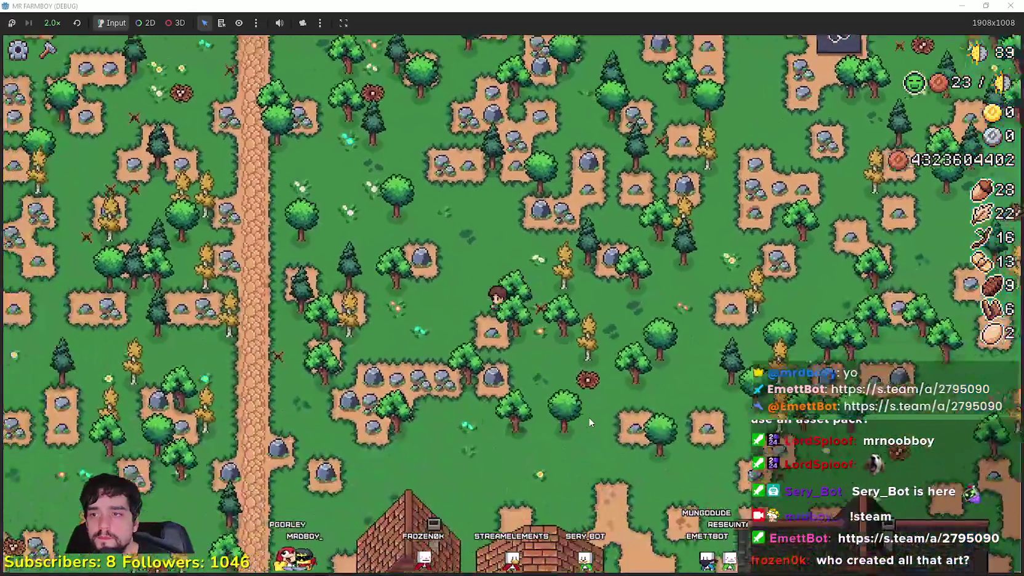
pyautogui.scroll(-5, 588, 417)
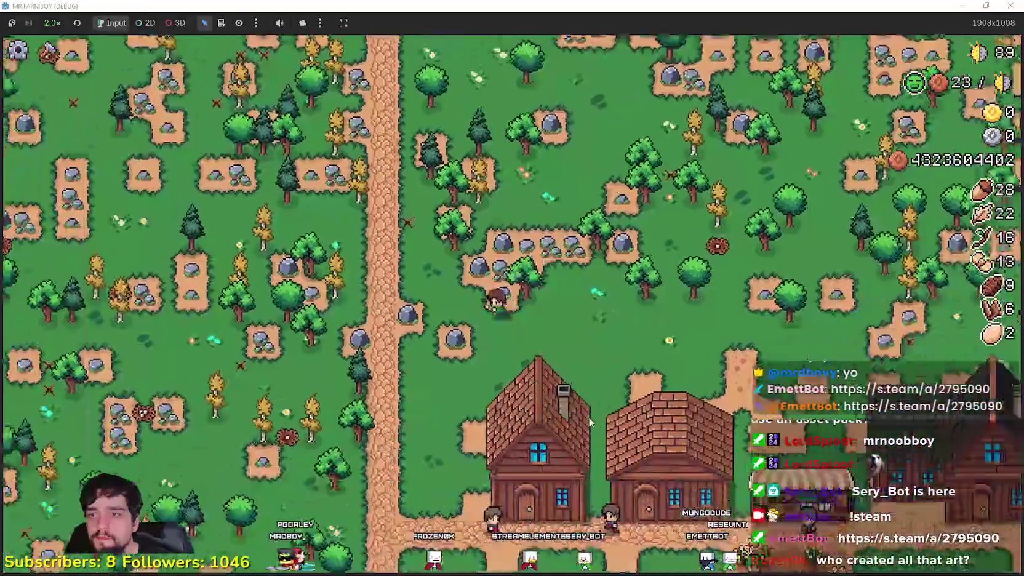
pyautogui.press('w')
pyautogui.press('a')
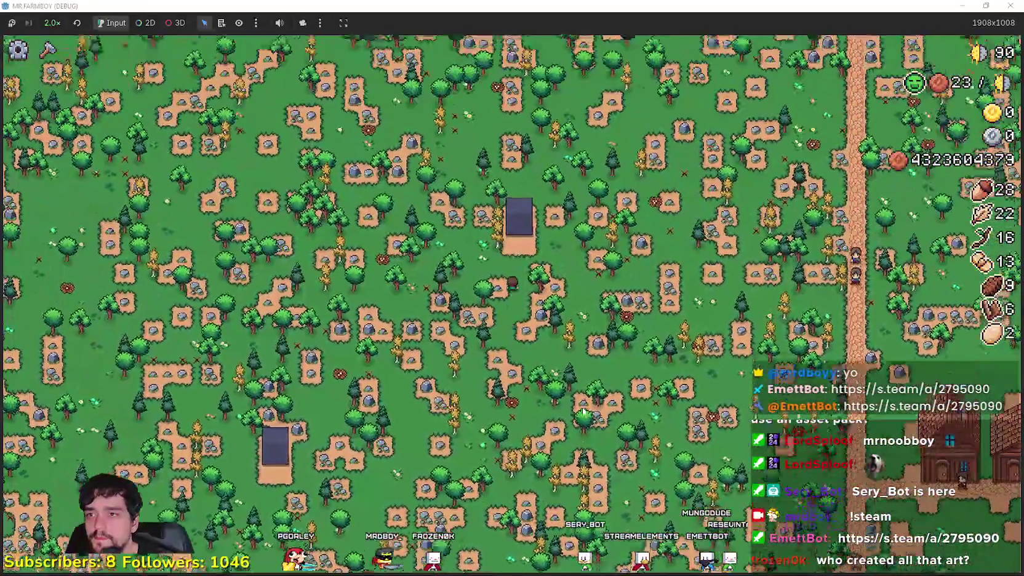
pyautogui.scroll(5, 582, 412)
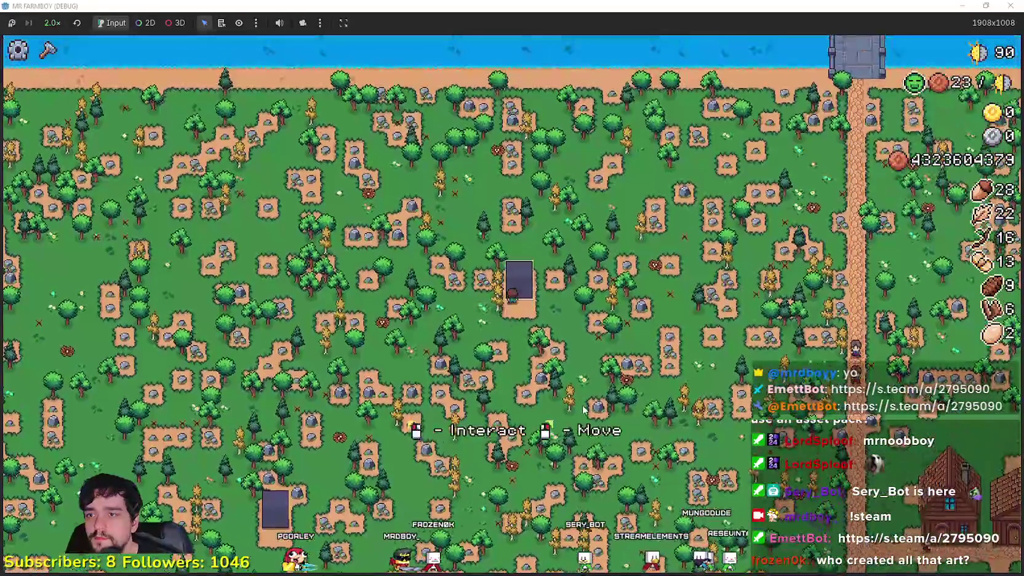
pyautogui.press('e')
pyautogui.click(485, 438)
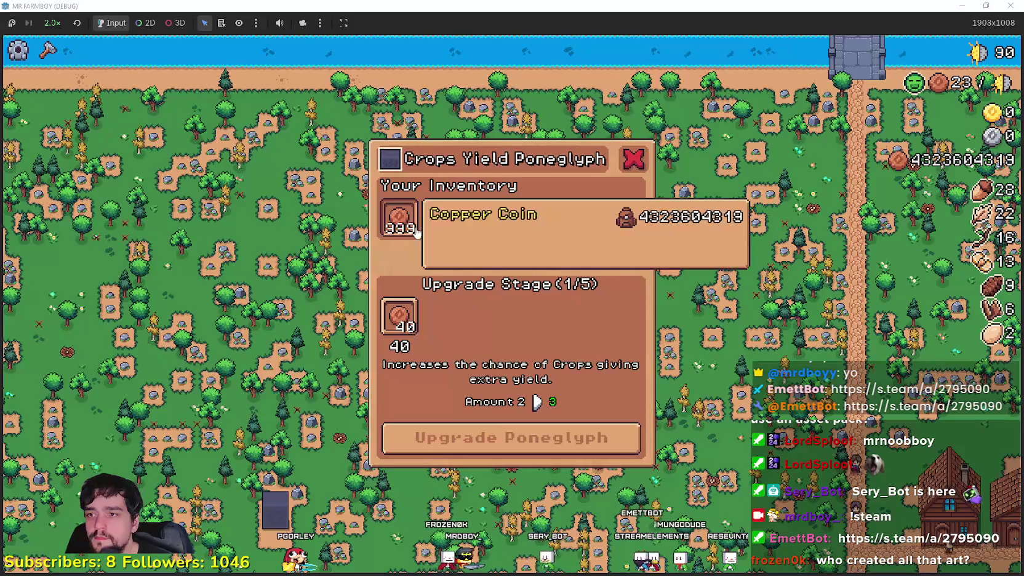
pyautogui.click(483, 438)
pyautogui.click(481, 438)
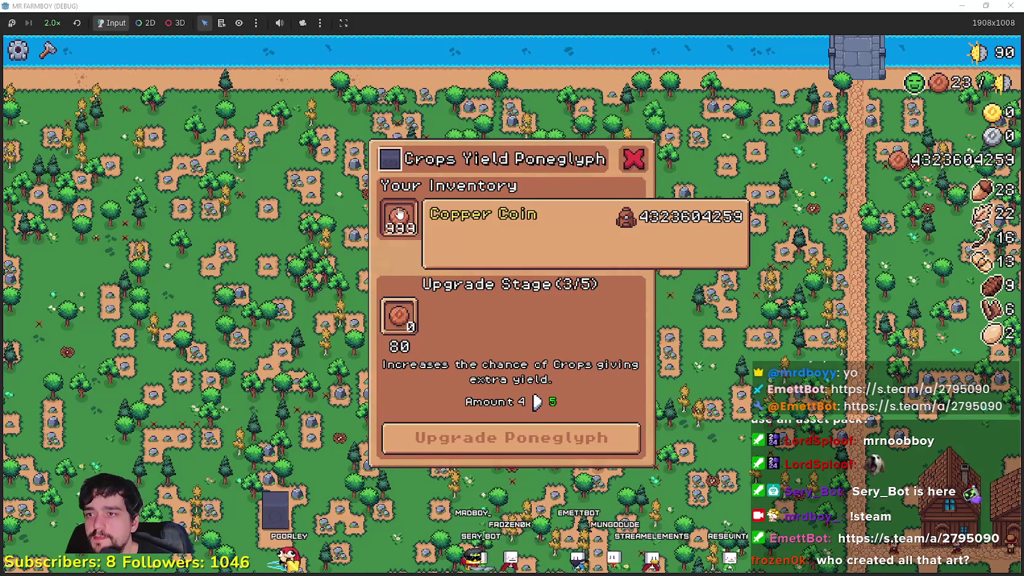
pyautogui.click(484, 438)
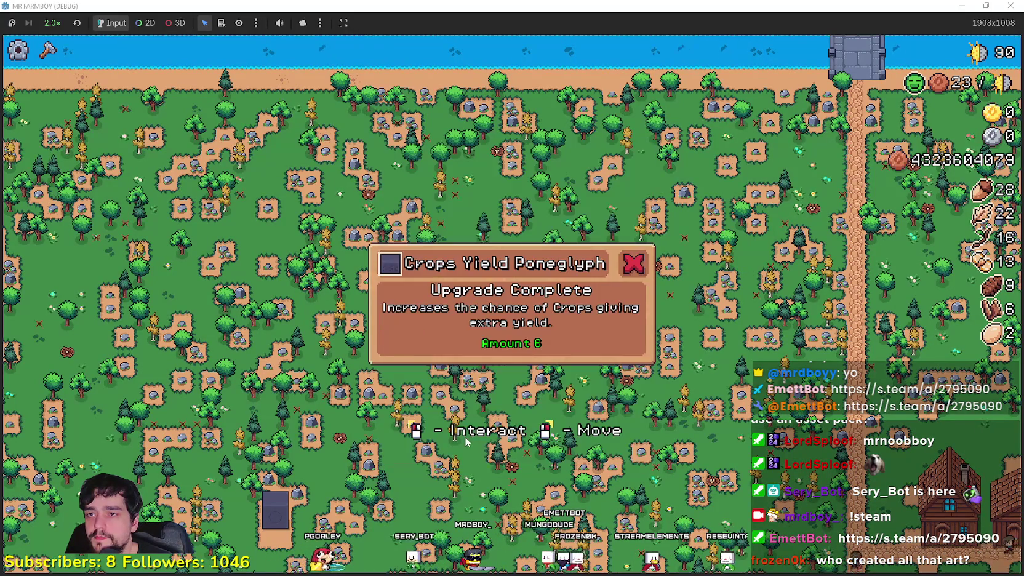
# Step: Fully upgrade the Villager Buy Poneglyph
pyautogui.scroll(3, 605, 313)
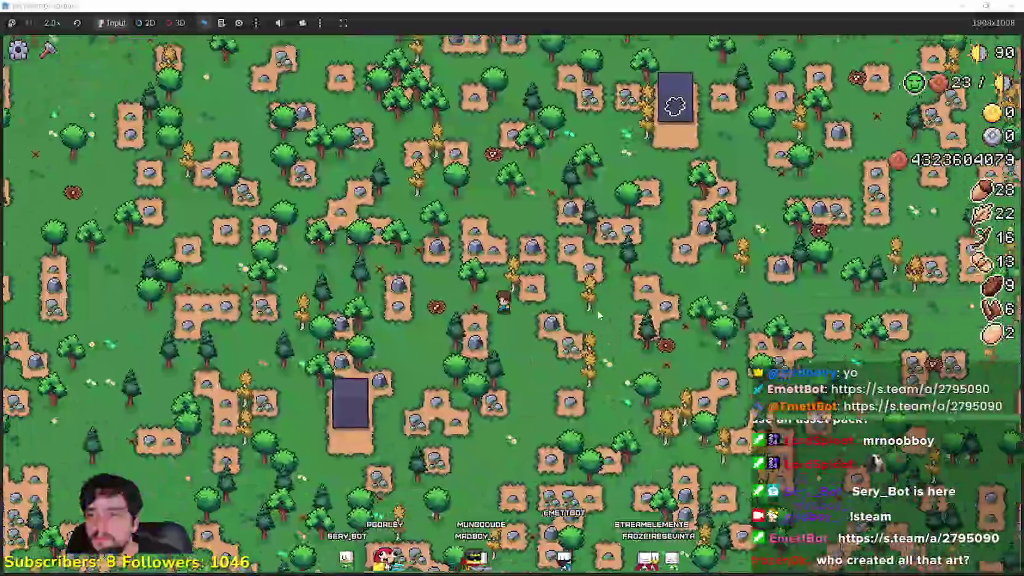
pyautogui.press('e')
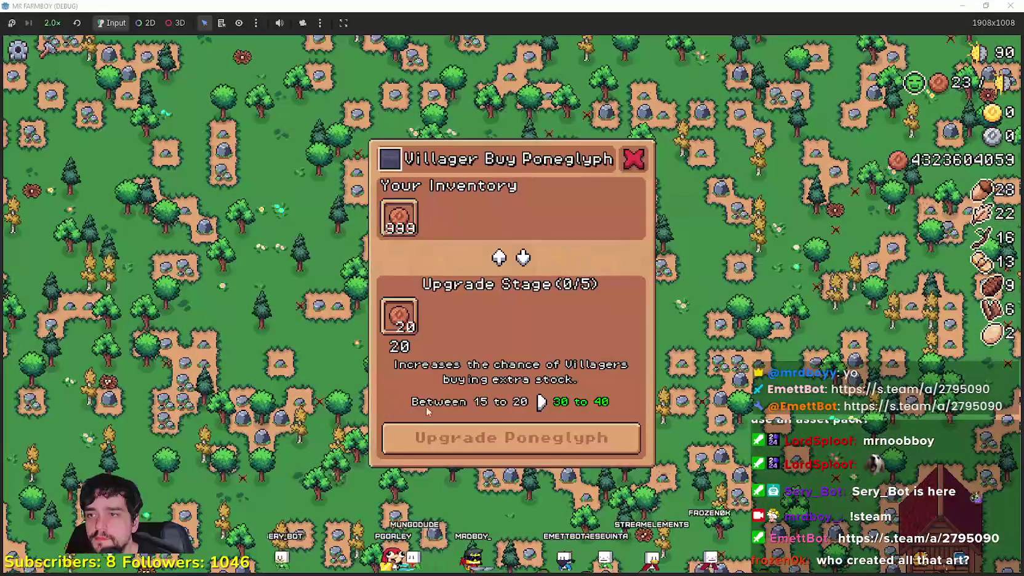
pyautogui.click(423, 437)
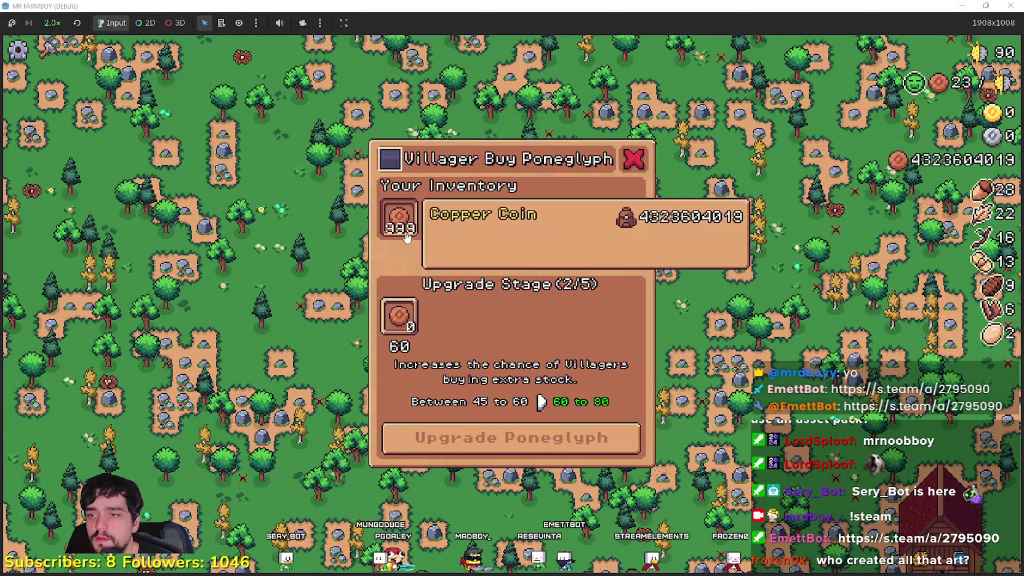
pyautogui.click(442, 437)
pyautogui.click(442, 436)
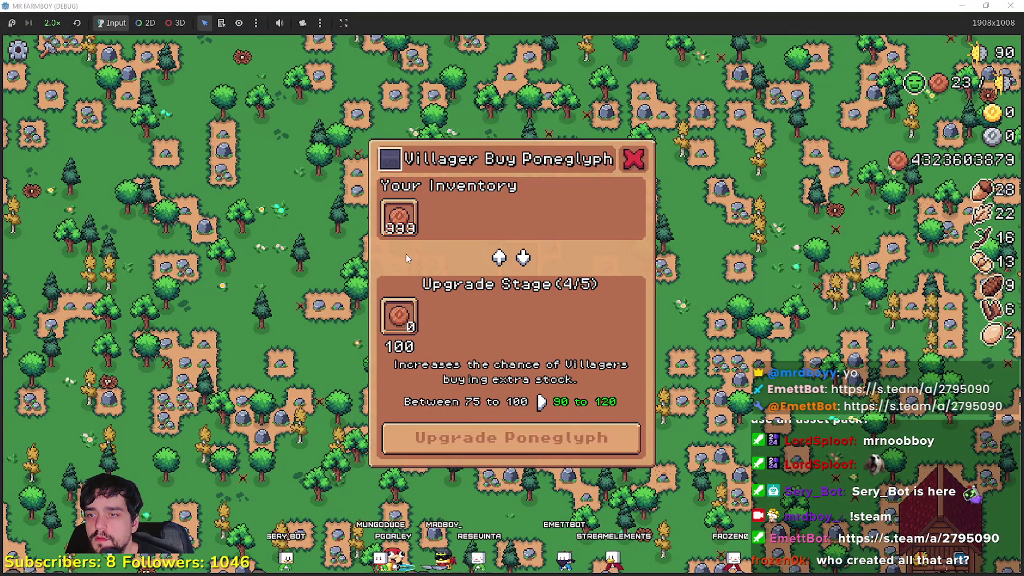
pyautogui.click(450, 453)
pyautogui.press('e')
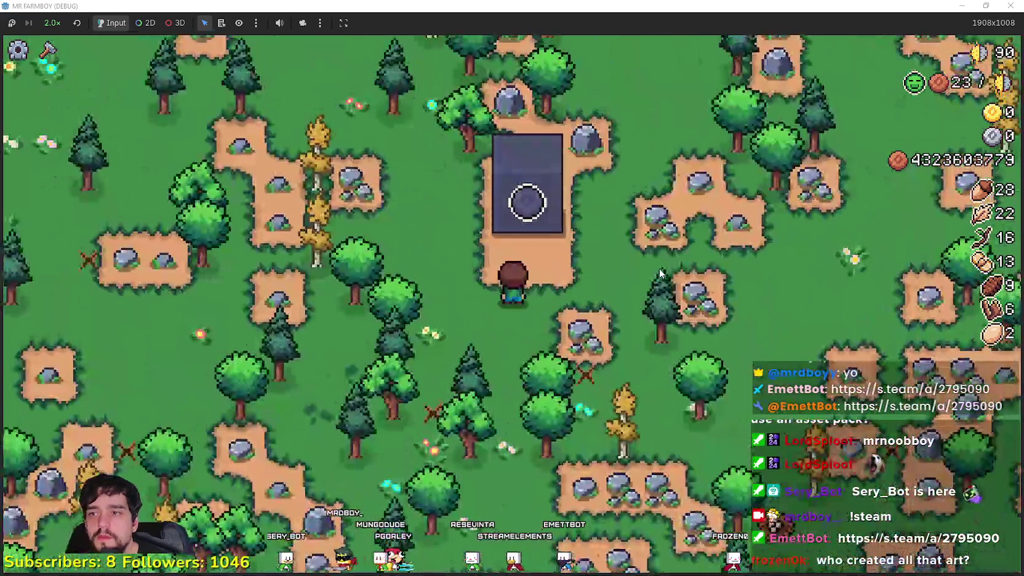
# Step: Open the Animal Yield Poneglyph at stage 0/5, then return to obelisk.gd's GOLD_CROPS_DROP case
pyautogui.scroll(-5, 659, 269)
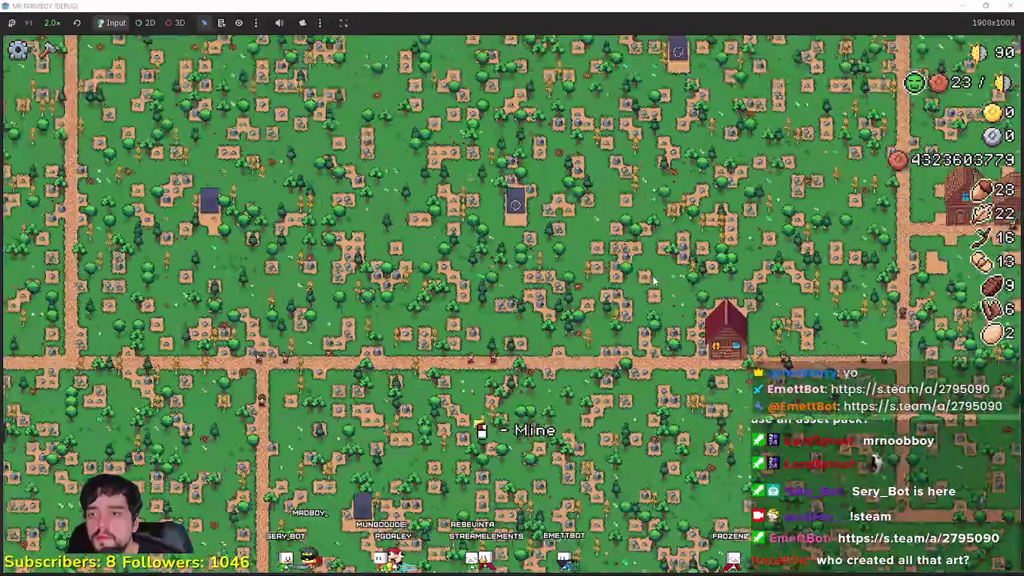
pyautogui.scroll(5, 651, 283)
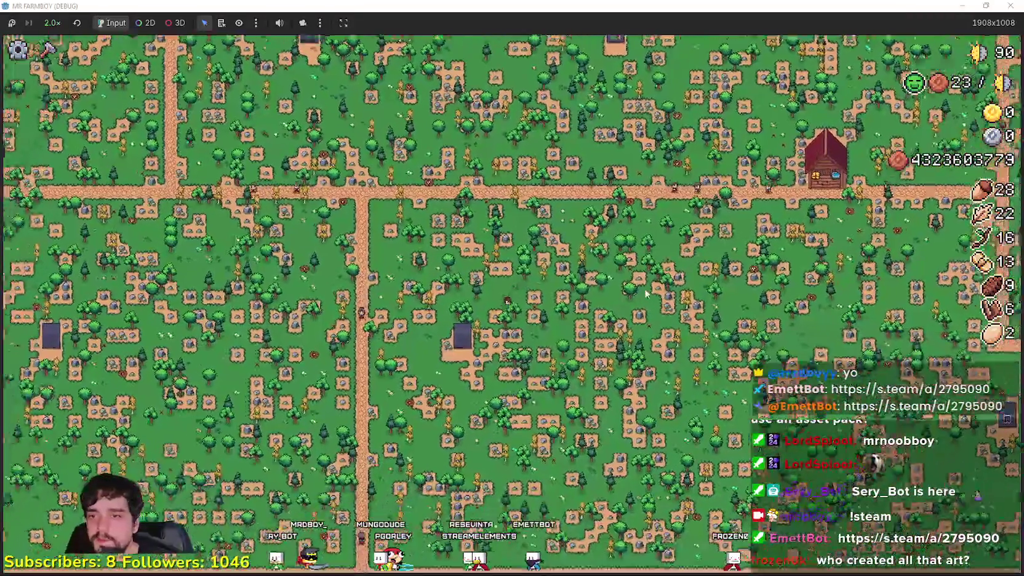
pyautogui.press('e')
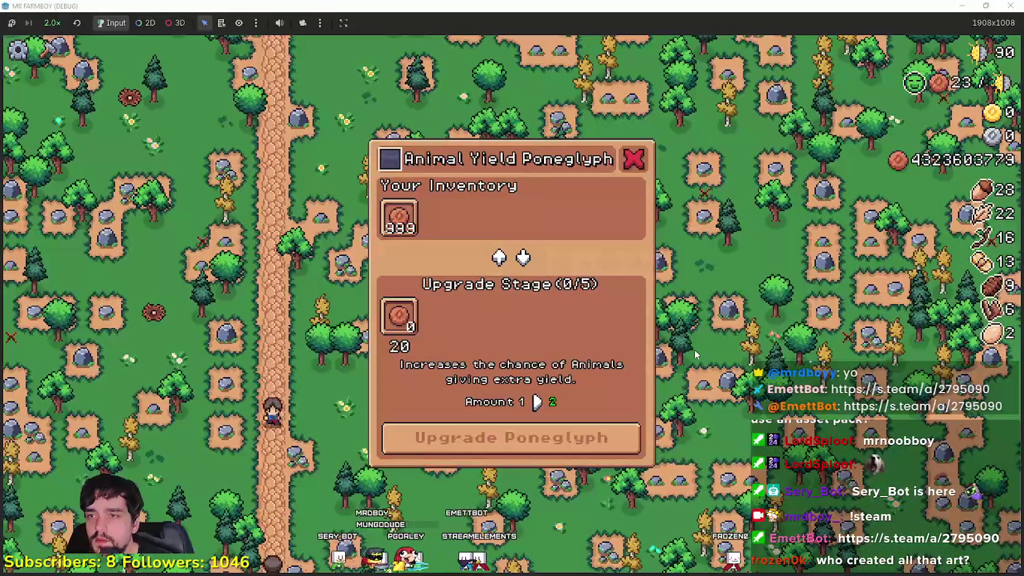
pyautogui.hotkey('alt', 'Tab')
pyautogui.click(773, 348)
pyautogui.scroll(-1, 764, 338)
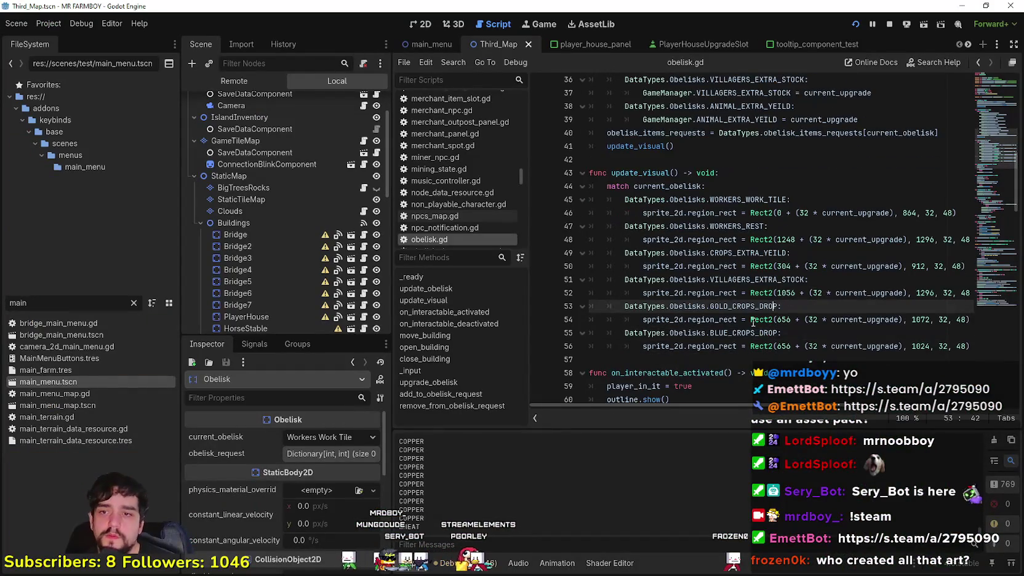
# Step: Copy the CROPS_EXTRA_YEILD case and paste a duplicate on a new line below it
pyautogui.moveTo(848, 346); pyautogui.dragTo(810, 305)
pyautogui.click(810, 306)
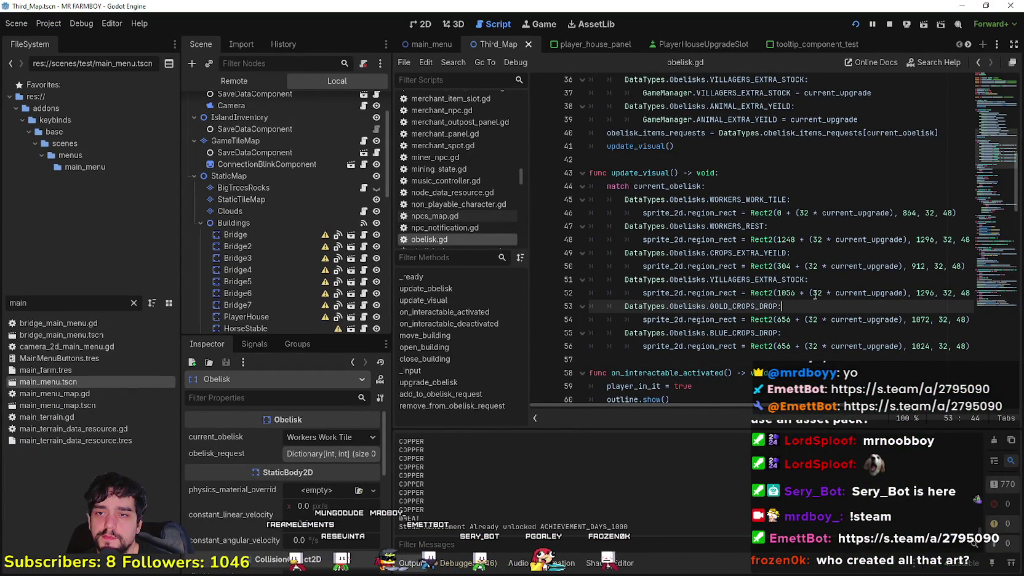
pyautogui.moveTo(839, 266)
pyautogui.mouseDown()
pyautogui.moveTo(996, 267)
pyautogui.moveTo(590, 253)
pyautogui.mouseUp()
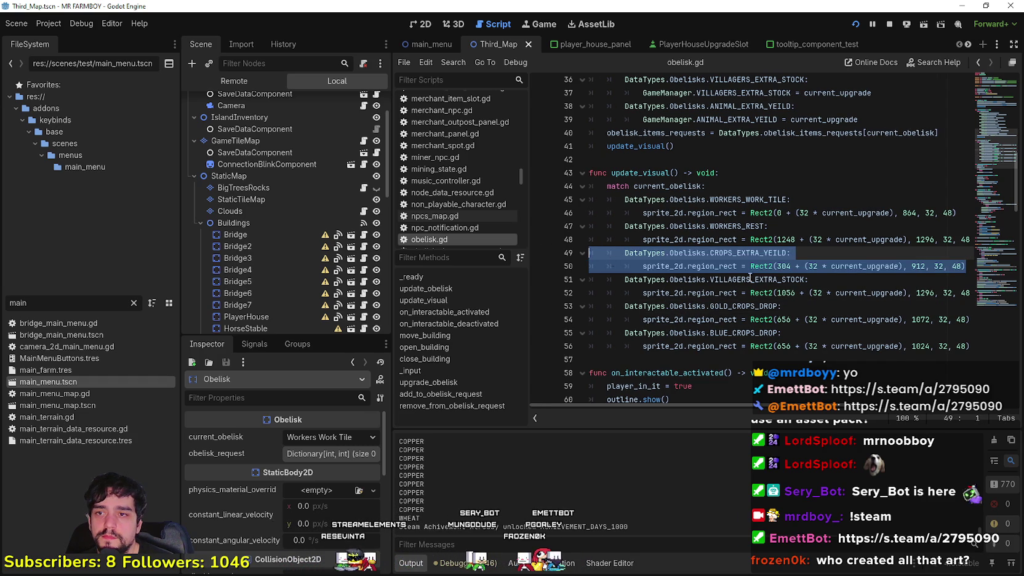
pyautogui.moveTo(883, 266); pyautogui.dragTo(1023, 272)
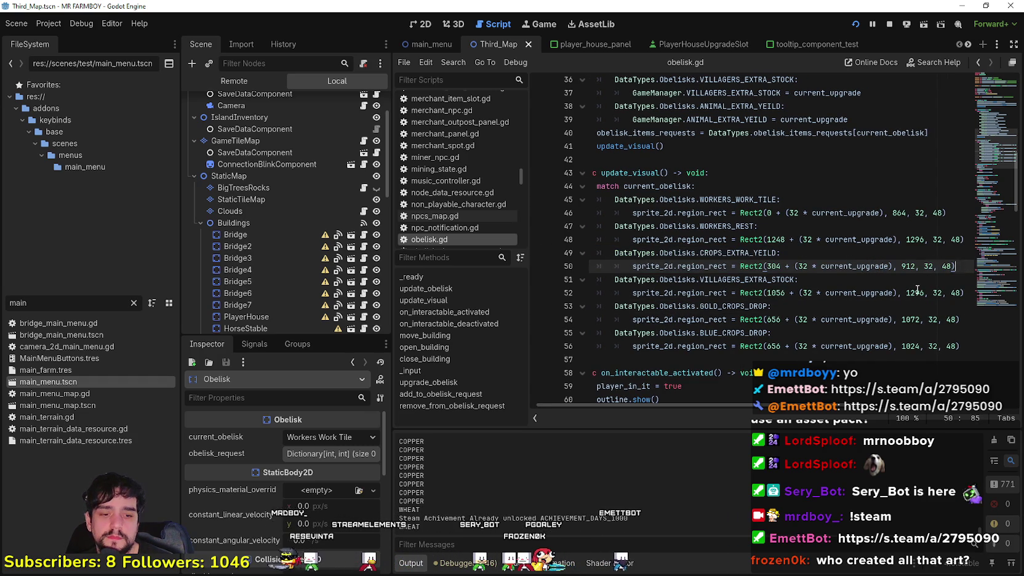
pyautogui.press('Return')
pyautogui.press('BackSpace')
pyautogui.write('DataTypes.Obelisks.CROPS_EXTRA_YEILD: \t\t\tsprite_2d.region_rect = Rect2(304 + (32 * current_upgrade), 912, 32, 48)')
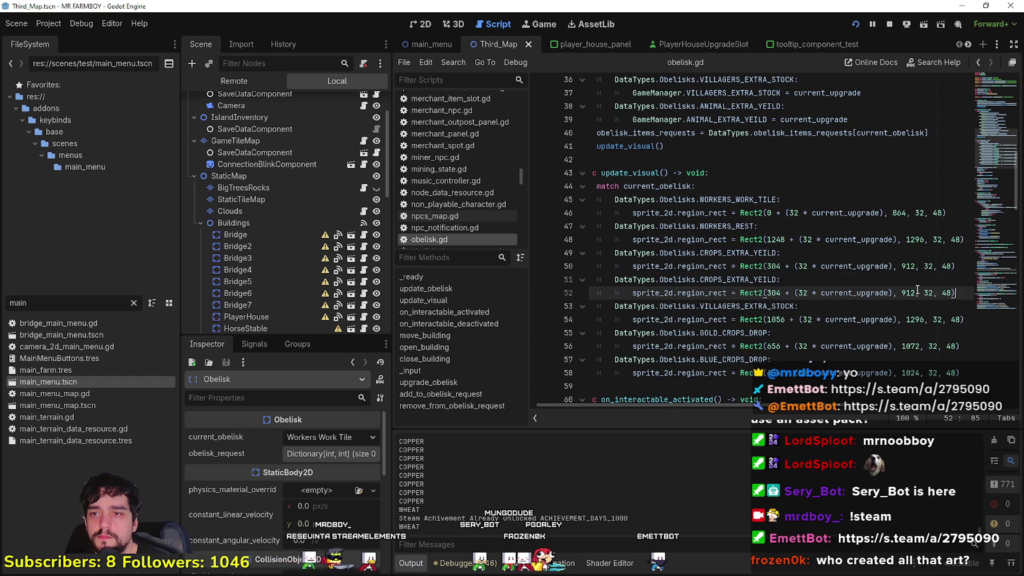
# Step: Rename the duplicate to ANIMAL_EXTRA_YEILD and check the sprite sheet for its tile
pyautogui.doubleClick(738, 279)
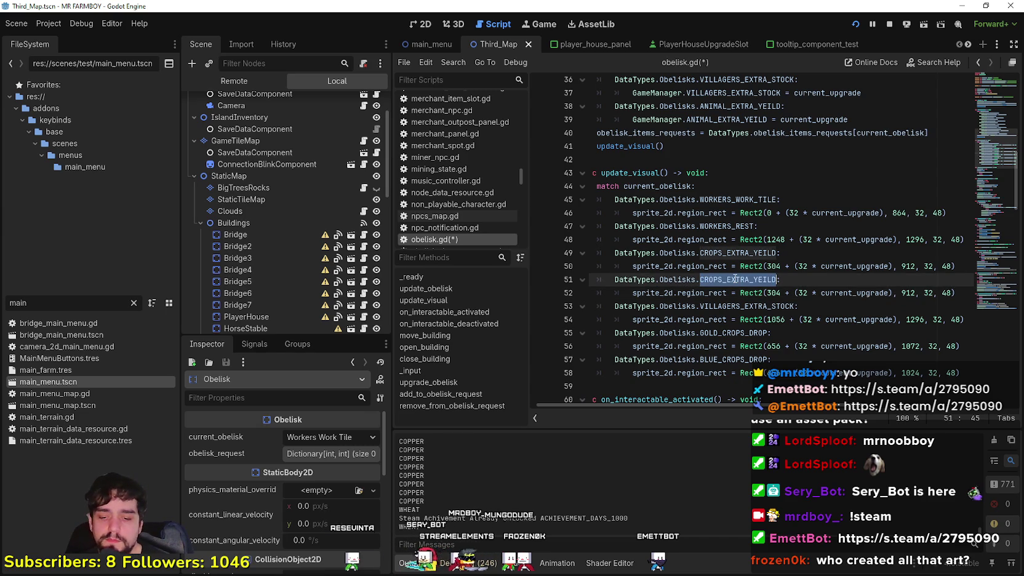
pyautogui.write('Ani')
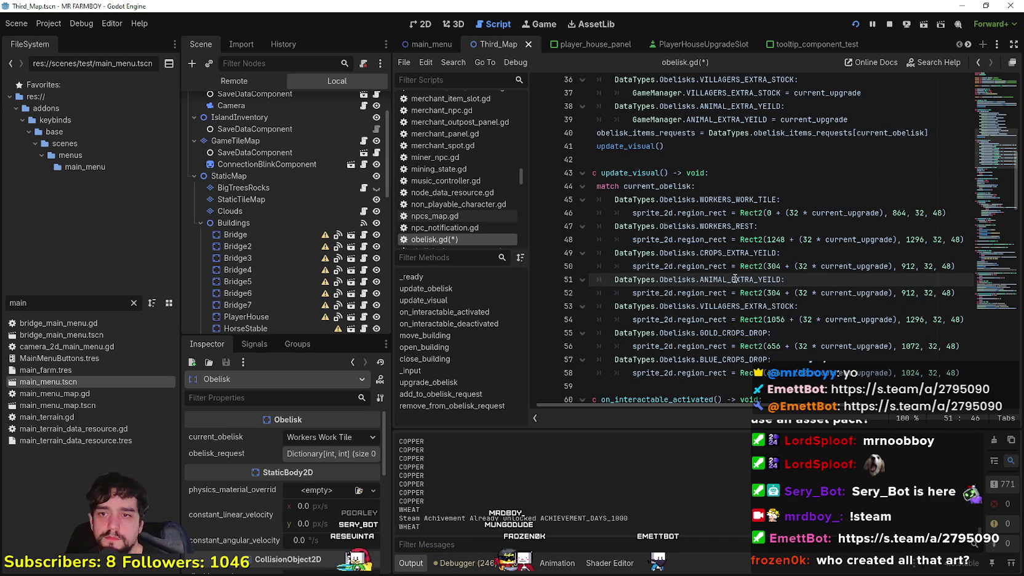
pyautogui.click(768, 294)
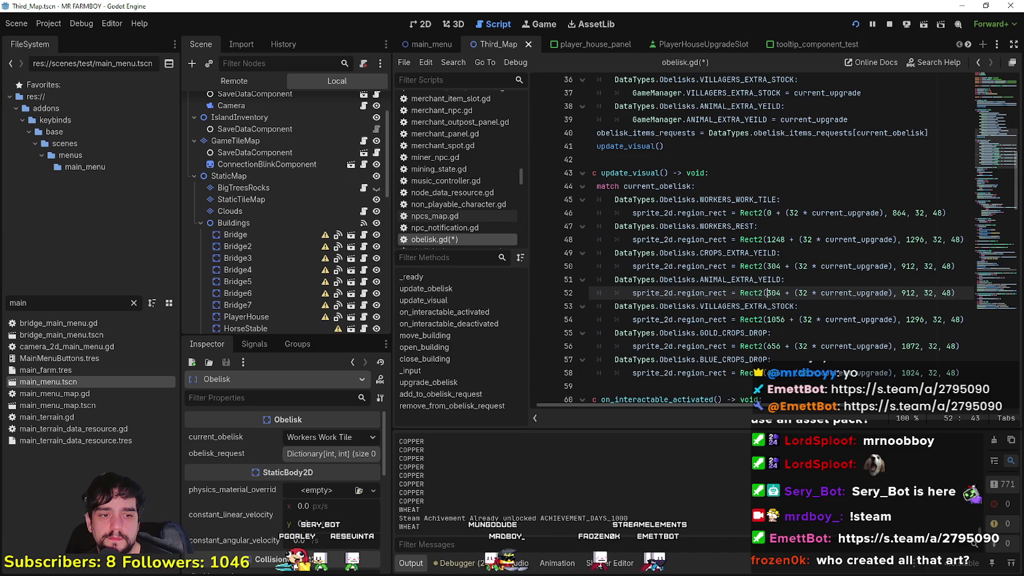
pyautogui.hotkey('alt', 'Tab')
pyautogui.scroll(2, 637, 254)
pyautogui.moveTo(636, 254)
pyautogui.mouseDown()
pyautogui.moveTo(679, 270)
pyautogui.moveTo(715, 366)
pyautogui.mouseUp()
pyautogui.hotkey('alt', 'Tab')
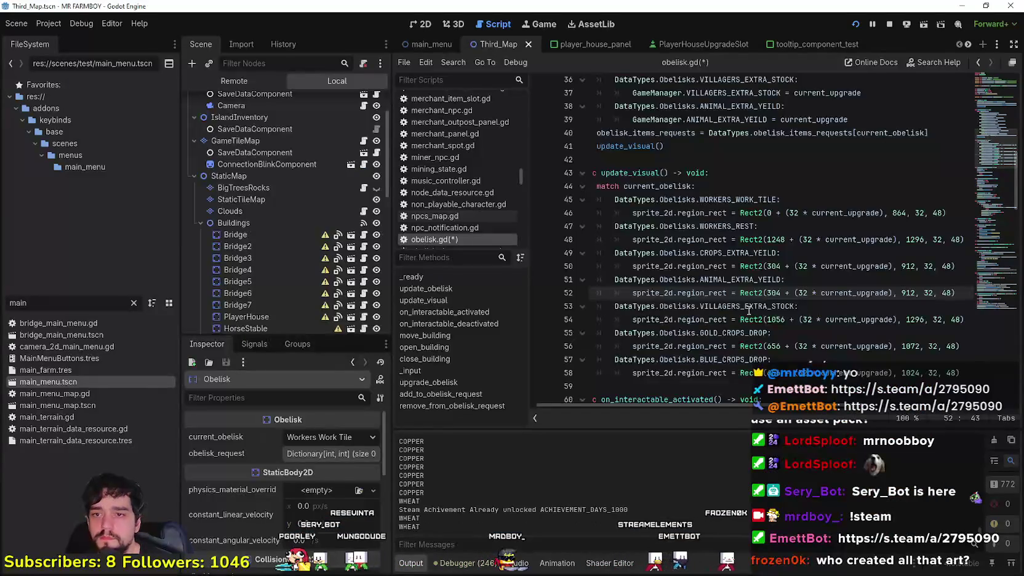
pyautogui.click(748, 308)
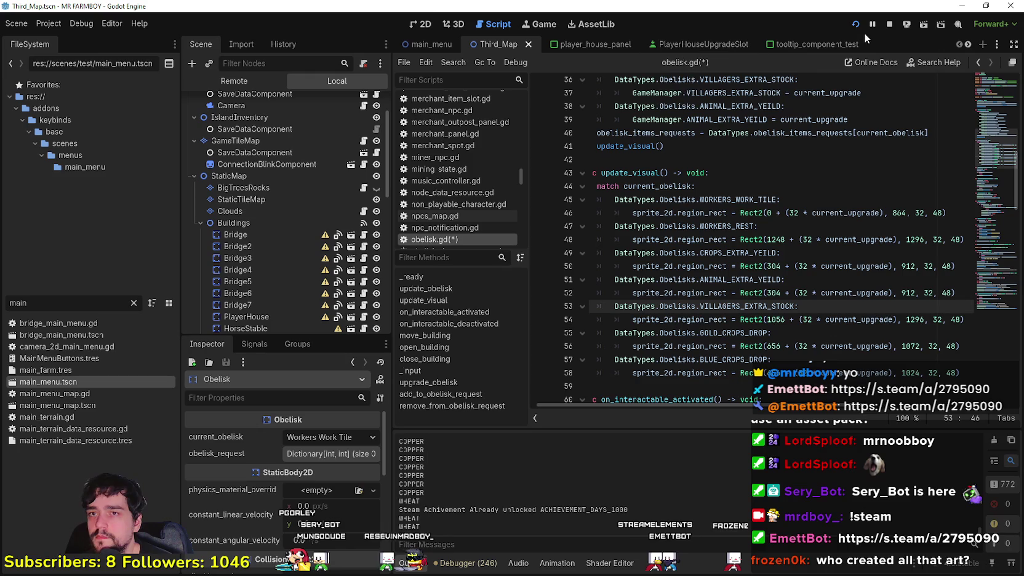
pyautogui.scroll(-5, 360, 287)
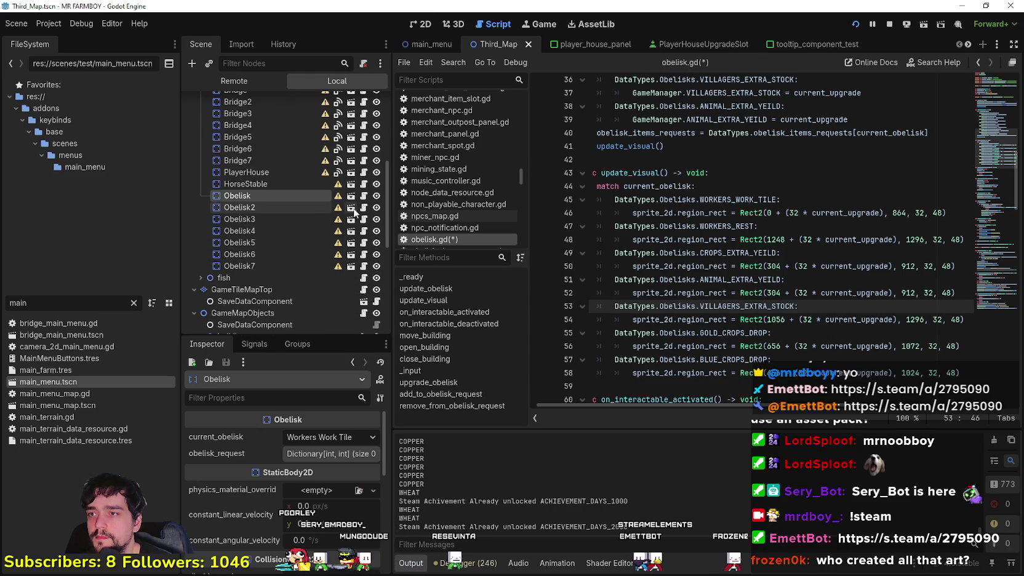
# Step: In the Obelisk scene, frame the first purple obelisk tile as the sprite region
pyautogui.click(348, 219)
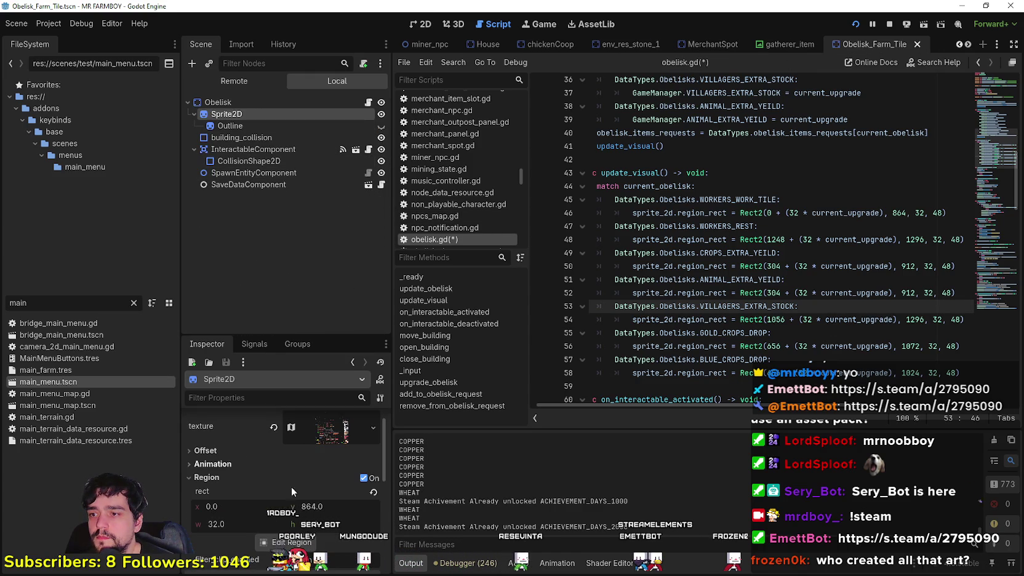
pyautogui.click(279, 542)
pyautogui.scroll(-6, 400, 314)
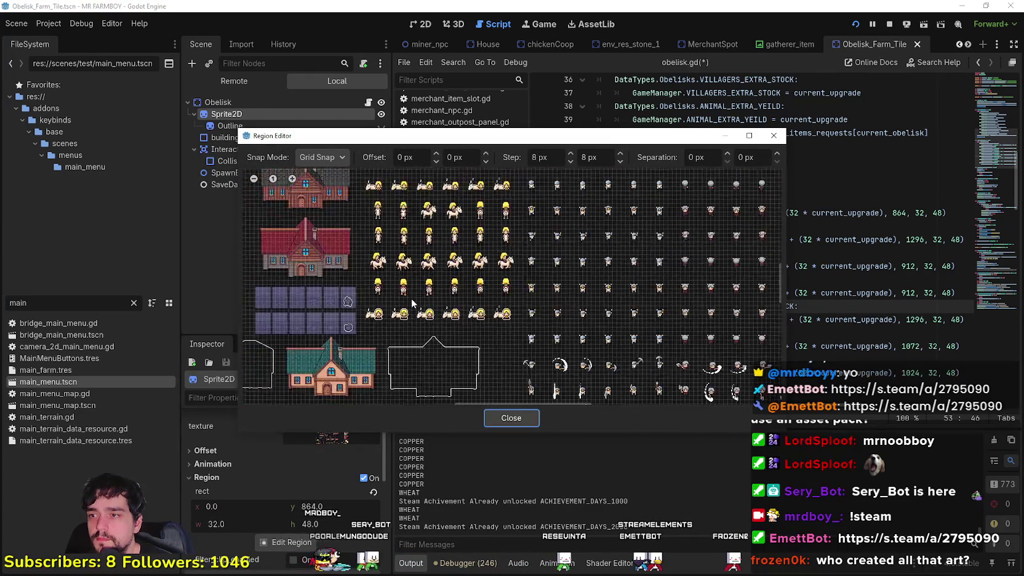
pyautogui.scroll(-4, 400, 314)
pyautogui.hscroll(-5, 547, 254)
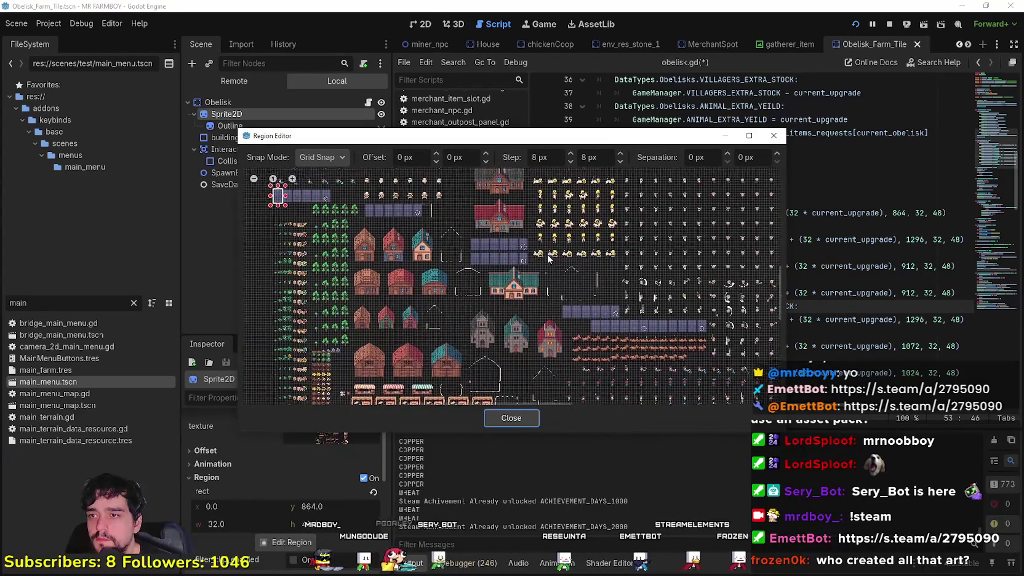
pyautogui.scroll(6, 470, 232)
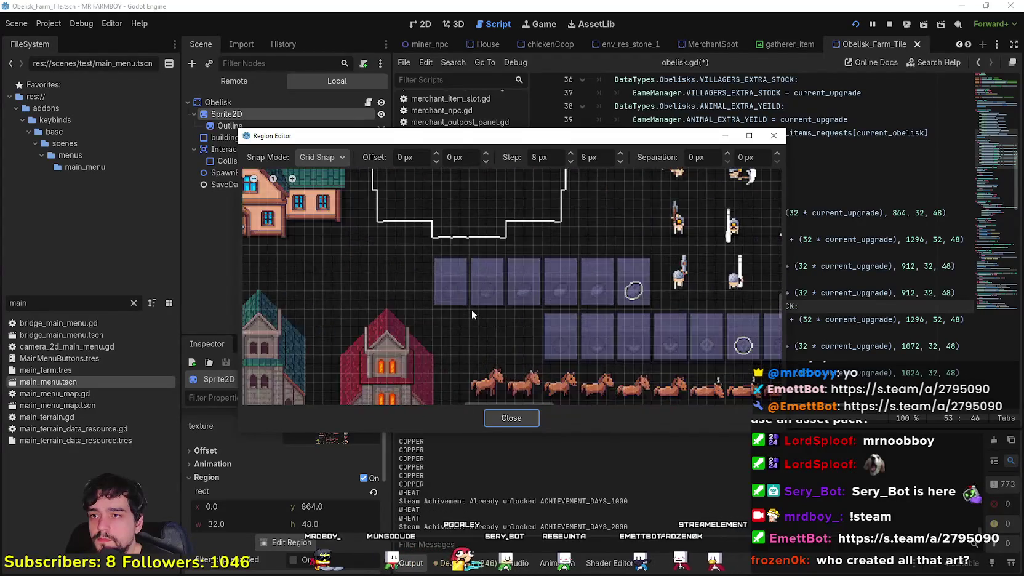
pyautogui.moveTo(466, 308)
pyautogui.mouseDown()
pyautogui.moveTo(405, 233)
pyautogui.moveTo(417, 235)
pyautogui.mouseUp()
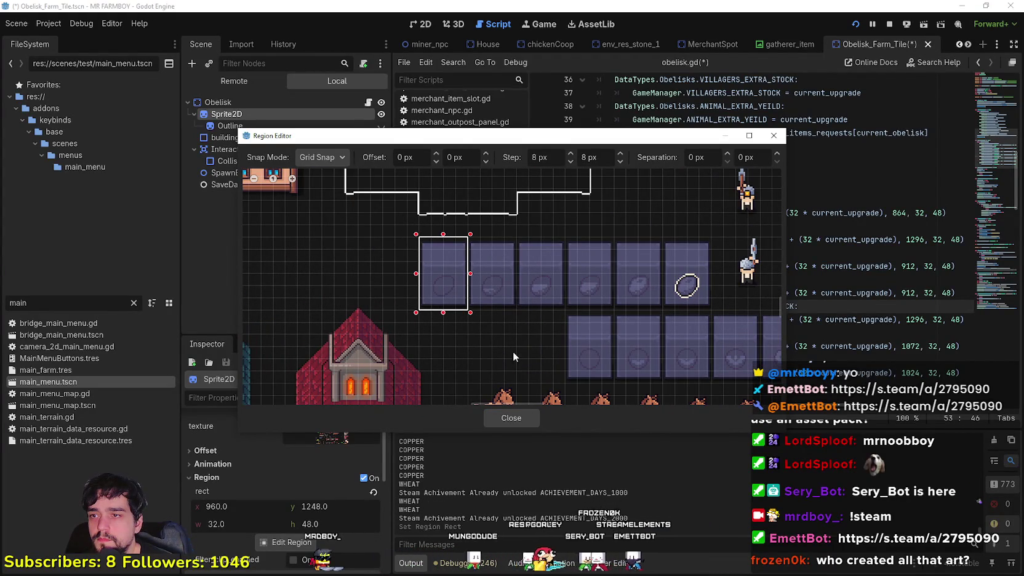
pyautogui.click(533, 419)
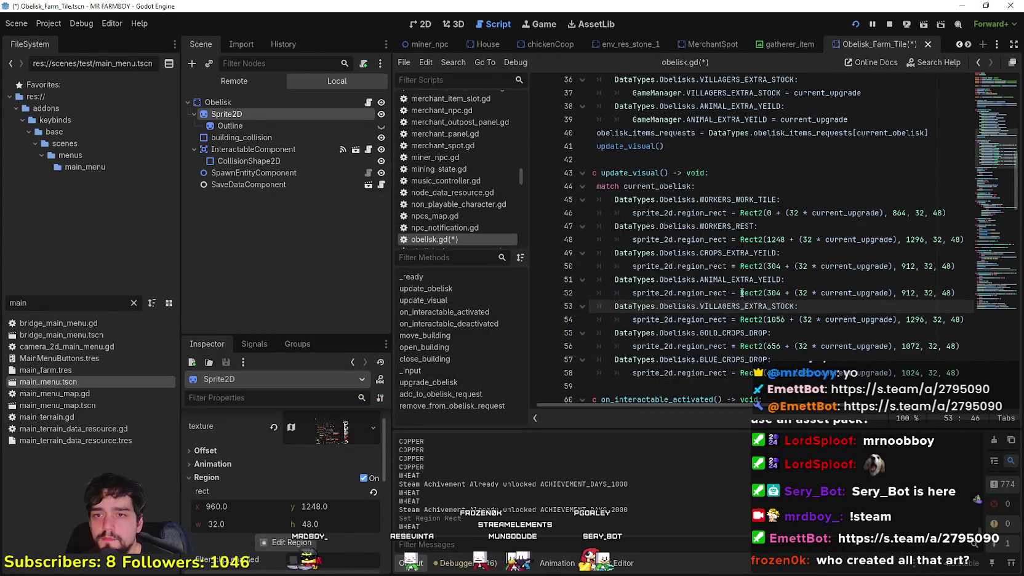
# Step: Change the ANIMAL_EXTRA_YEILD region x to 960, re-pick the first purple tile, and save
pyautogui.doubleClick(780, 293)
pyautogui.write('960')
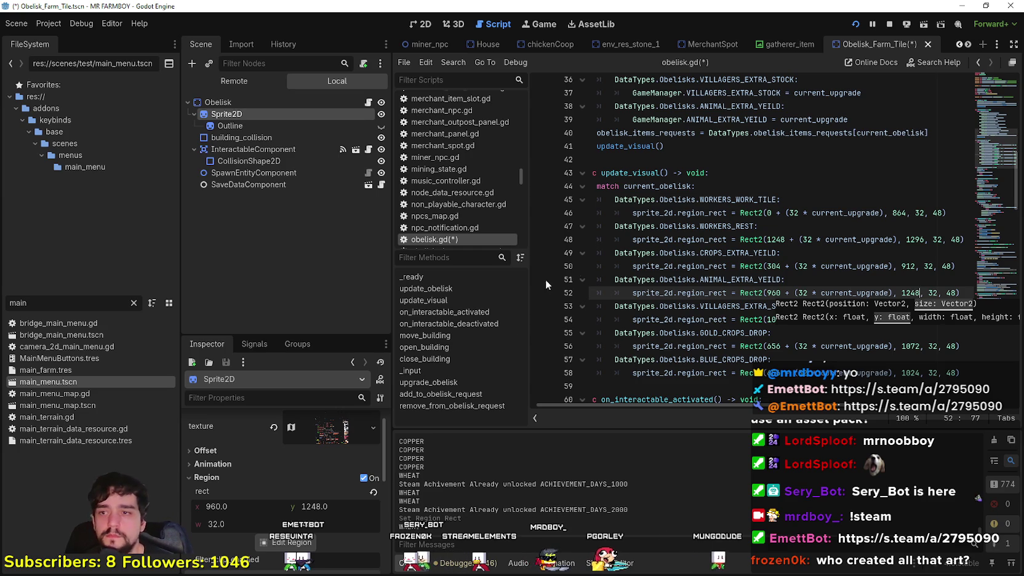
pyautogui.hotkey('ctrl', 's')
pyautogui.click(287, 543)
pyautogui.scroll(3, 368, 258)
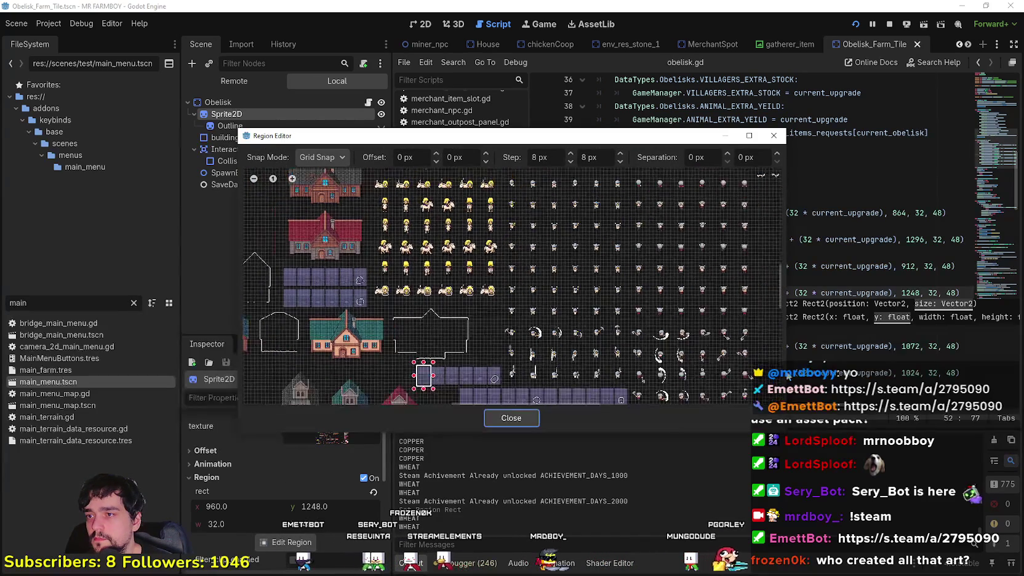
pyautogui.scroll(3, 428, 288)
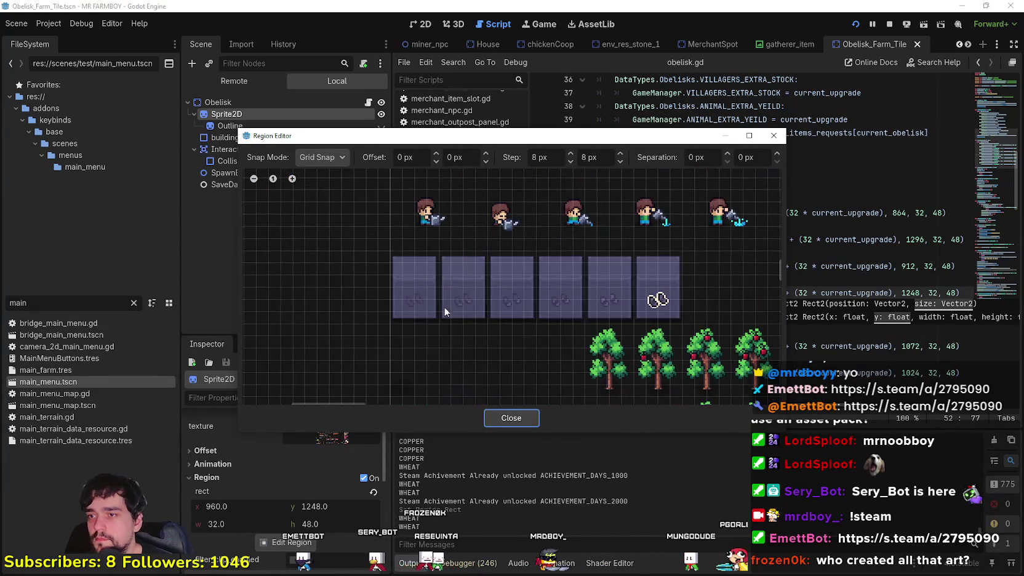
pyautogui.moveTo(396, 257); pyautogui.dragTo(443, 330)
pyautogui.click(531, 415)
pyautogui.hotkey('ctrl', 's')
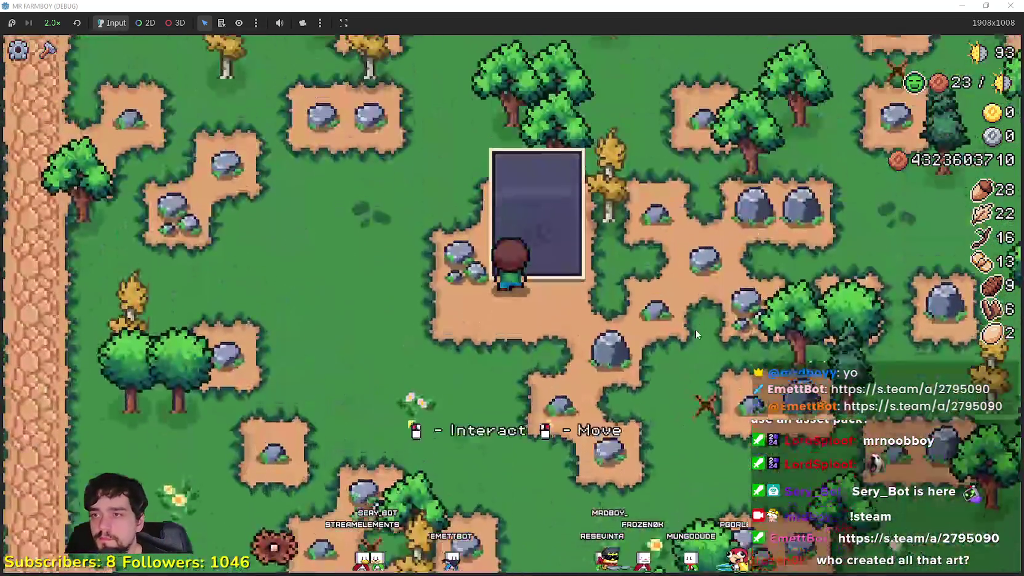
# Step: Buy every Animal Yield Poneglyph stage, bringing its Amount to 6
pyautogui.click(695, 329)
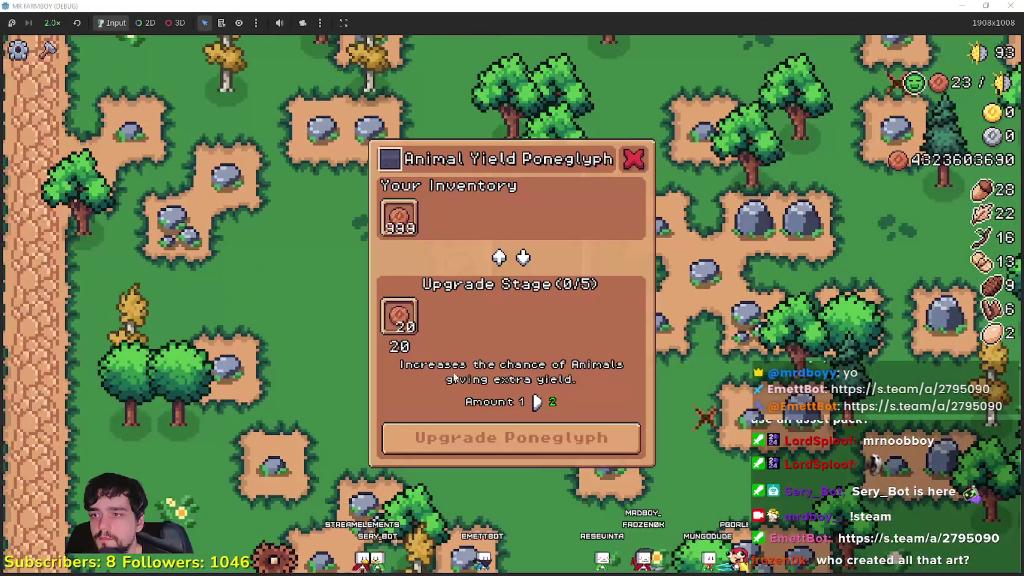
pyautogui.click(486, 436)
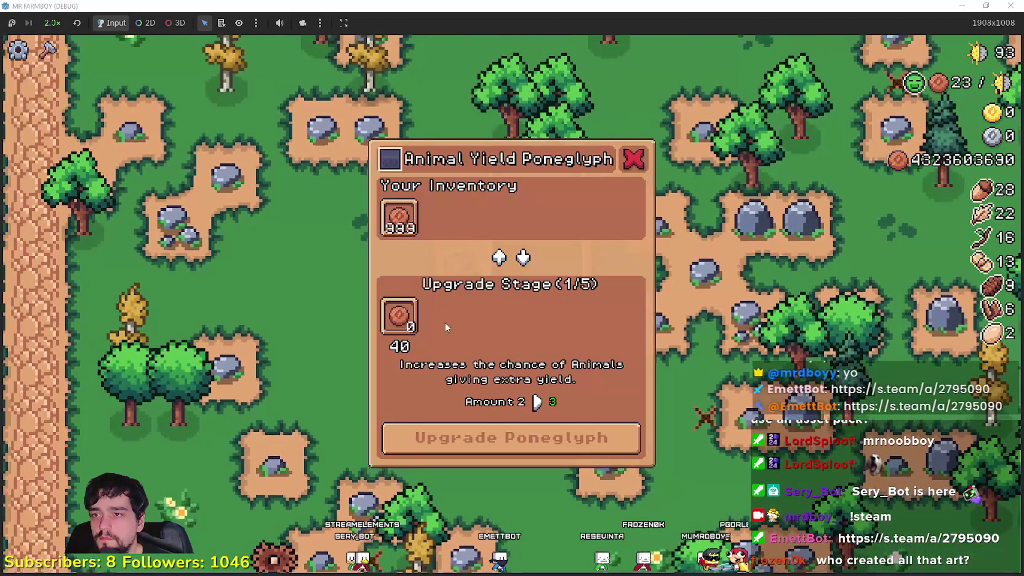
pyautogui.click(468, 444)
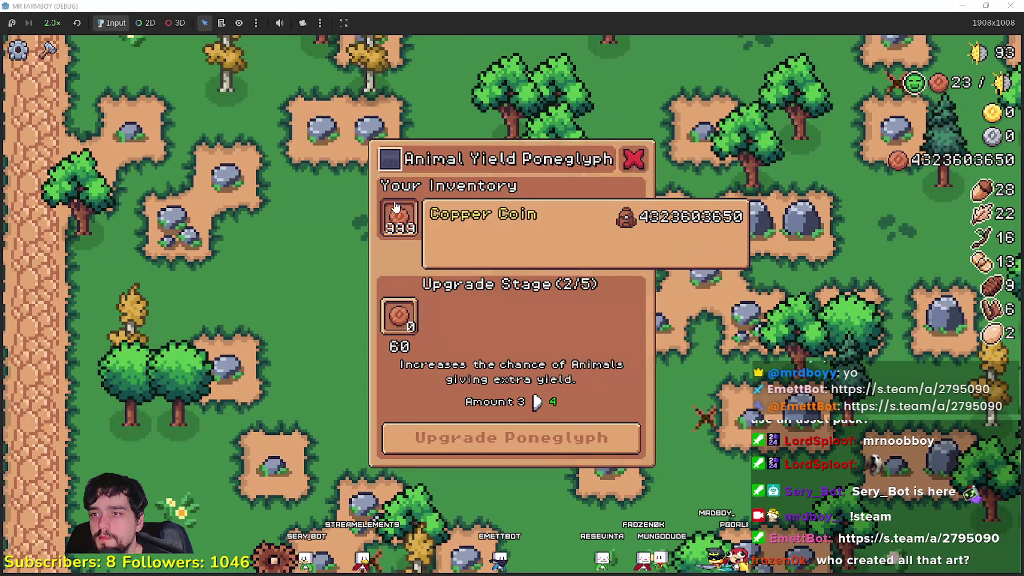
pyautogui.click(468, 438)
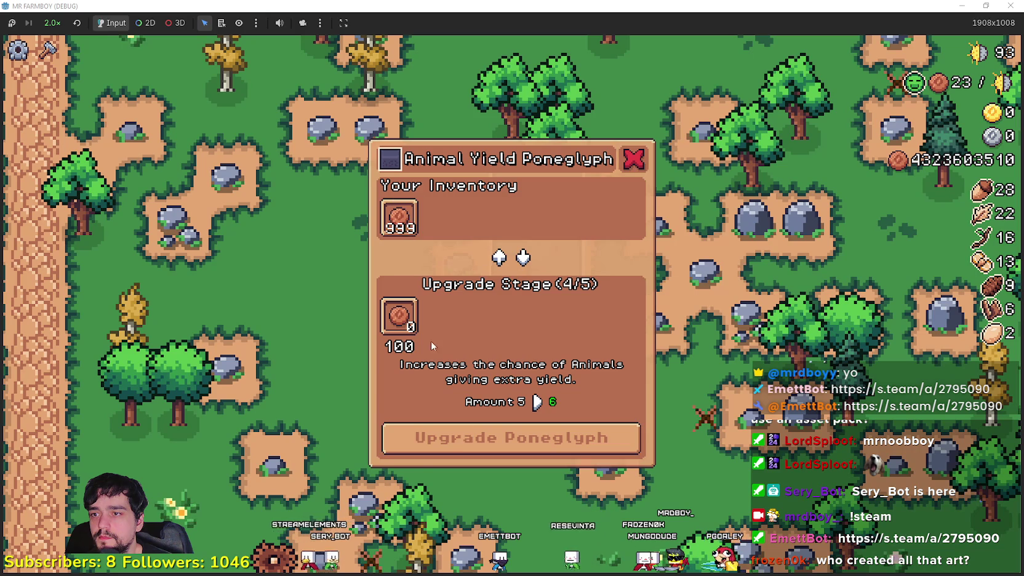
pyautogui.click(452, 425)
pyautogui.click(479, 459)
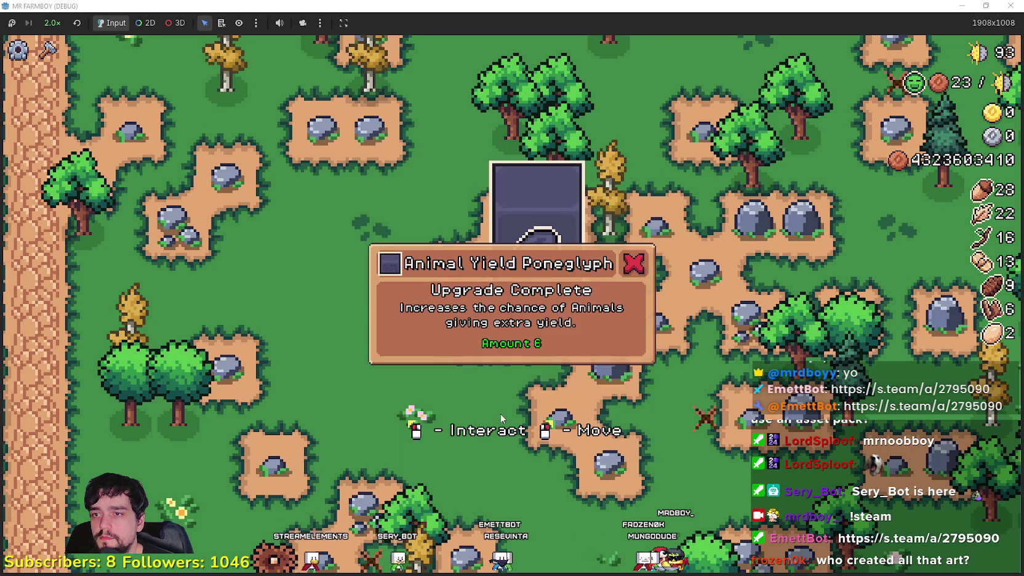
pyautogui.scroll(-5, 506, 369)
# Step: Walk to the Blue Chance Poneglyph and upgrade it fully to a 0.5% chance
pyautogui.press('a')
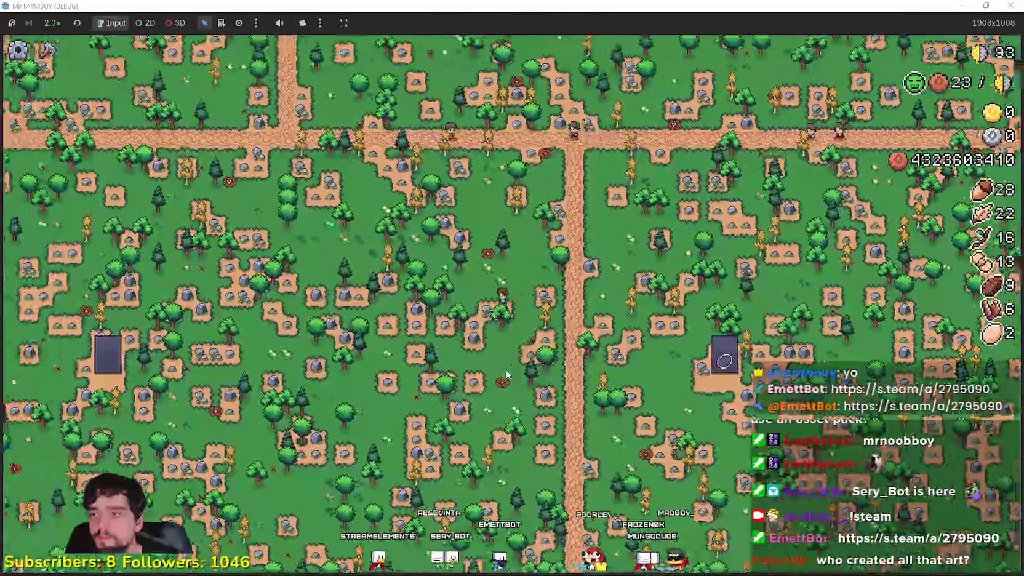
pyautogui.scroll(5, 504, 372)
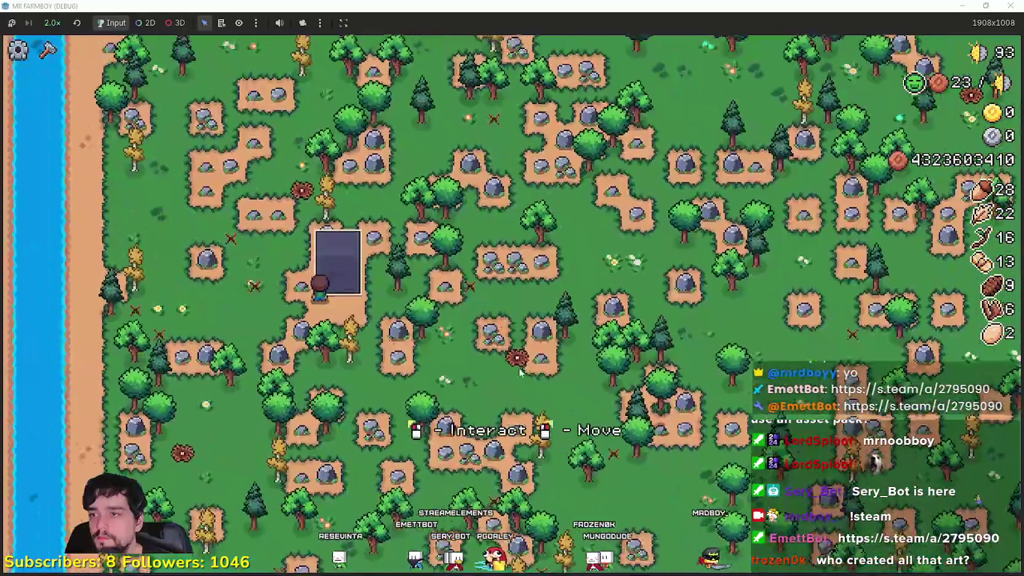
pyautogui.press('e')
pyautogui.click(400, 231)
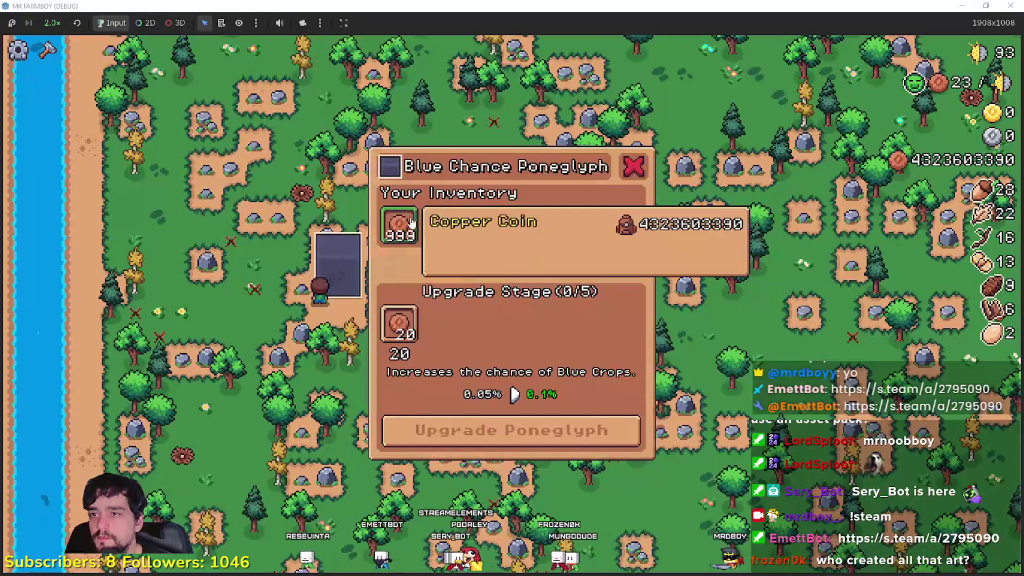
pyautogui.click(511, 430)
pyautogui.click(401, 234)
pyautogui.click(444, 419)
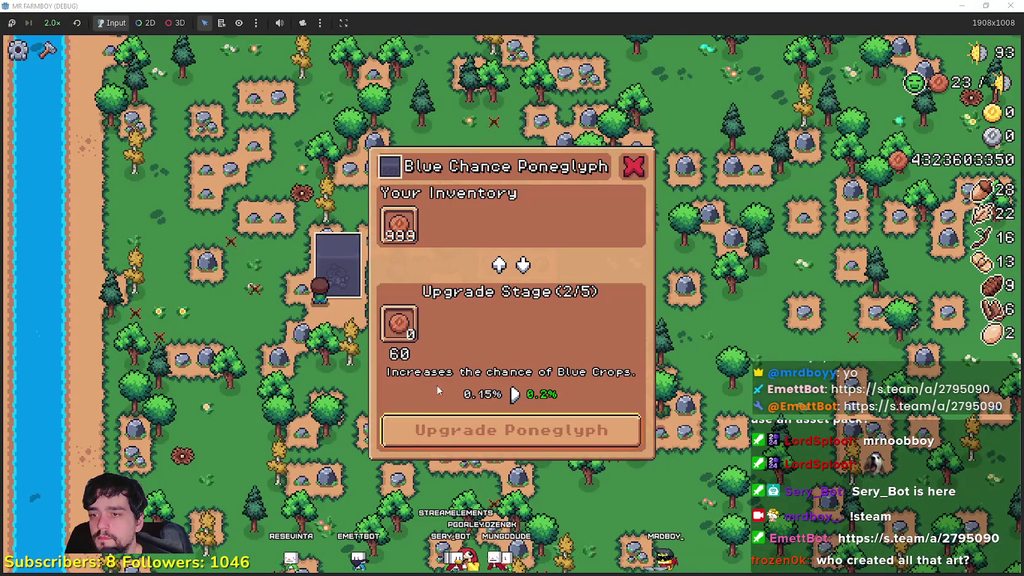
pyautogui.click(400, 229)
pyautogui.click(400, 227)
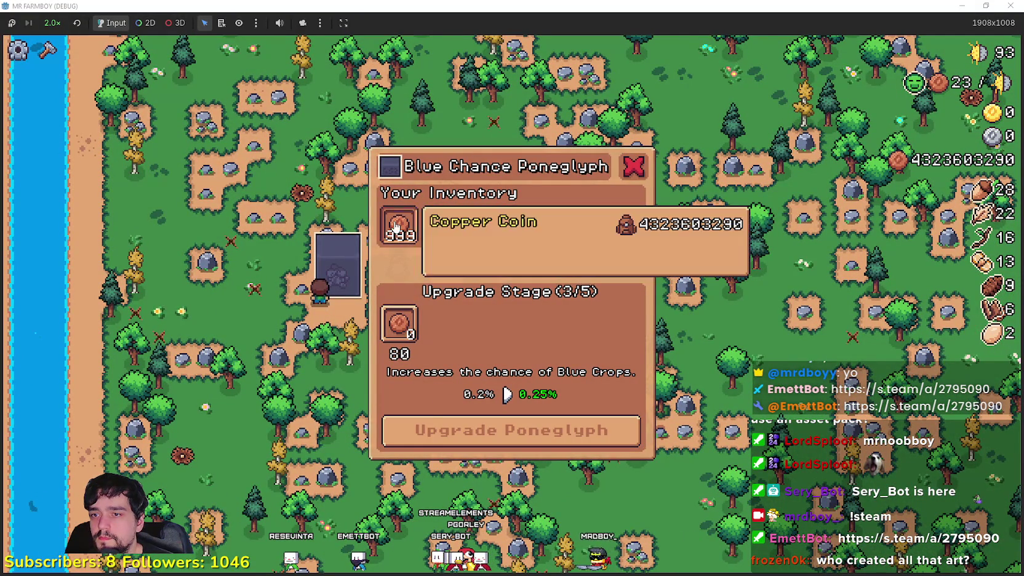
pyautogui.click(400, 227)
pyautogui.click(438, 420)
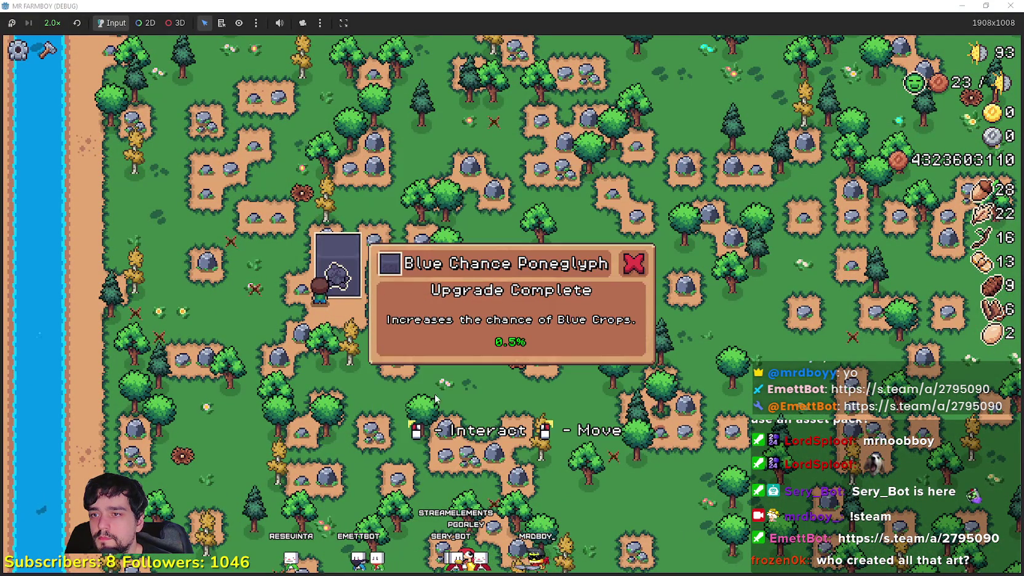
# Step: Walk north and east to the Gold Chance Poneglyph and open its upgrades
pyautogui.press('w')
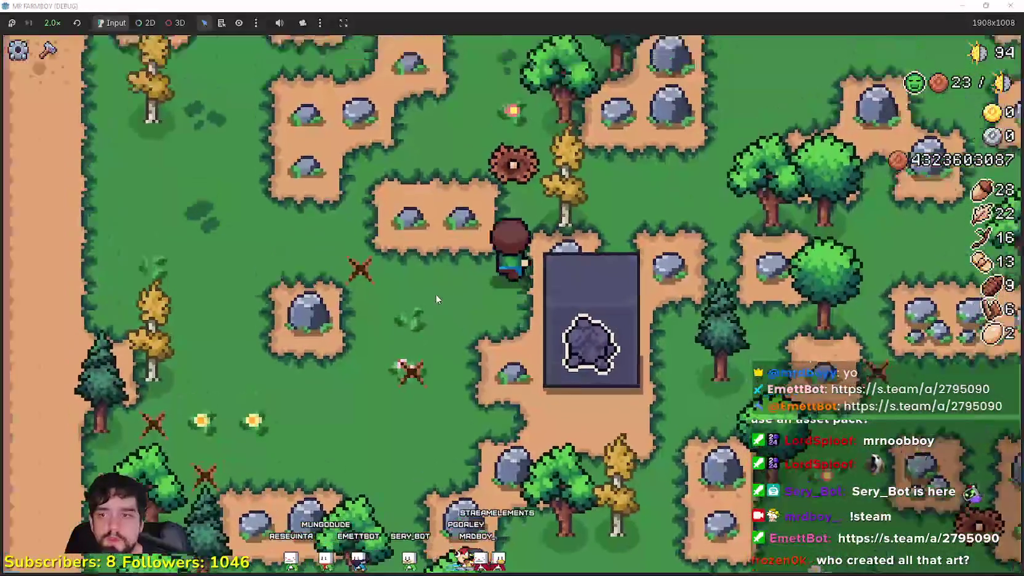
pyautogui.scroll(-5, 434, 299)
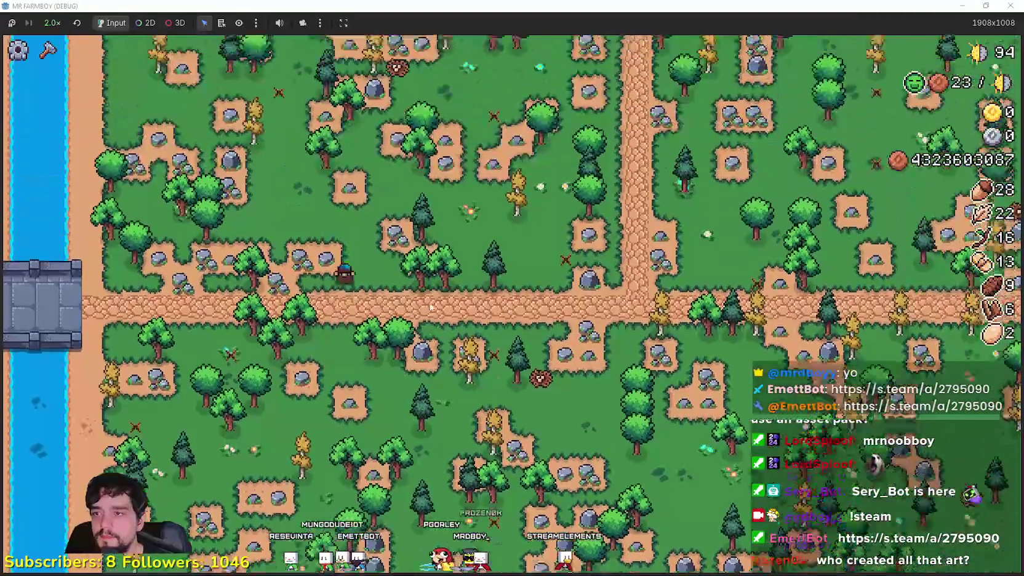
pyautogui.press('w')
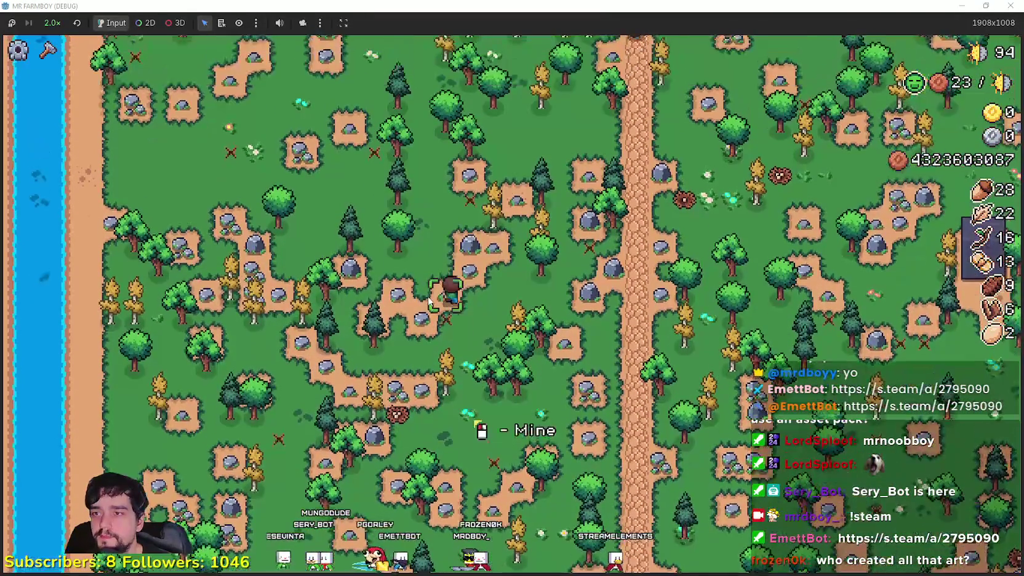
pyautogui.press('w')
pyautogui.press('d')
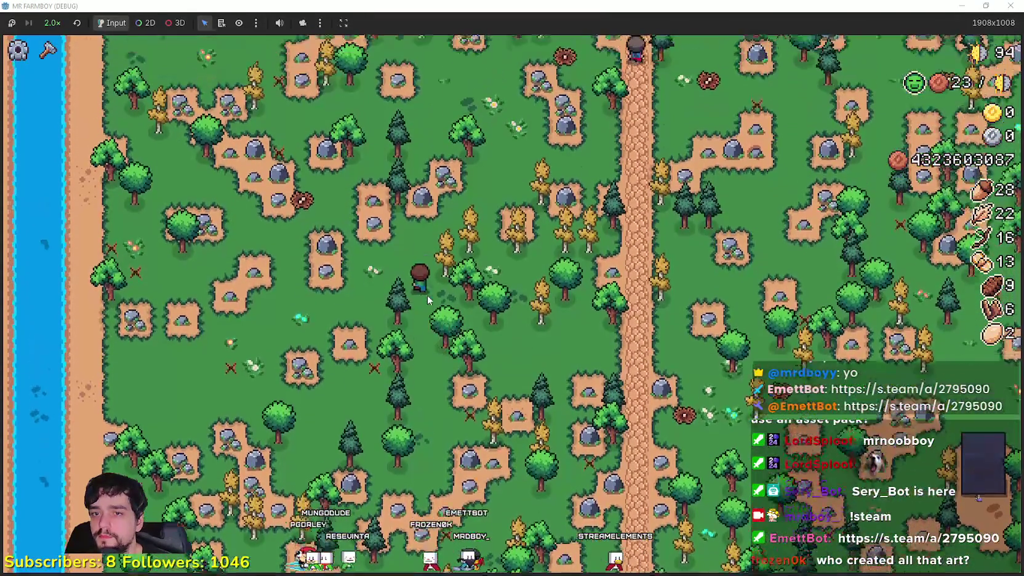
pyautogui.press('d')
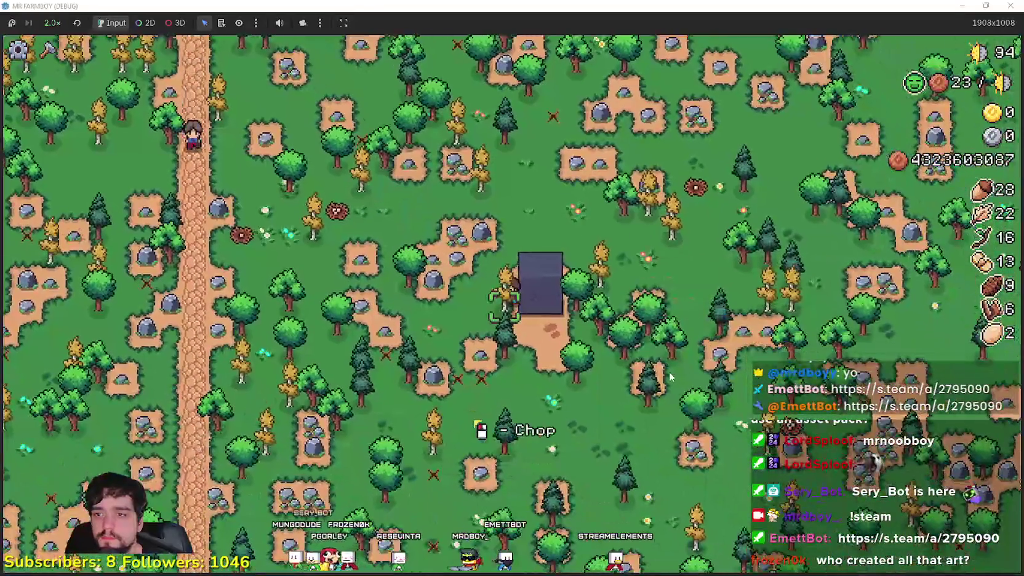
pyautogui.press('s')
pyautogui.press('d')
# Step: Buy every Gold Chance stage up to a 12% chance, then pause and quit the game
pyautogui.click(538, 333)
pyautogui.click(461, 430)
pyautogui.click(461, 430)
pyautogui.click(414, 320)
pyautogui.click(453, 429)
pyautogui.click(455, 430)
pyautogui.click(477, 439)
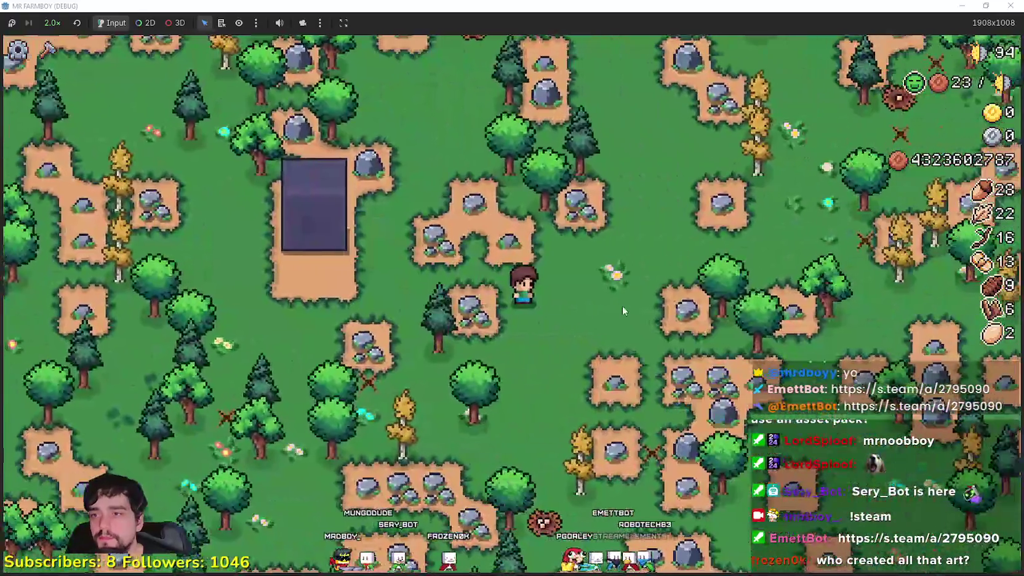
pyautogui.press('Escape')
pyautogui.click(581, 398)
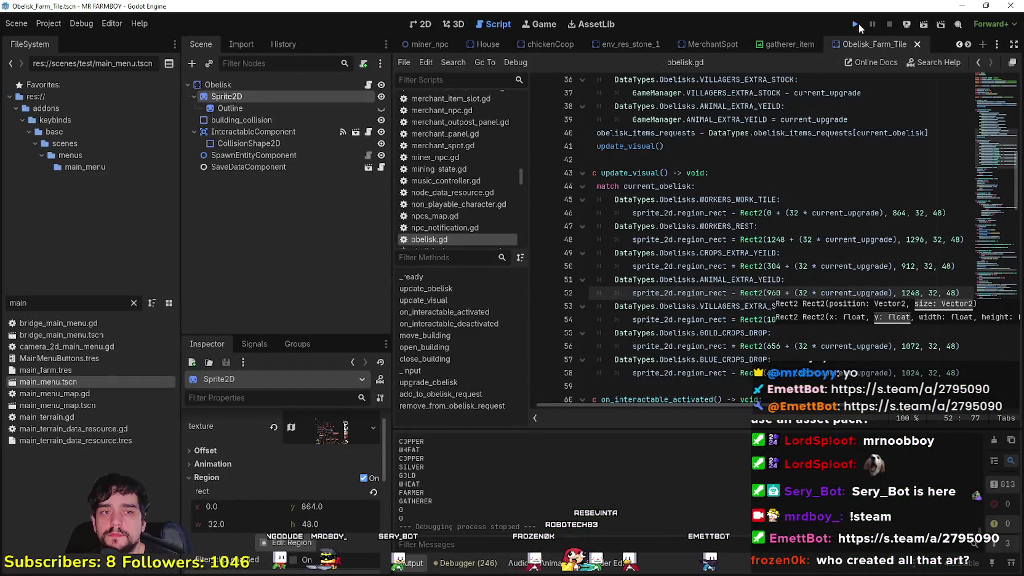
# Step: Relaunch MR FARMBOY from the Godot editor's Run Project button
pyautogui.click(859, 24)
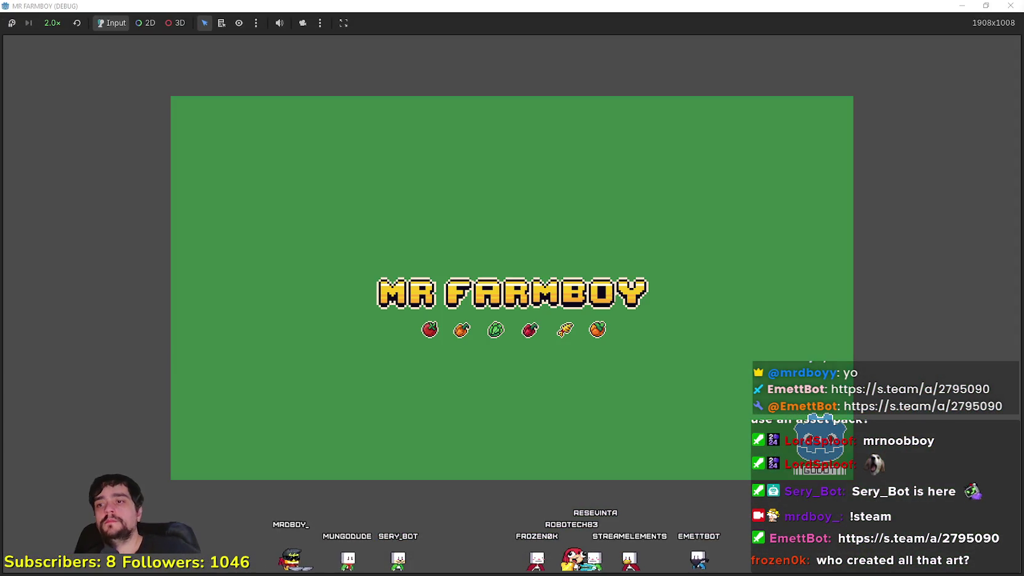
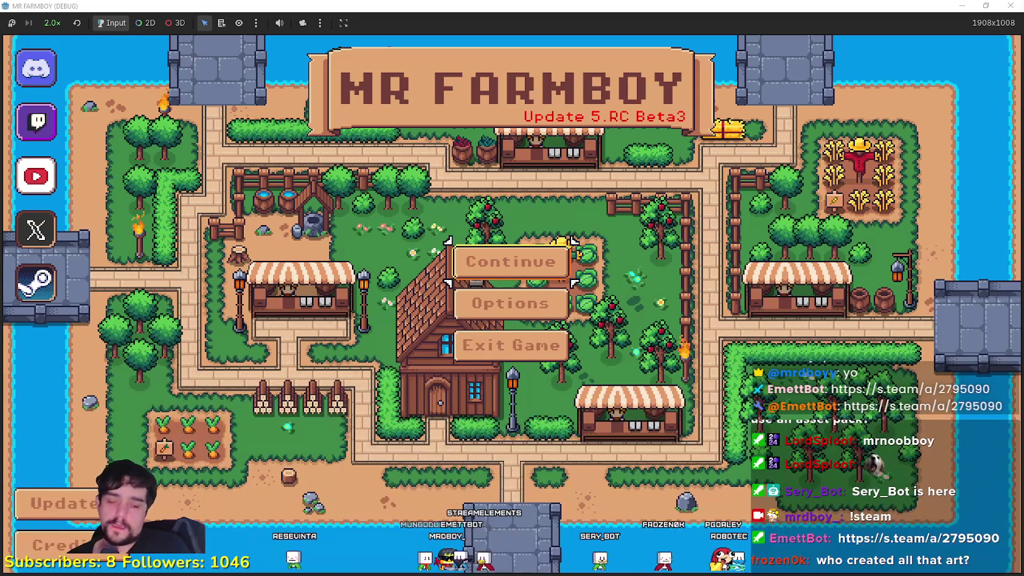
# Step: Load the Save 3 game from the Continue save list
pyautogui.click(502, 284)
pyautogui.scroll(-1, 431, 295)
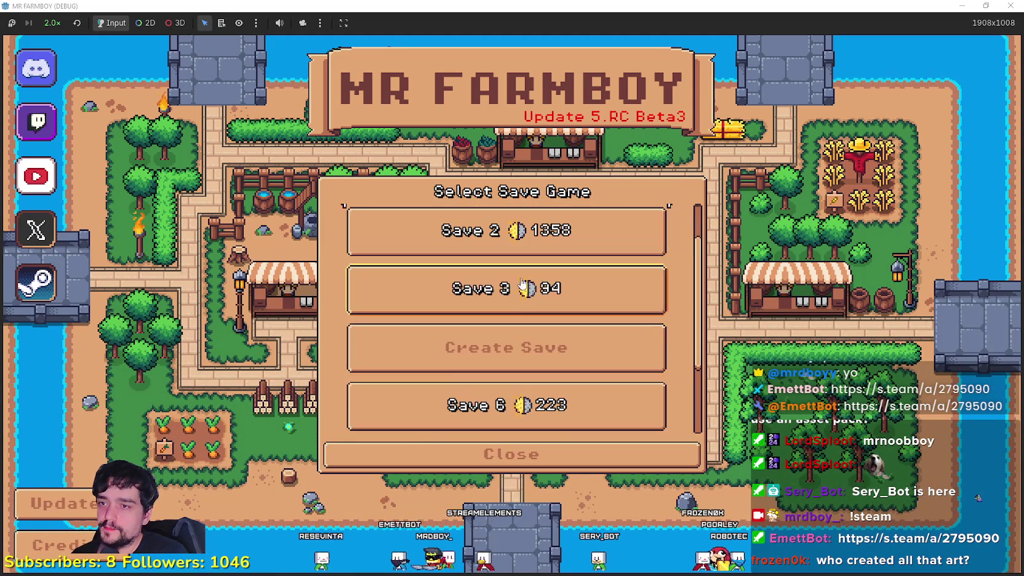
pyautogui.click(425, 306)
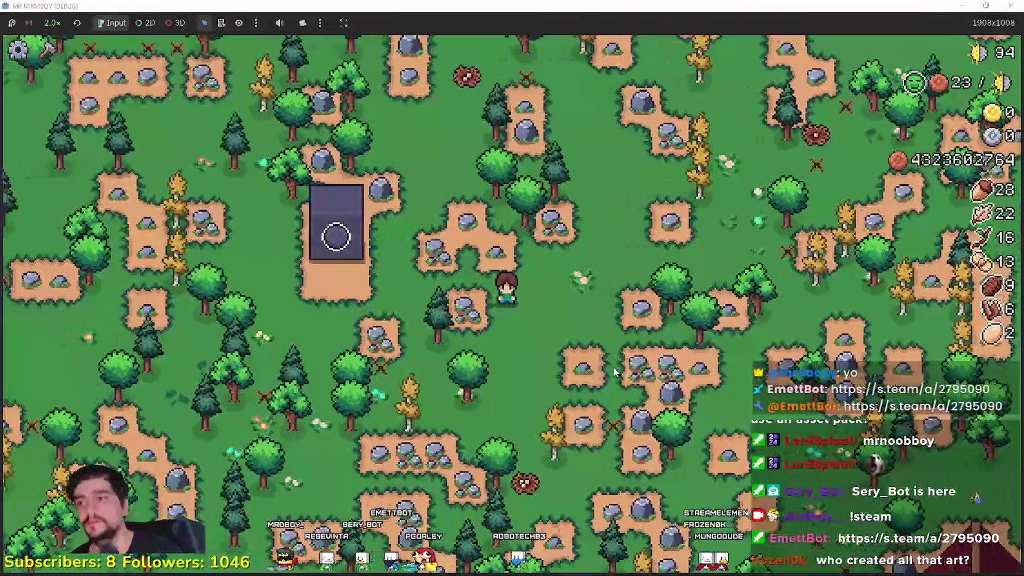
# Step: Zoom around the map and check the game speed options, leaving it at 2.0x
pyautogui.scroll(-3, 614, 372)
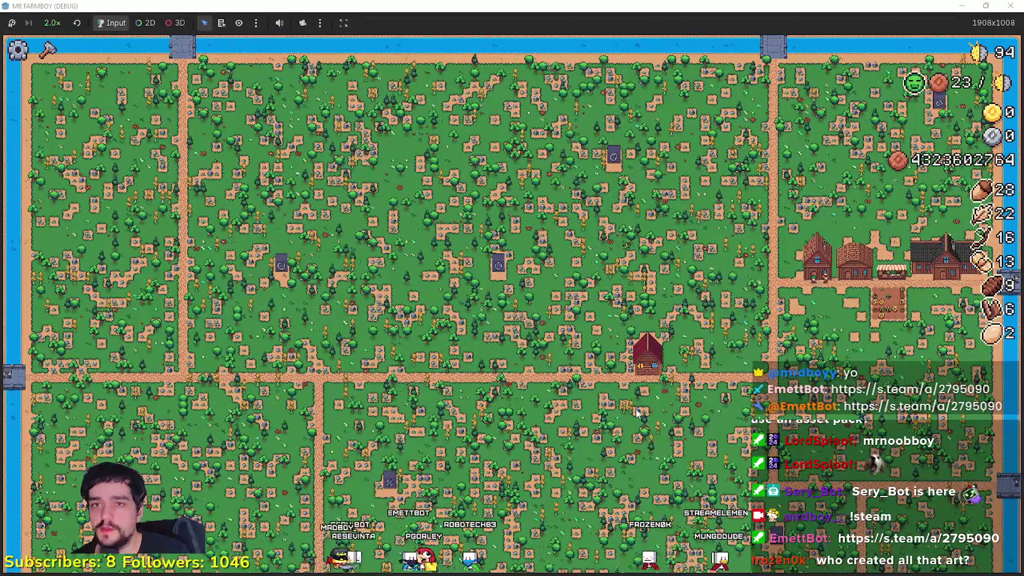
pyautogui.scroll(3, 713, 319)
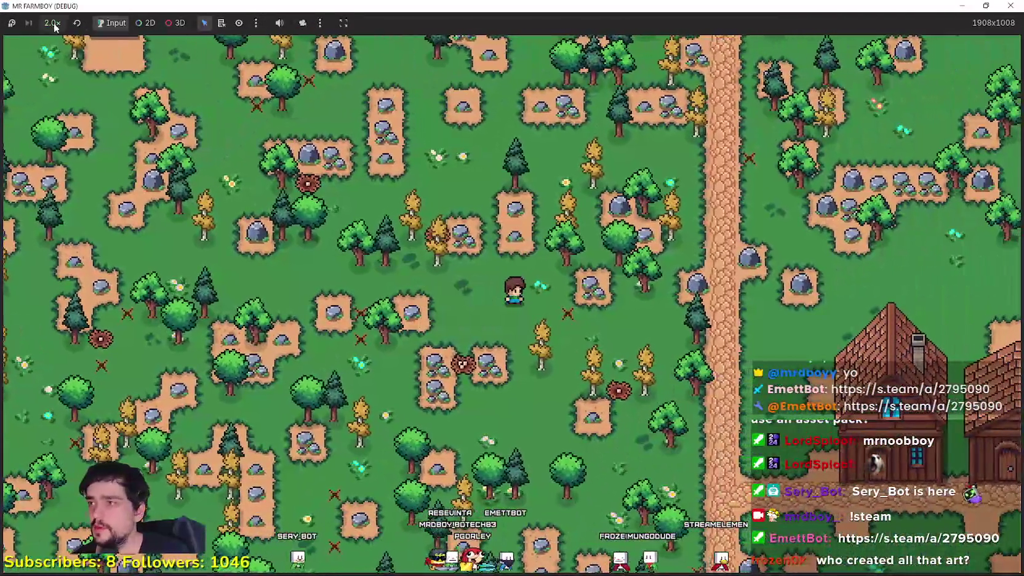
pyautogui.click(52, 23)
pyautogui.click(440, 283)
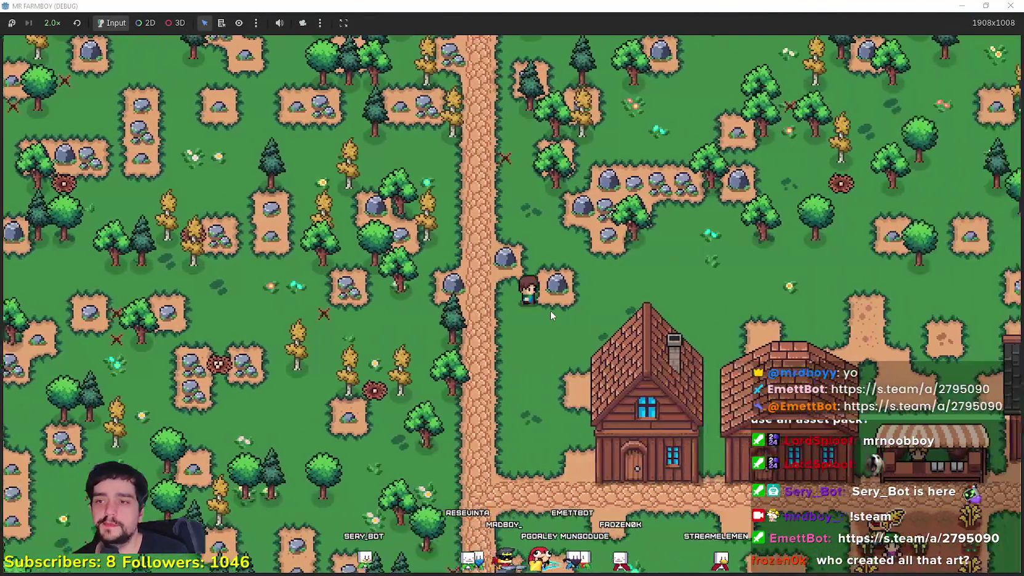
# Step: Dismiss the Worker Speed Poneglyph's upgrade-complete message and head east to gather wood
pyautogui.scroll(-3, 548, 308)
pyautogui.scroll(3, 547, 304)
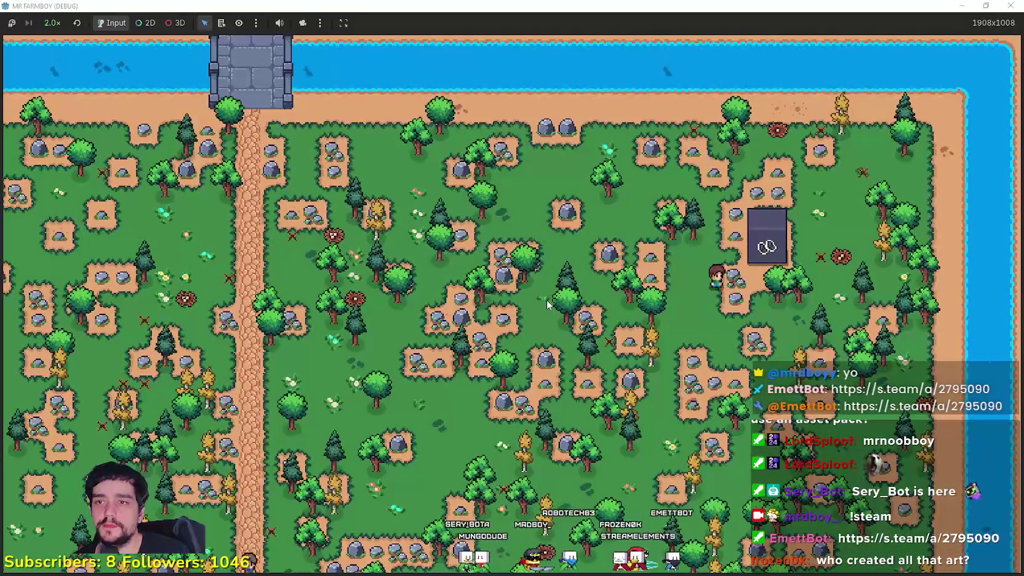
pyautogui.scroll(3, 603, 306)
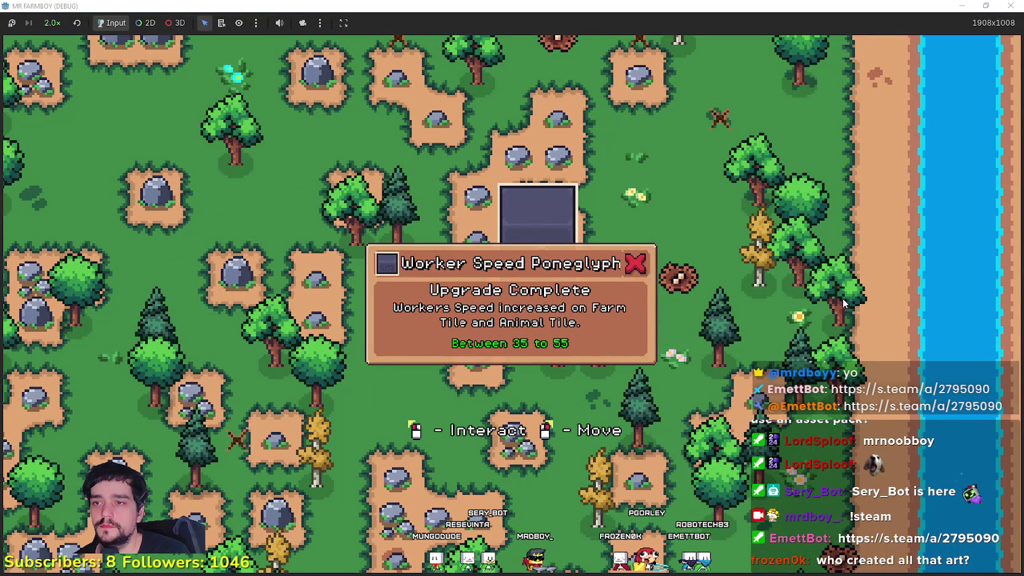
pyautogui.rightClick(842, 294)
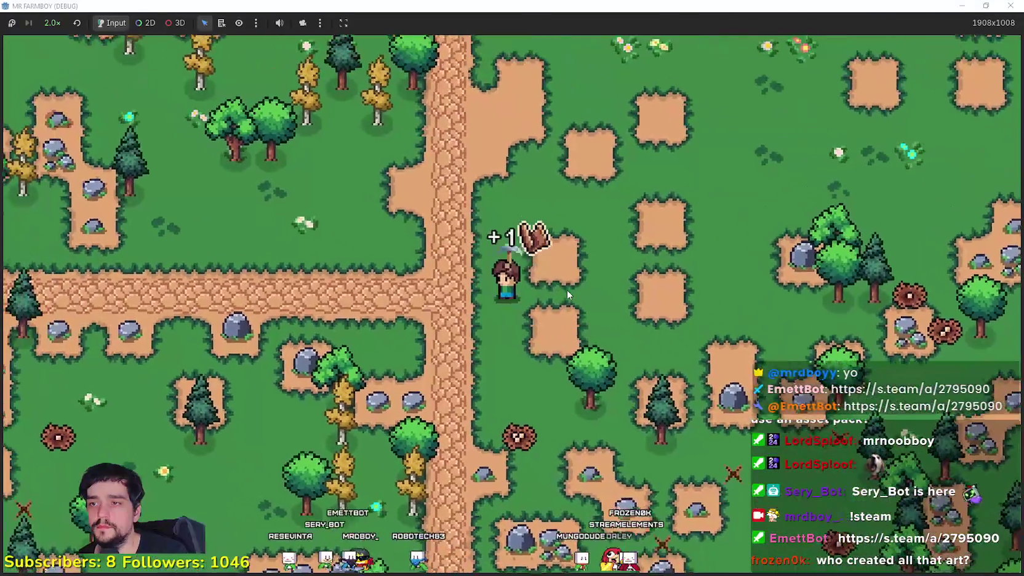
pyautogui.press('c')
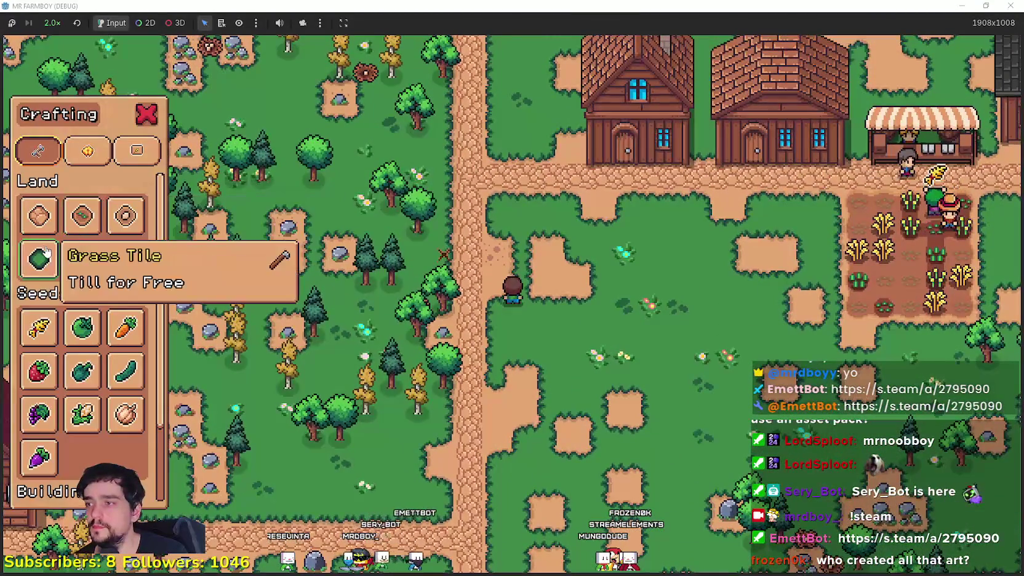
pyautogui.click(39, 259)
pyautogui.press('d')
pyautogui.press('s')
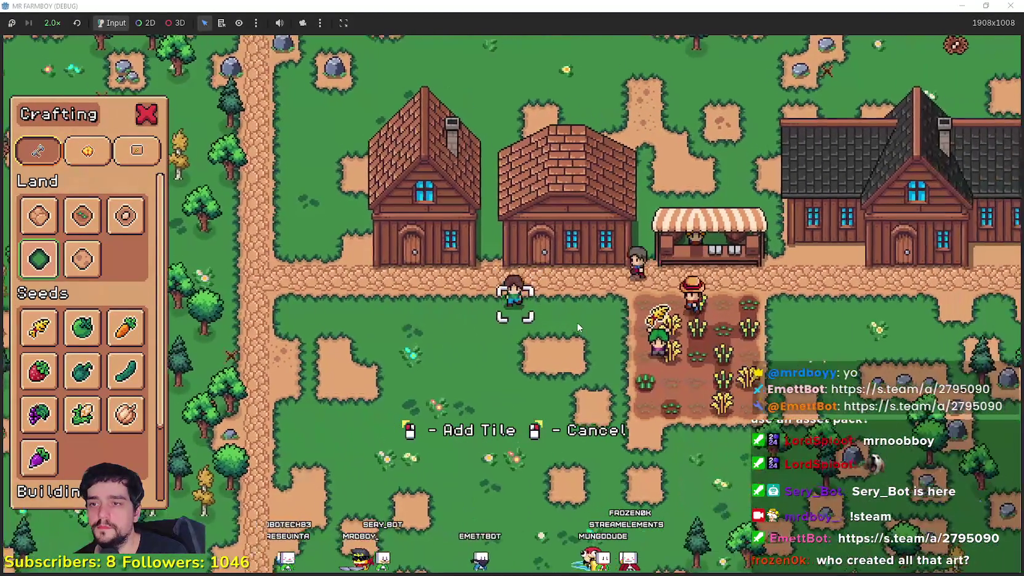
pyautogui.press('a')
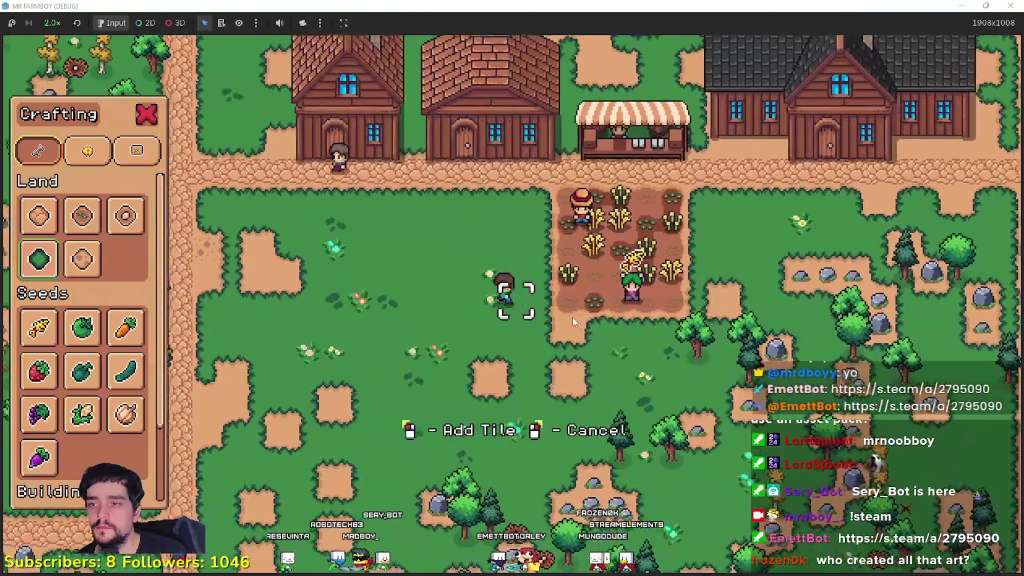
pyautogui.press('s')
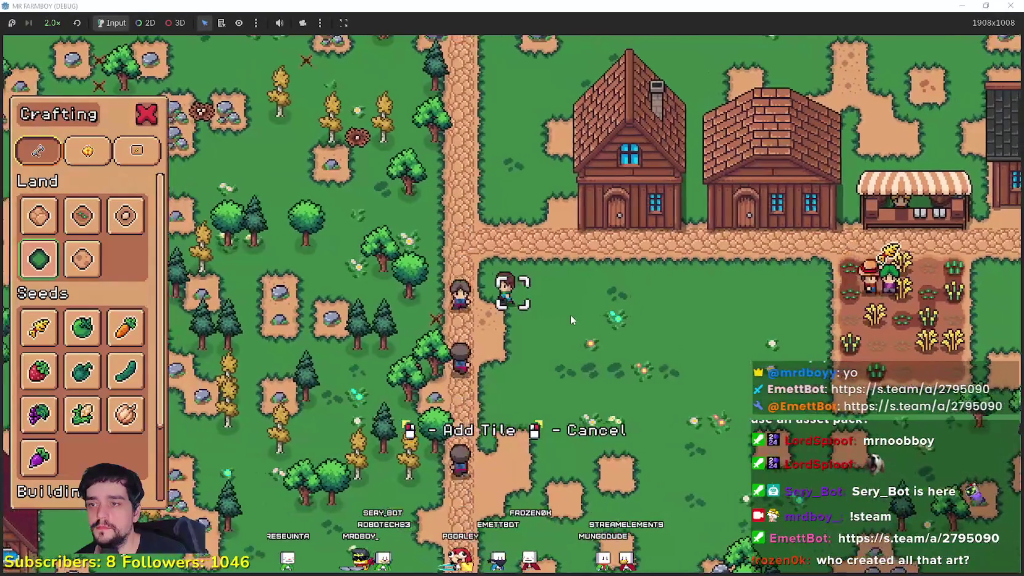
pyautogui.press('d')
pyautogui.press('s')
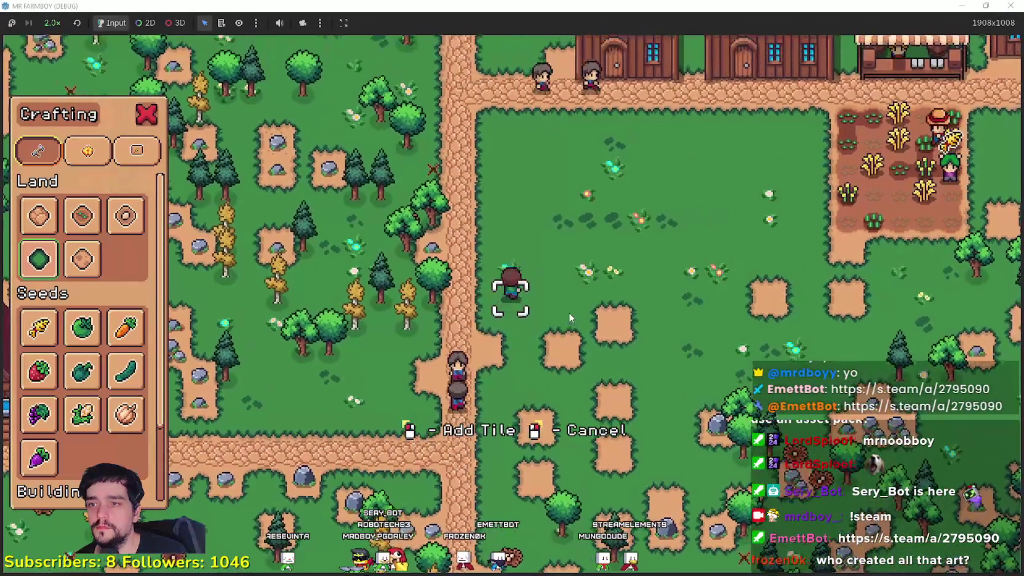
pyautogui.press('d')
pyautogui.press('w')
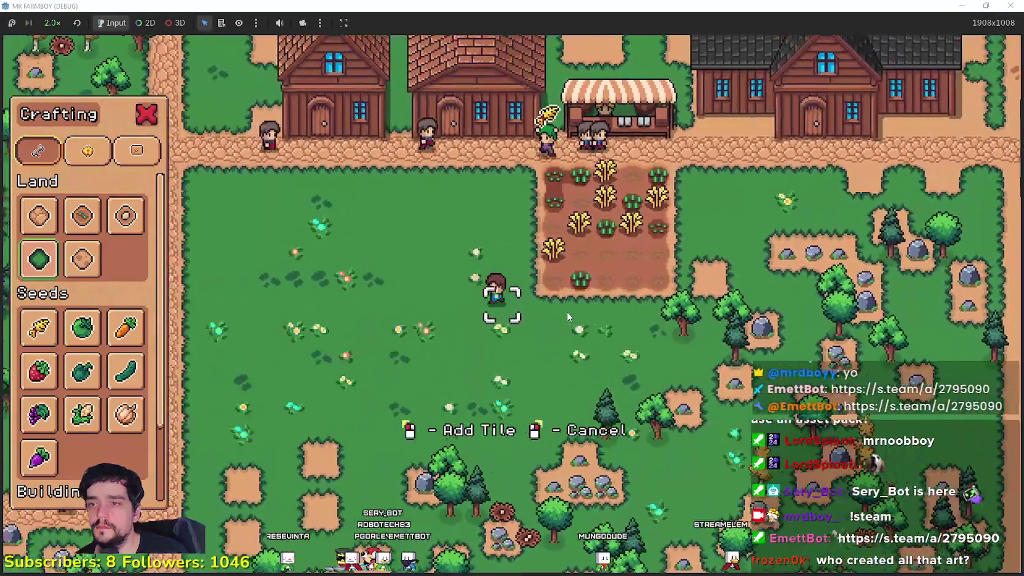
pyautogui.rightClick(566, 312)
pyautogui.scroll(-5, 566, 311)
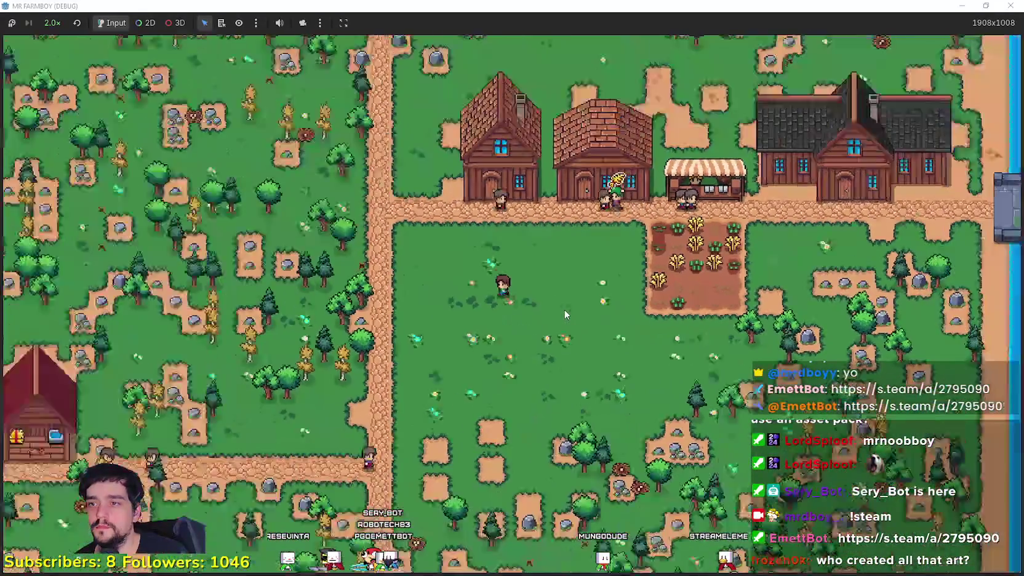
# Step: Pick up the house and carry it south past the village, then slightly north
pyautogui.scroll(3, 566, 312)
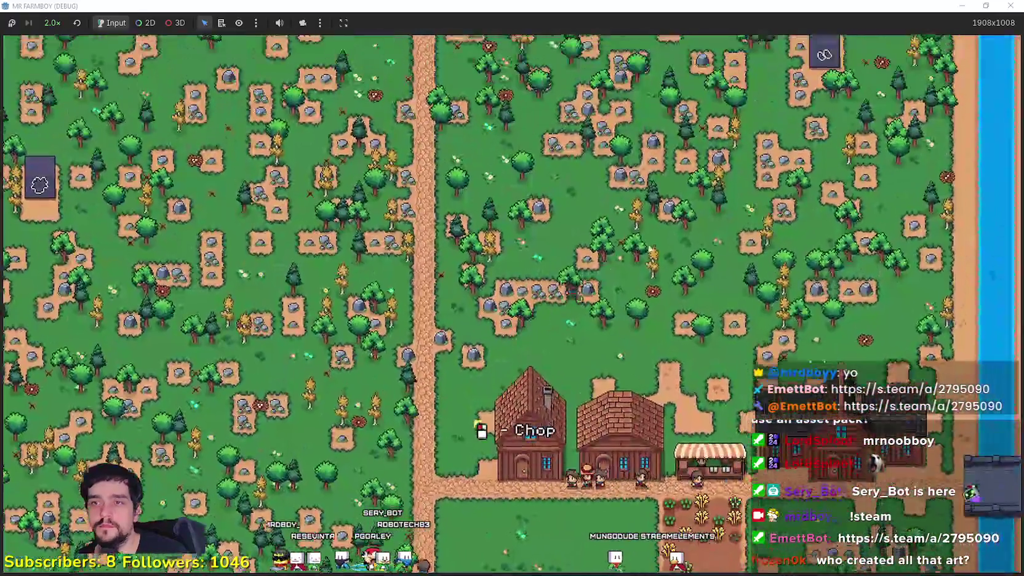
pyautogui.press('w')
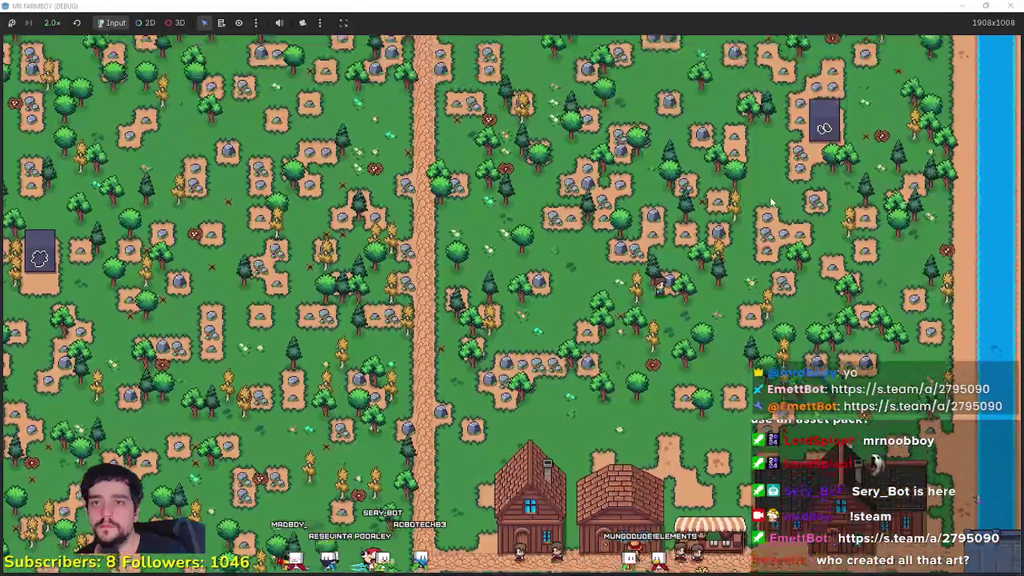
pyautogui.scroll(3, 802, 275)
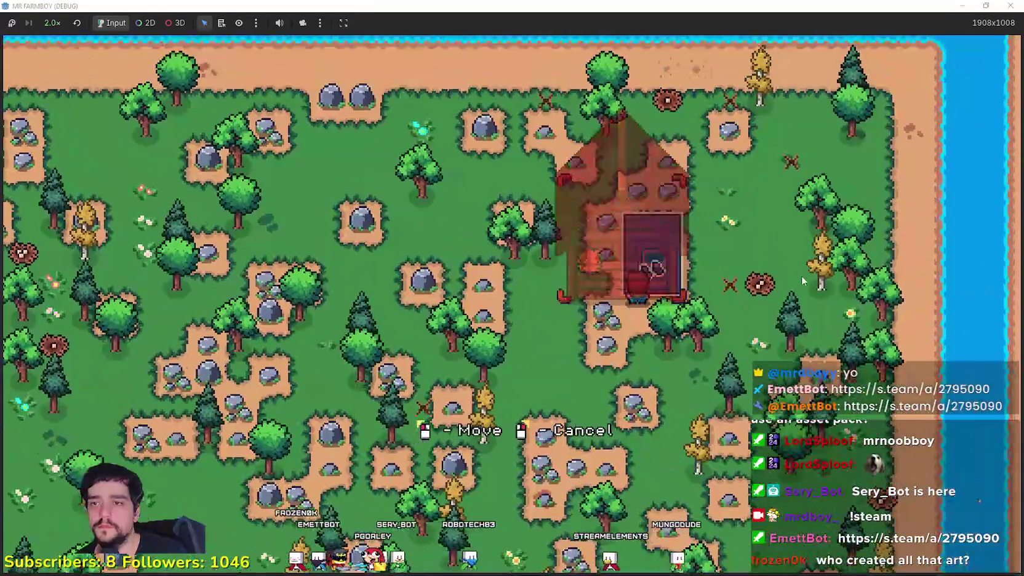
pyautogui.scroll(-3, 802, 275)
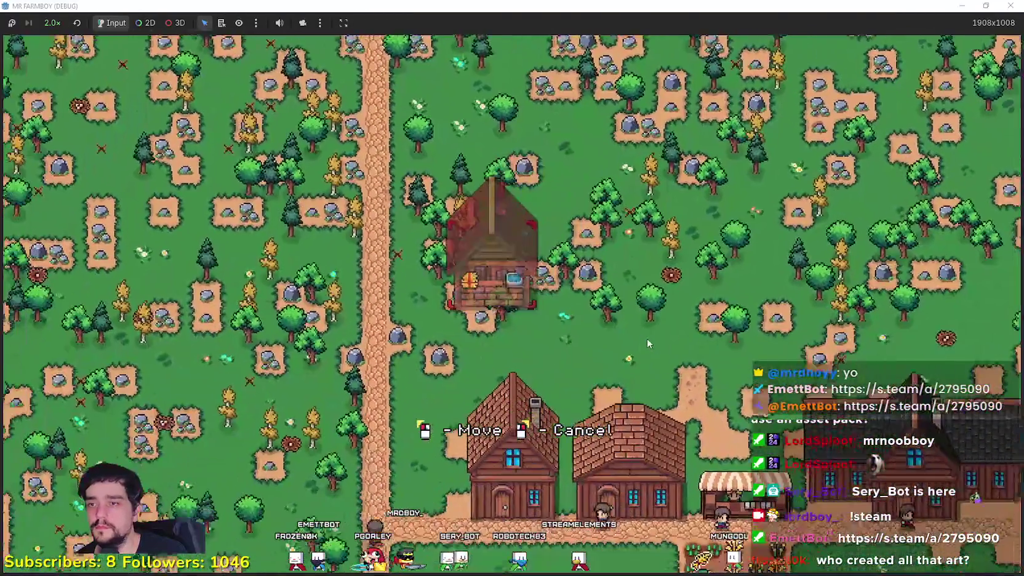
pyautogui.press('s')
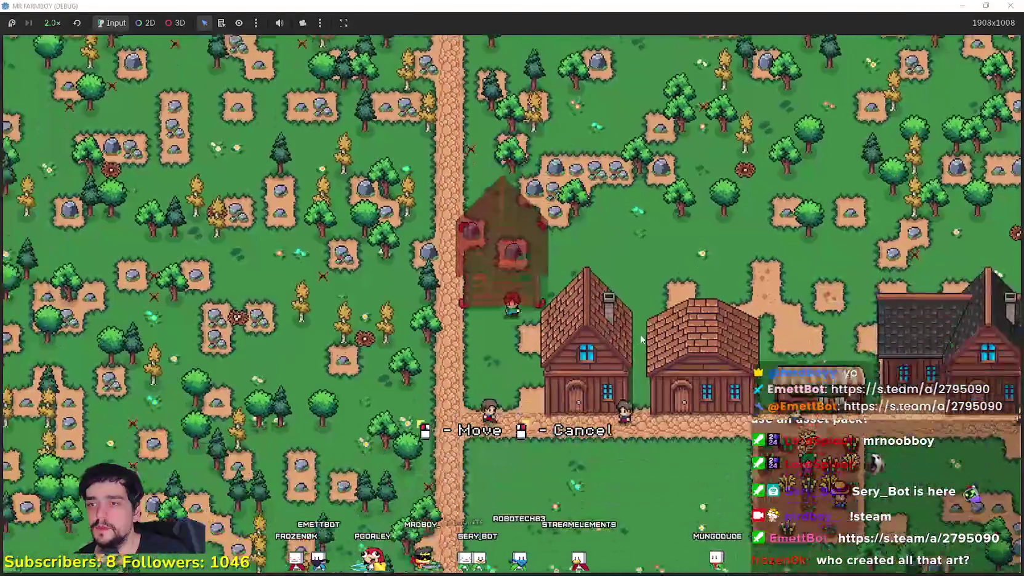
pyautogui.scroll(3, 607, 328)
pyautogui.press('w')
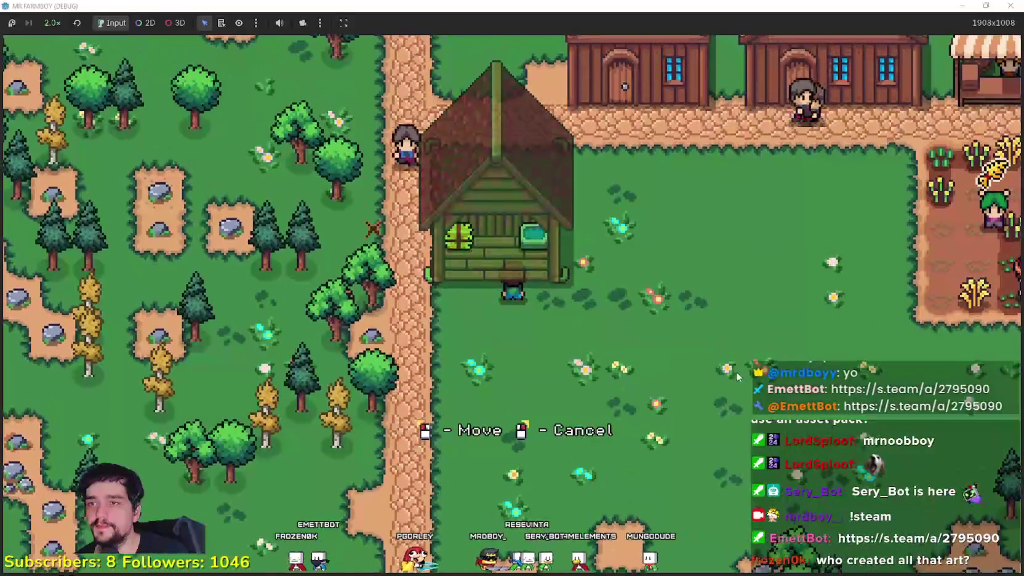
pyautogui.scroll(-5, 722, 360)
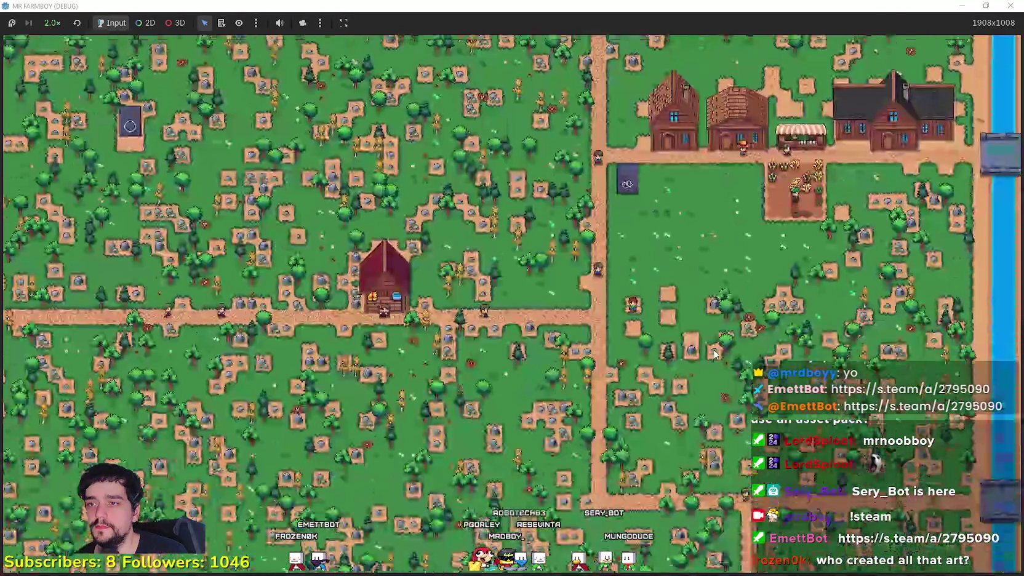
pyautogui.scroll(5, 714, 354)
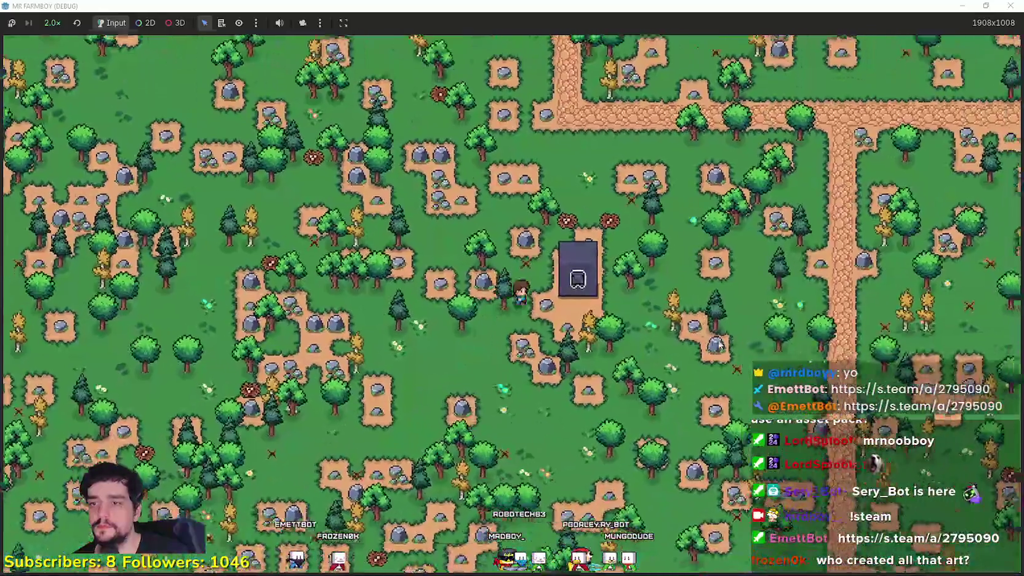
# Step: Walk northeast toward the town and cancel the house relocation
pyautogui.press('w')
pyautogui.press('d')
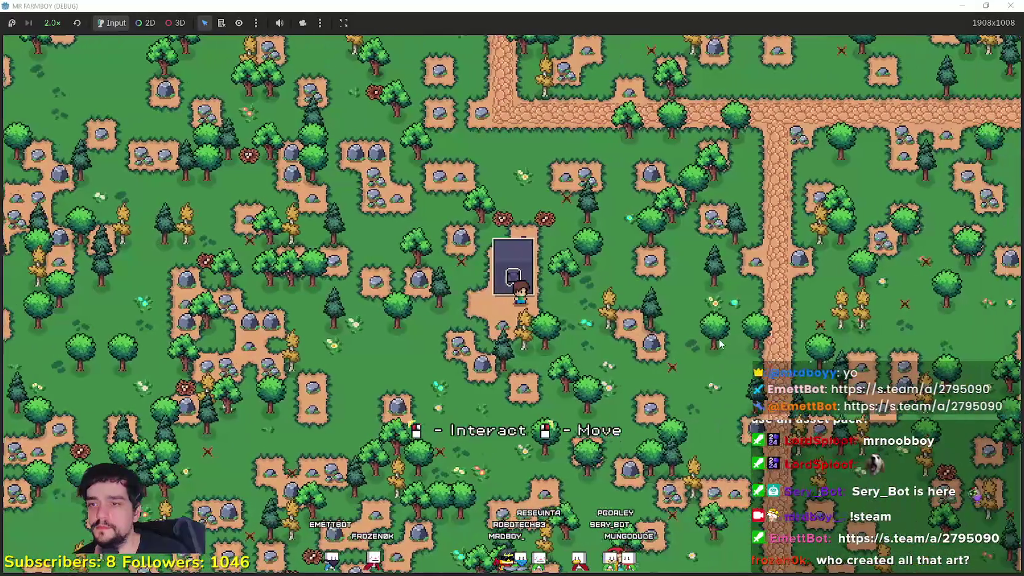
pyautogui.press('w')
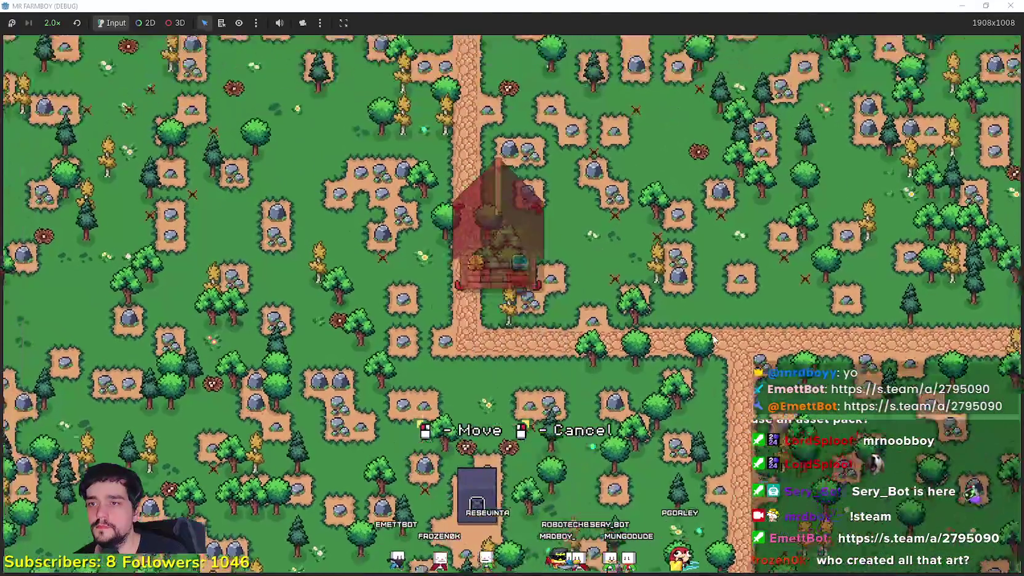
pyautogui.press('w')
pyautogui.press('d')
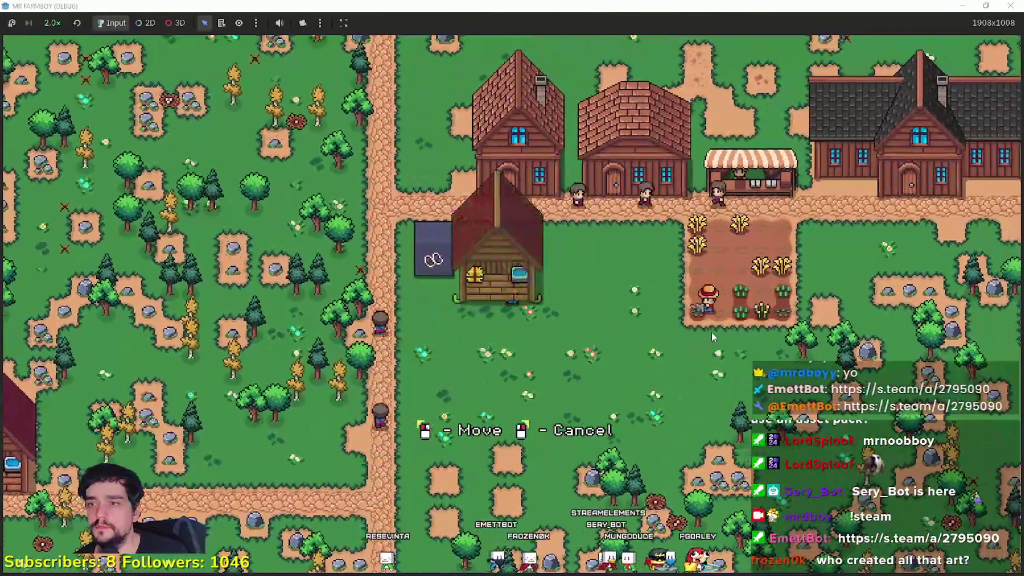
pyautogui.rightClick(711, 332)
# Step: Walk the farmer southwest, then north to the cloud-marked stone shrine
pyautogui.scroll(-5, 711, 331)
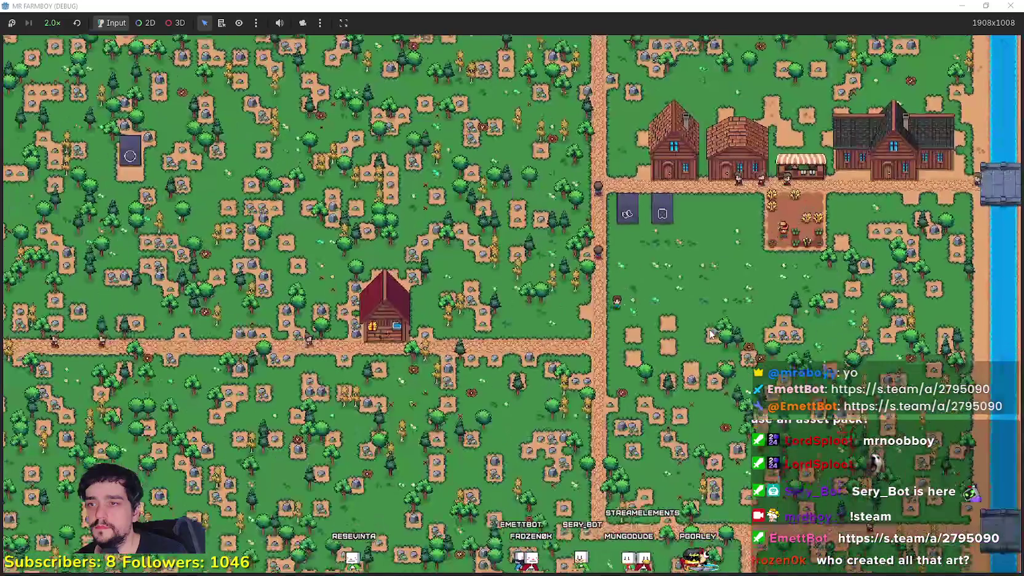
pyautogui.press('s')
pyautogui.press('a')
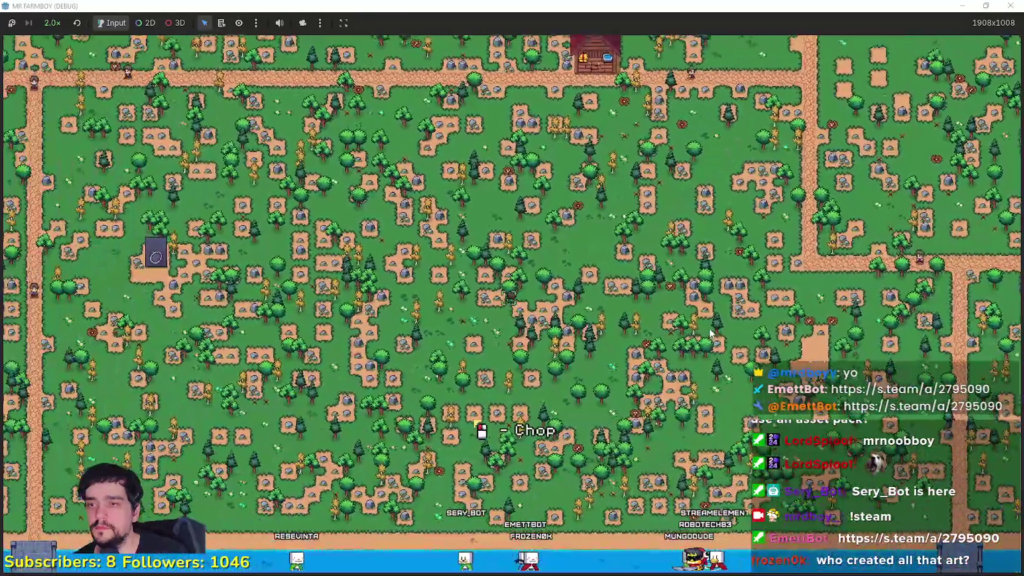
pyautogui.press('w')
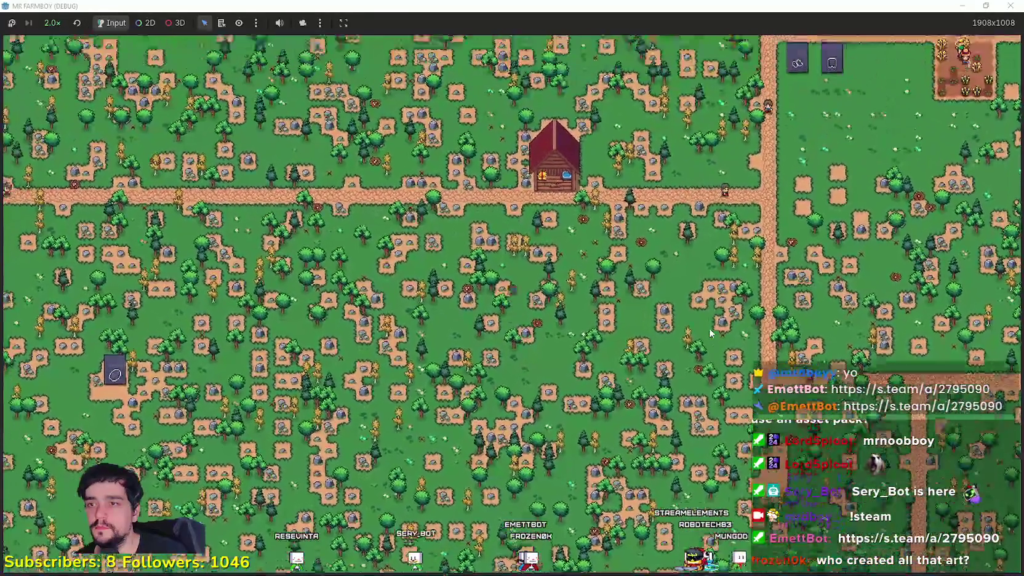
pyautogui.press('w')
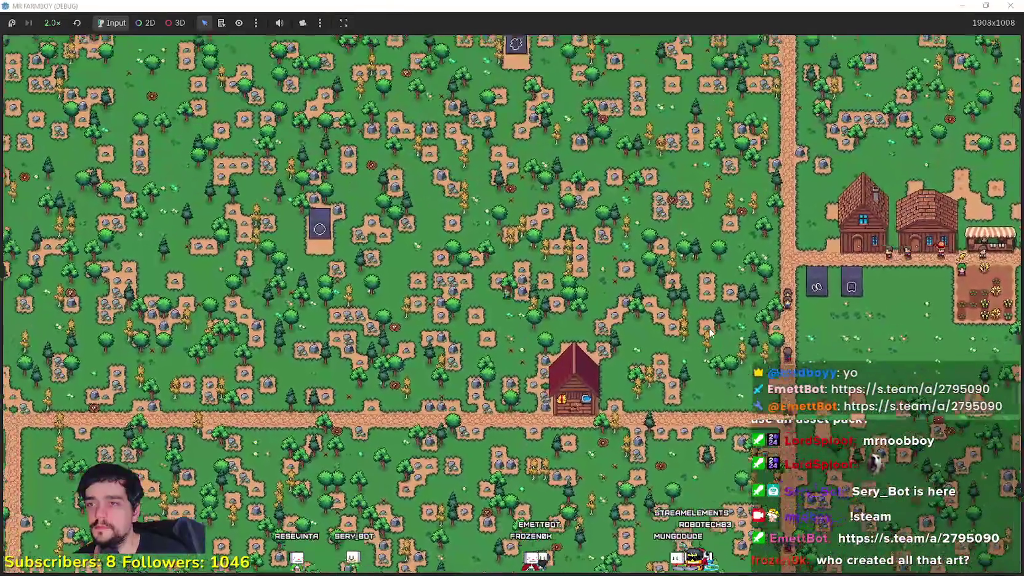
pyautogui.press('w')
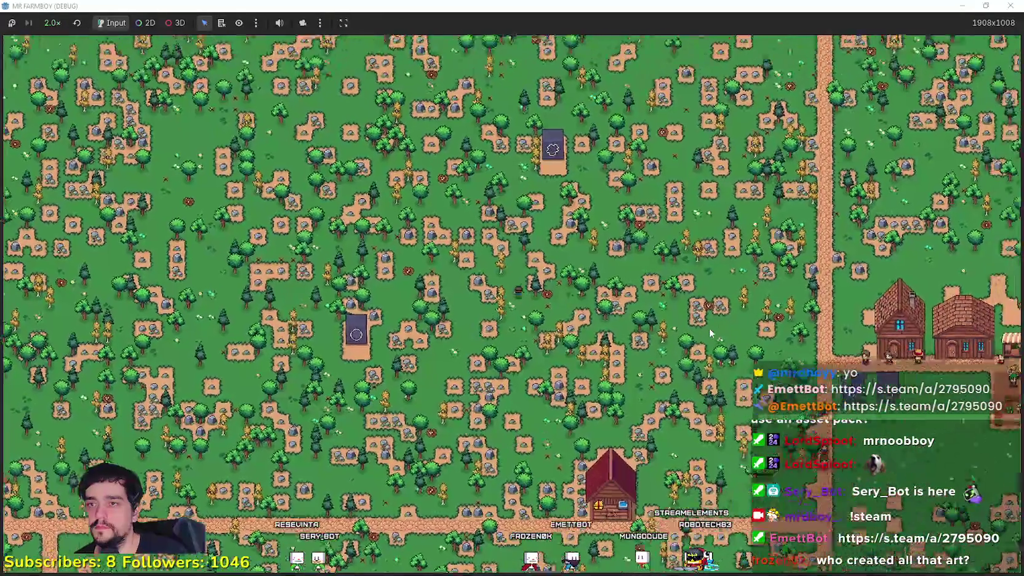
pyautogui.scroll(2, 711, 333)
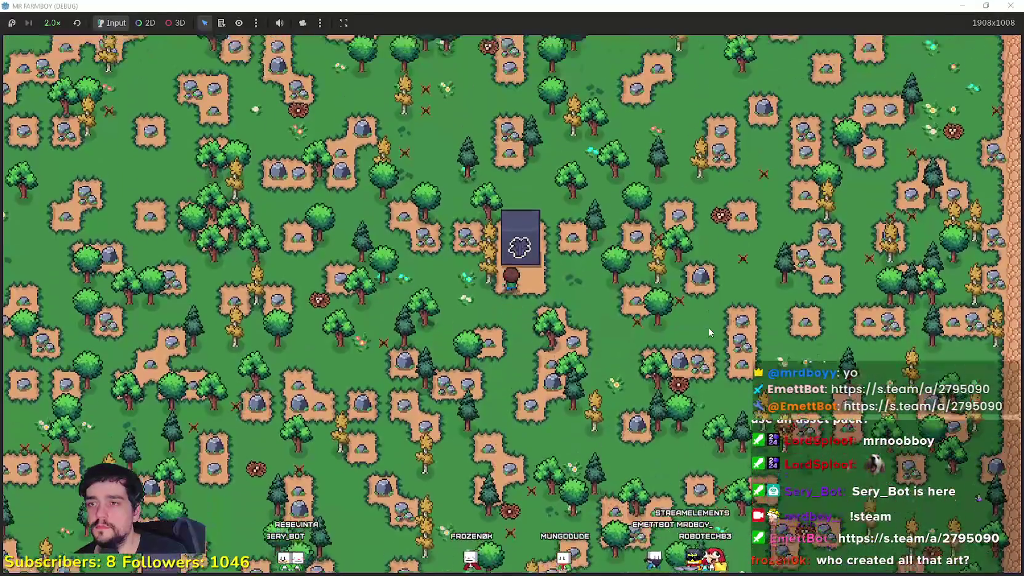
# Step: Carry the cloud shrine east and line it up beside the two village slabs
pyautogui.rightClick(710, 333)
pyautogui.press('d')
pyautogui.press('s')
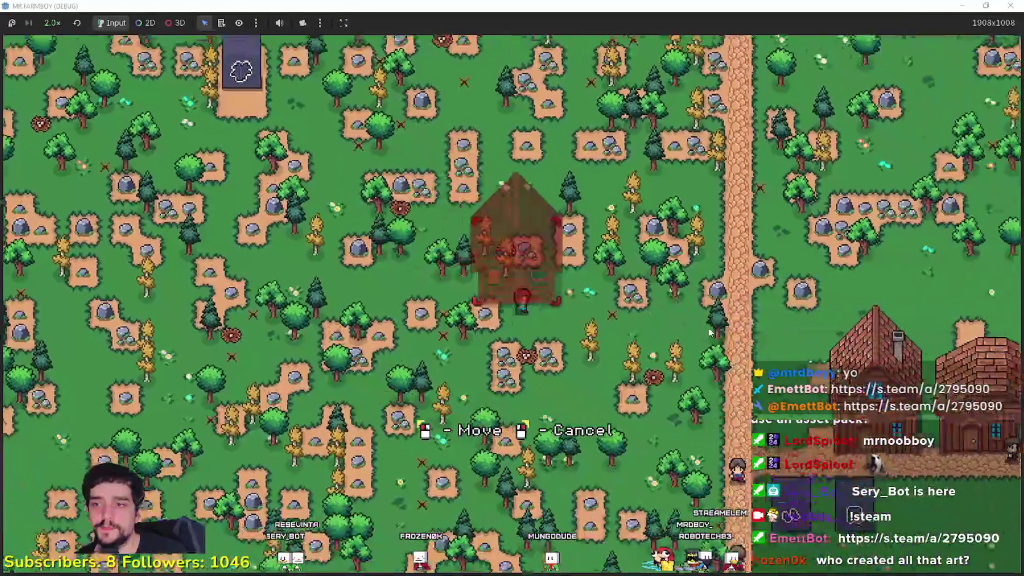
pyautogui.press('d')
pyautogui.press('w')
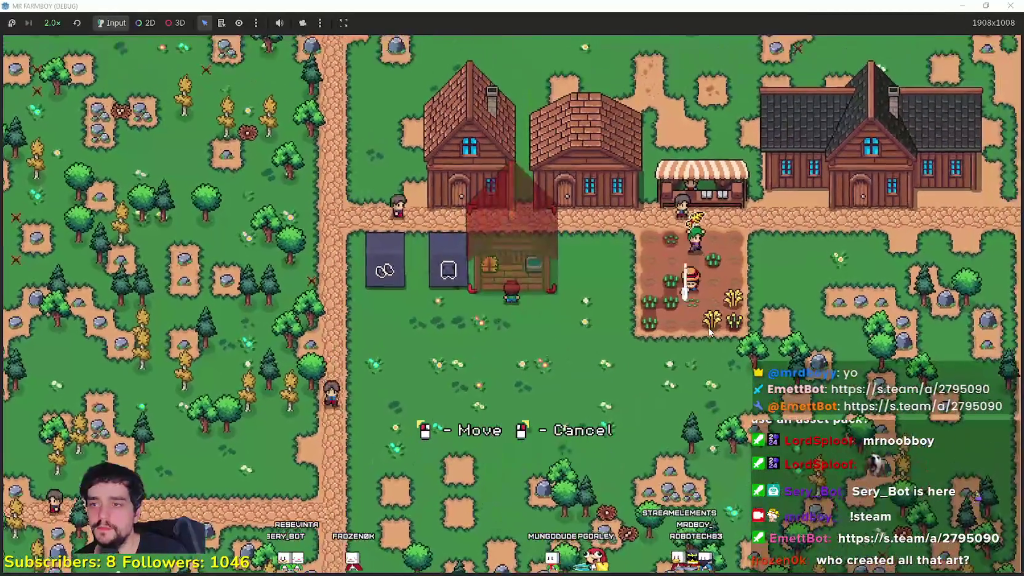
pyautogui.press('a')
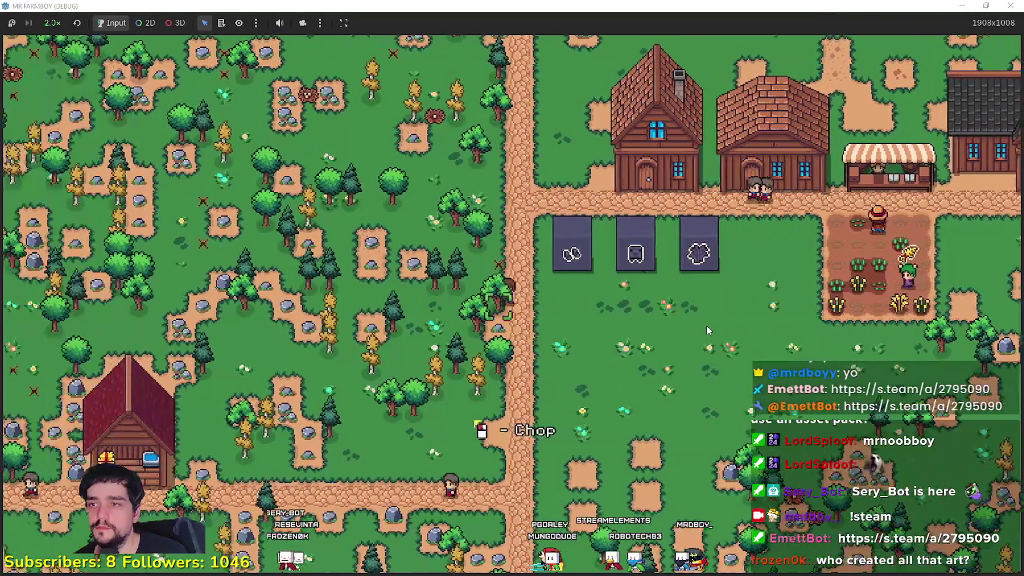
pyautogui.scroll(-5, 707, 325)
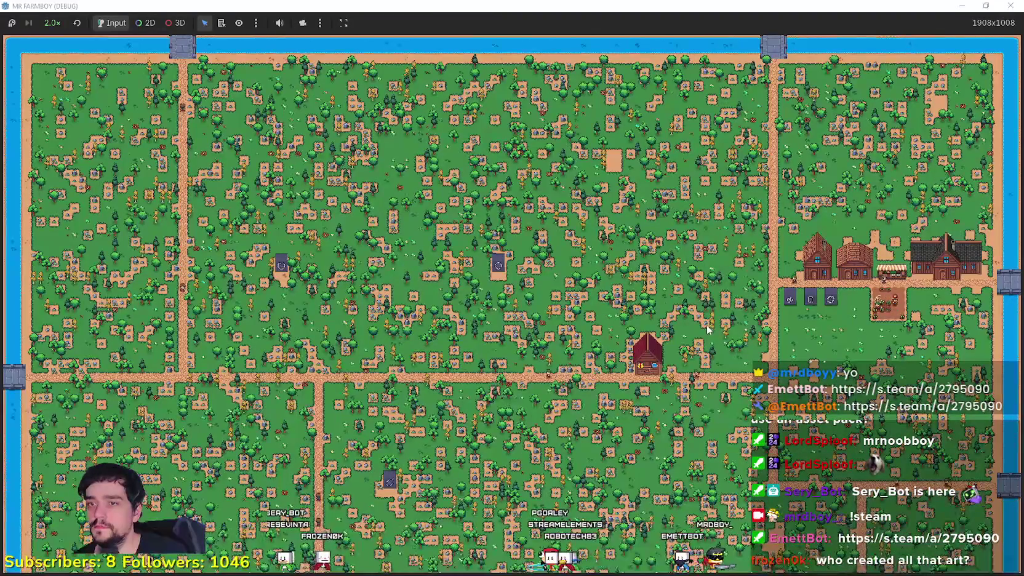
# Step: Place the circle shrine as the fourth slab beside the village
pyautogui.scroll(5, 706, 328)
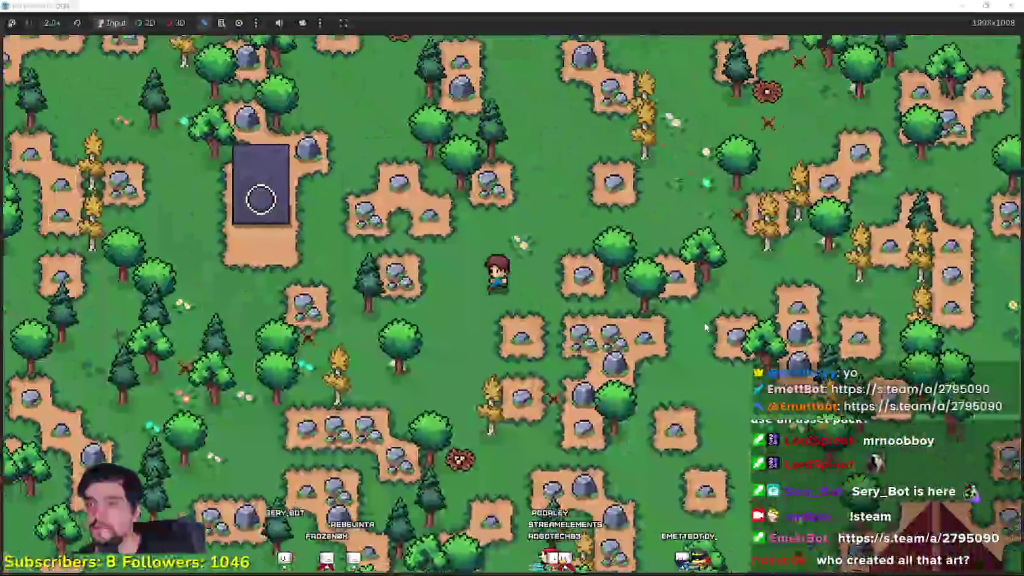
pyautogui.scroll(-3, 704, 322)
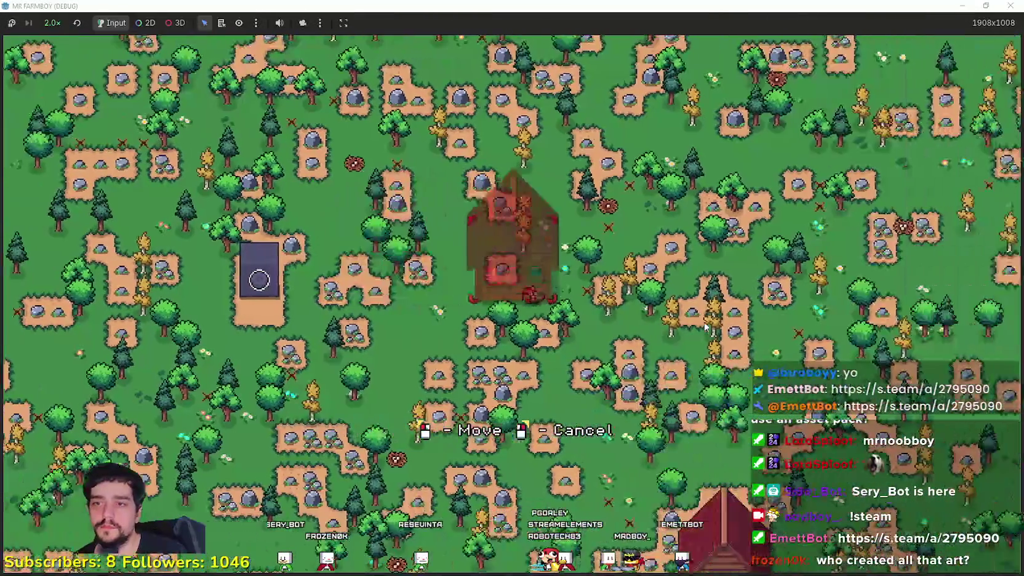
pyautogui.scroll(3, 705, 326)
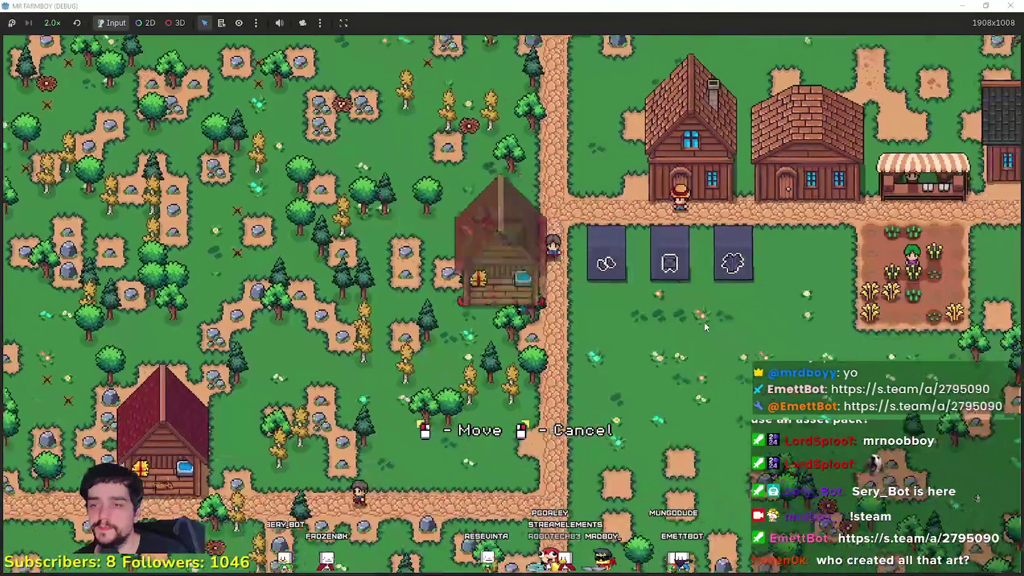
pyautogui.press('d')
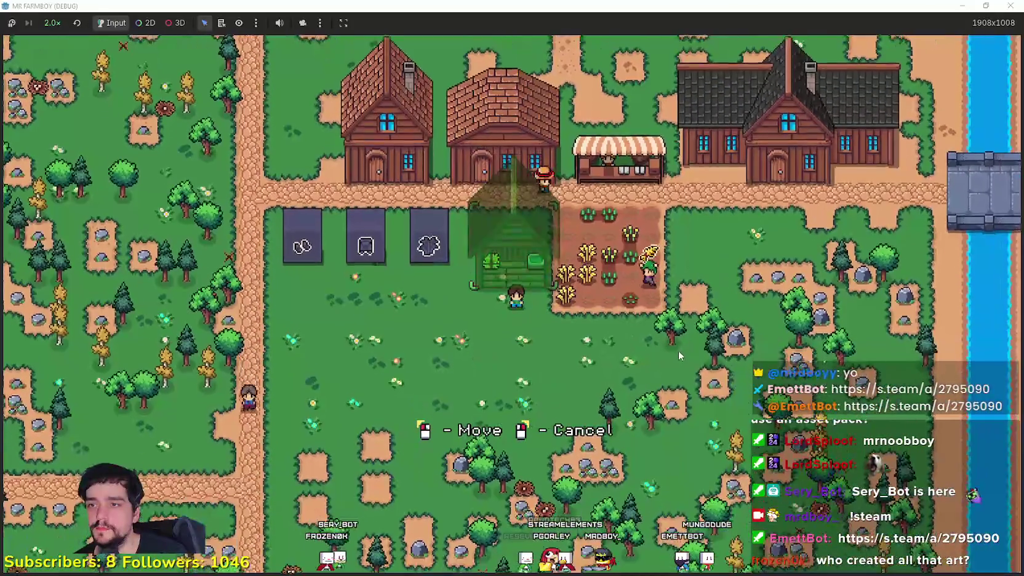
pyautogui.click(676, 347)
pyautogui.press('a')
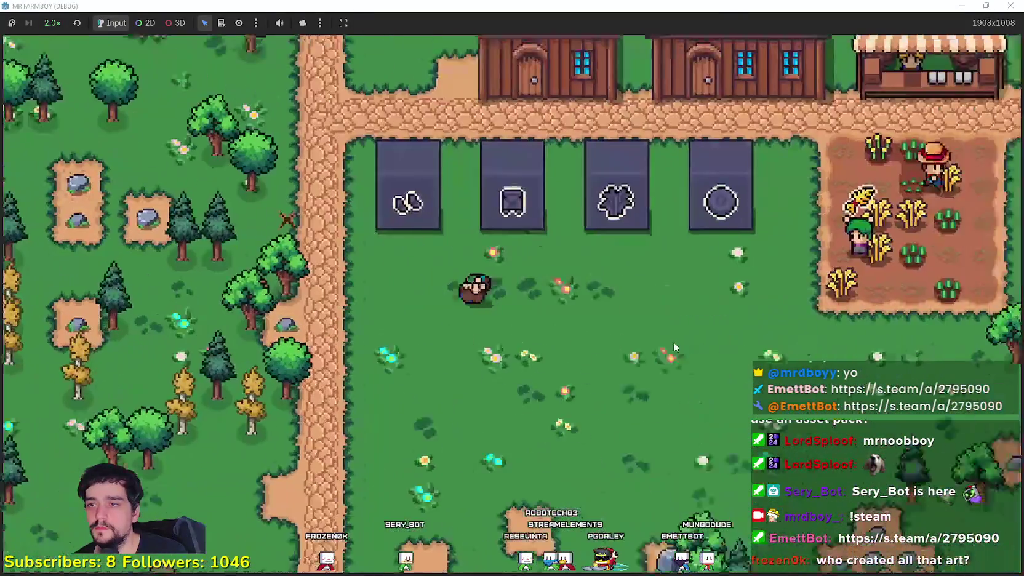
# Step: Carry another shrine east and set it down beside the village slabs
pyautogui.scroll(-5, 674, 345)
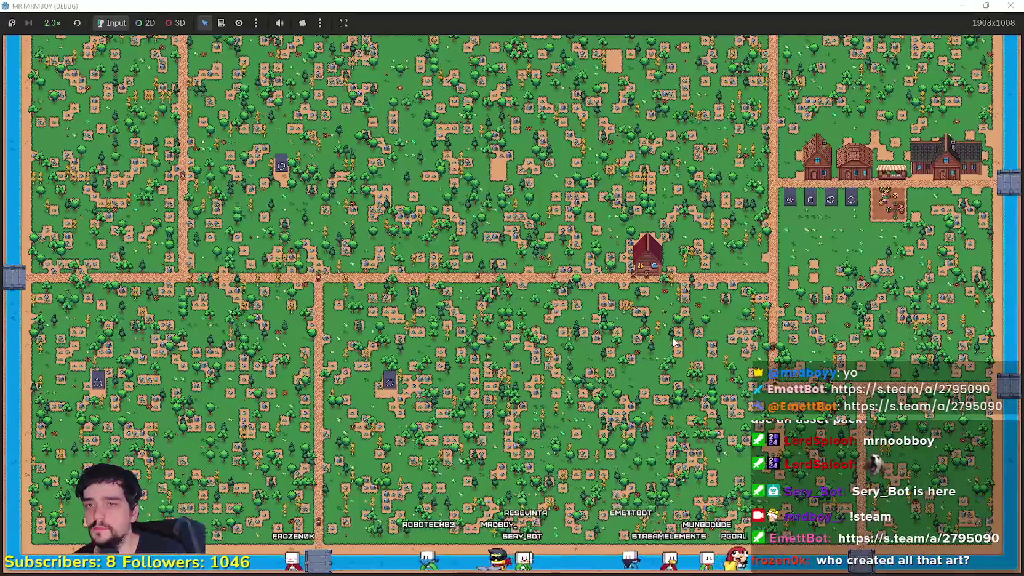
pyautogui.scroll(5, 670, 335)
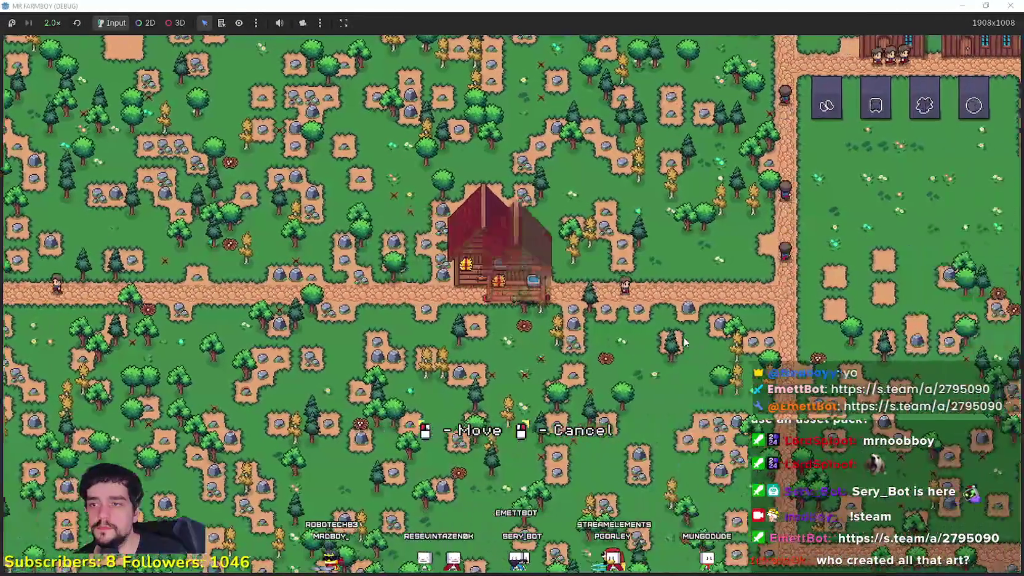
pyautogui.scroll(3, 733, 279)
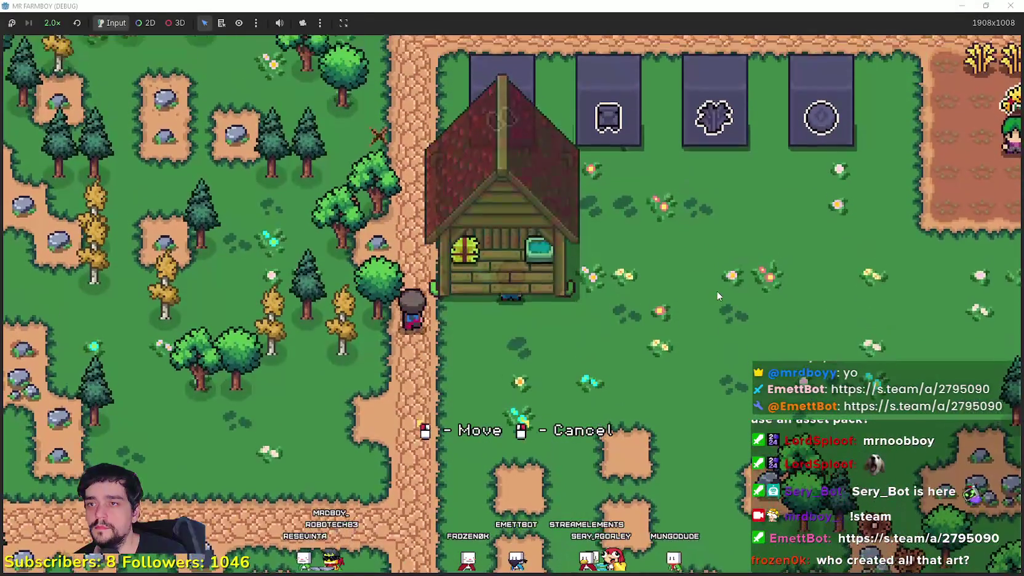
pyautogui.scroll(-5, 713, 290)
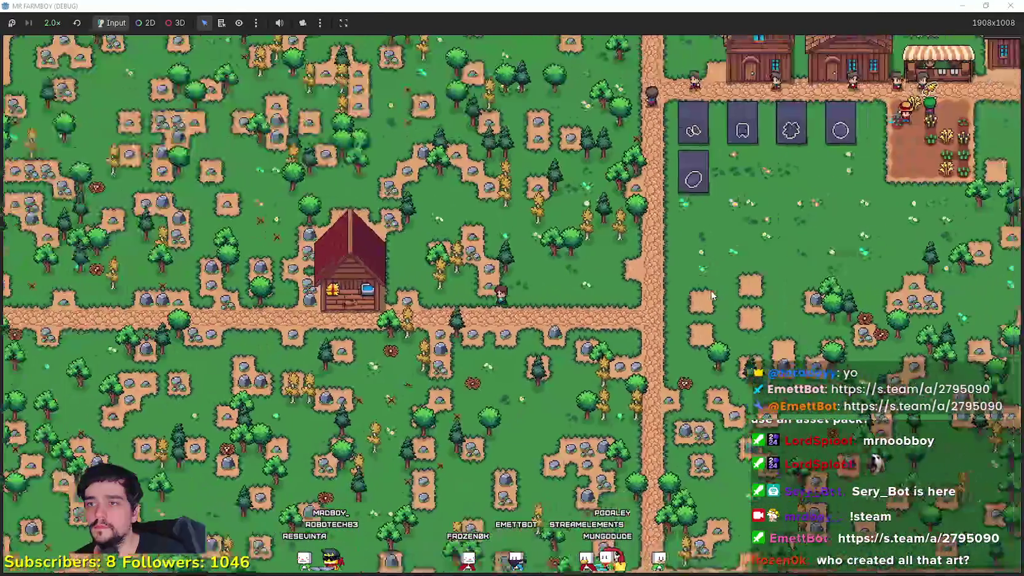
pyautogui.scroll(-3, 712, 296)
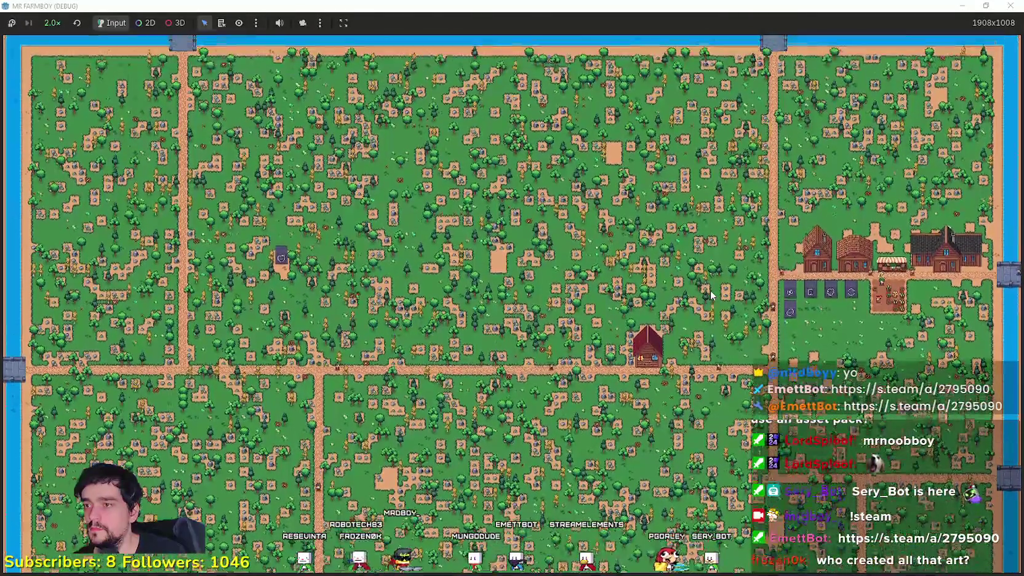
pyautogui.scroll(5, 711, 296)
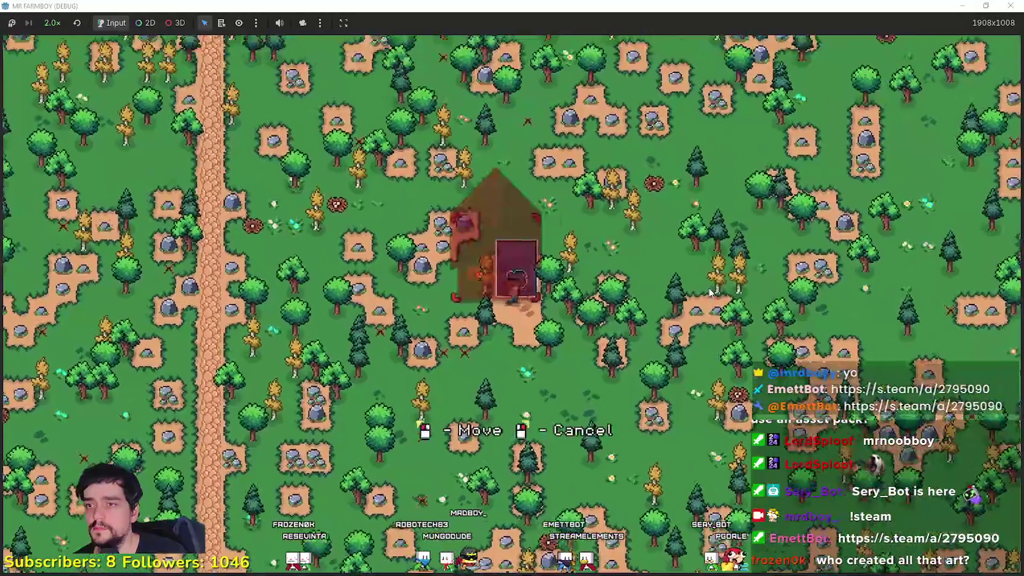
pyautogui.scroll(-3, 711, 293)
pyautogui.scroll(5, 711, 293)
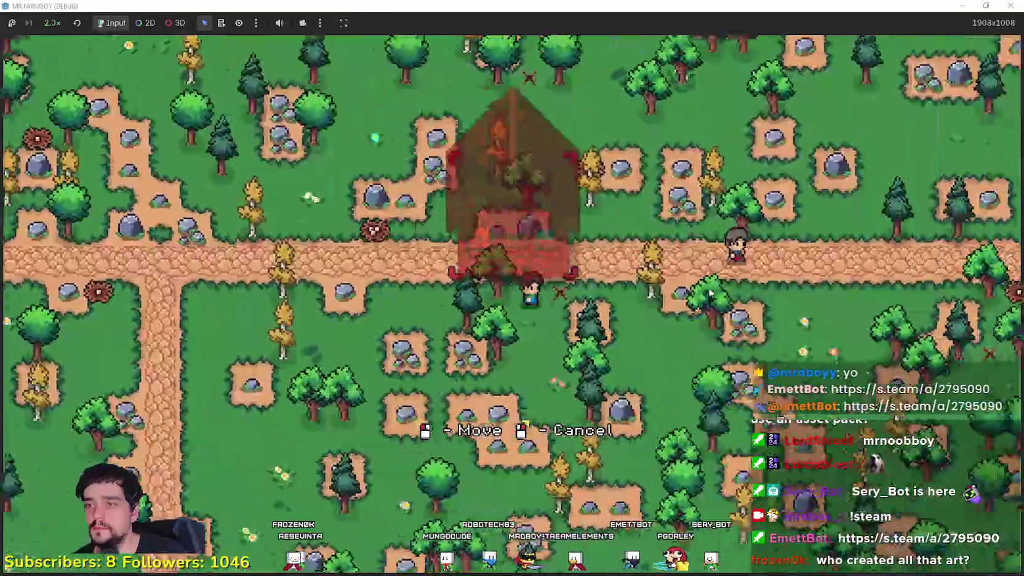
pyautogui.press('d')
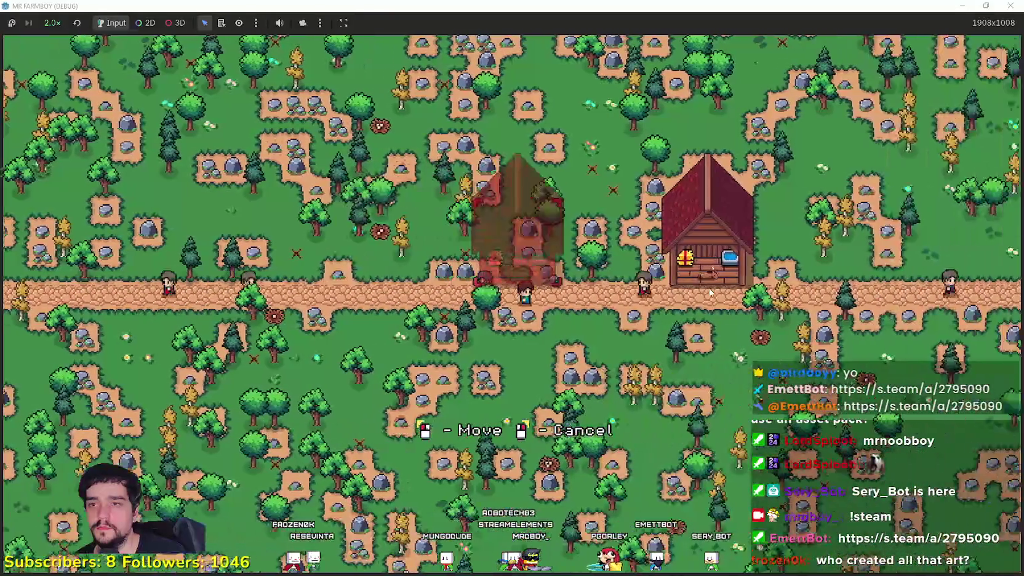
pyautogui.press('w')
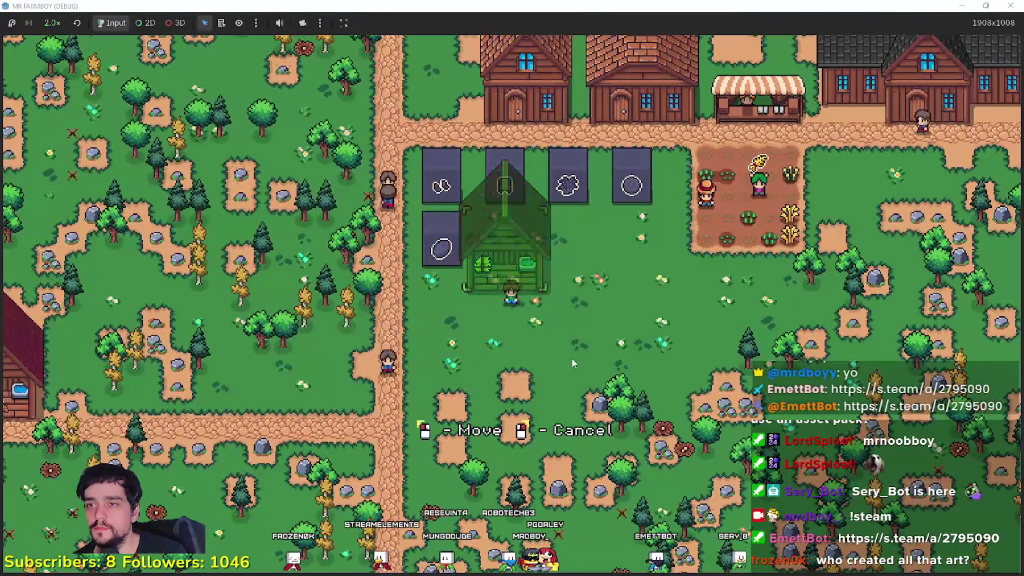
pyautogui.click(572, 358)
# Step: Cancel the last pending shrine relocation
pyautogui.scroll(-6, 566, 357)
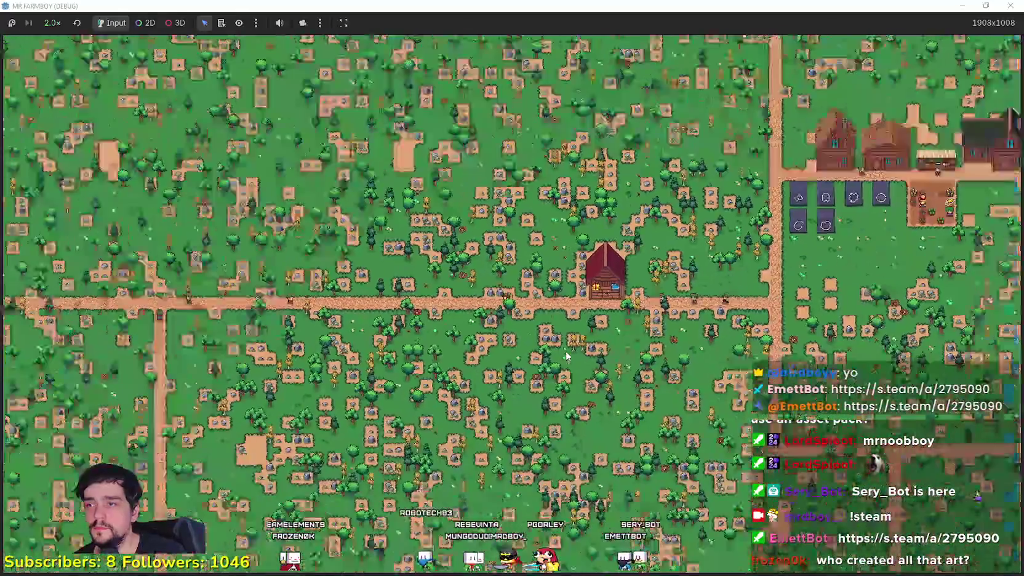
pyautogui.scroll(-2, 567, 356)
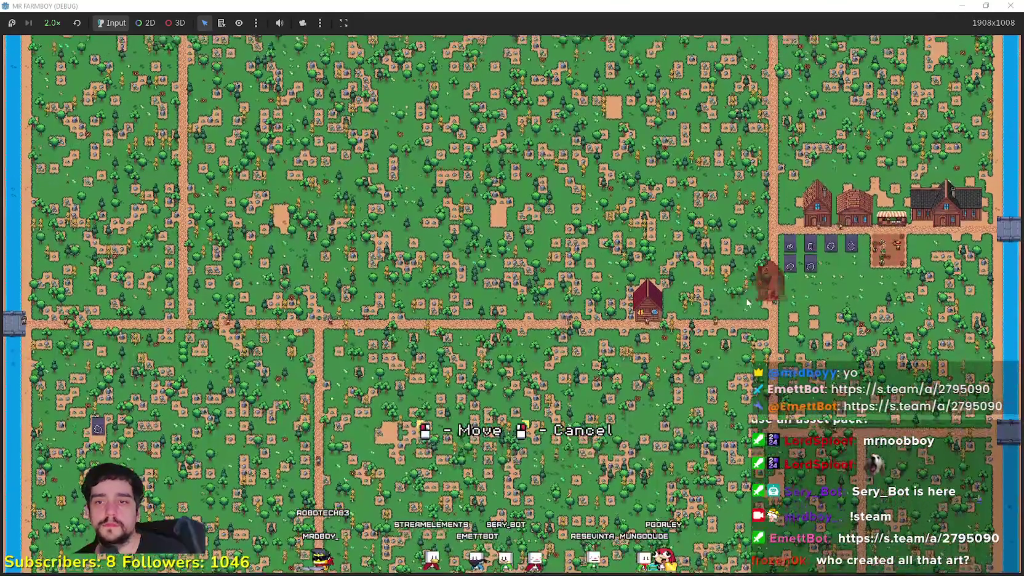
pyautogui.scroll(3, 777, 300)
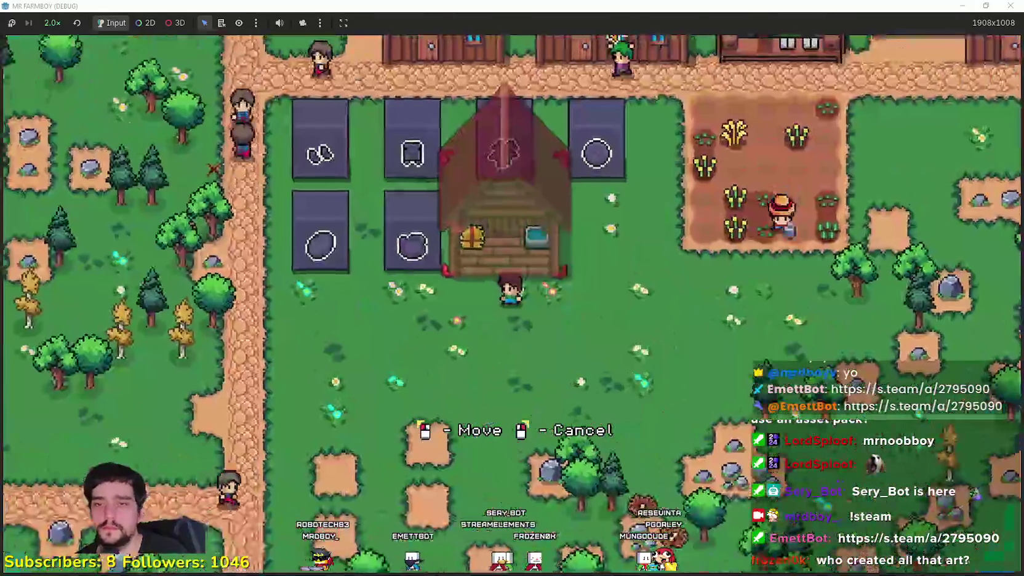
pyautogui.rightClick(701, 368)
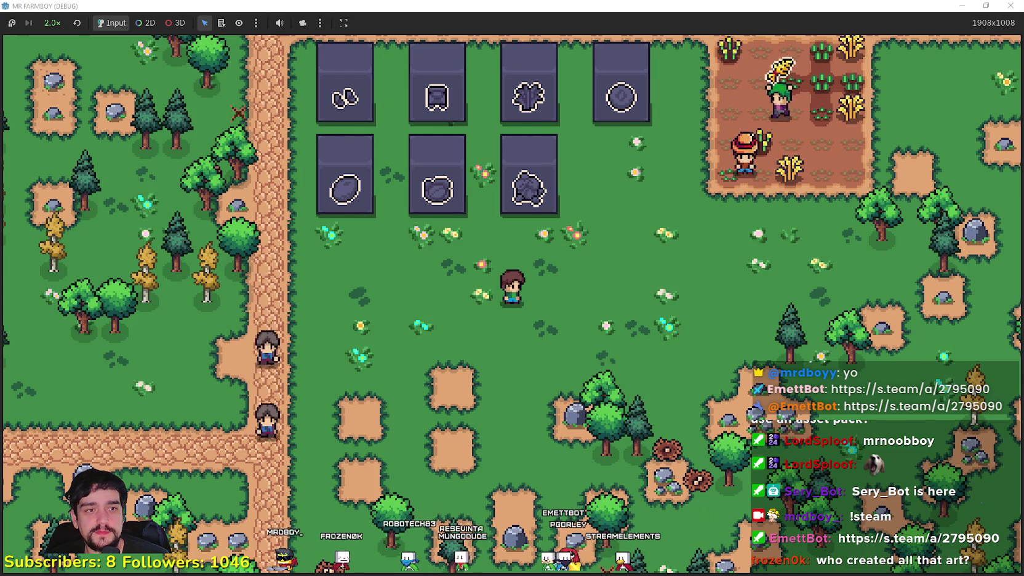
# Step: Walk the farmer along the village path past the slabs, then zoom out to a wide view
pyautogui.press('a')
pyautogui.press('w')
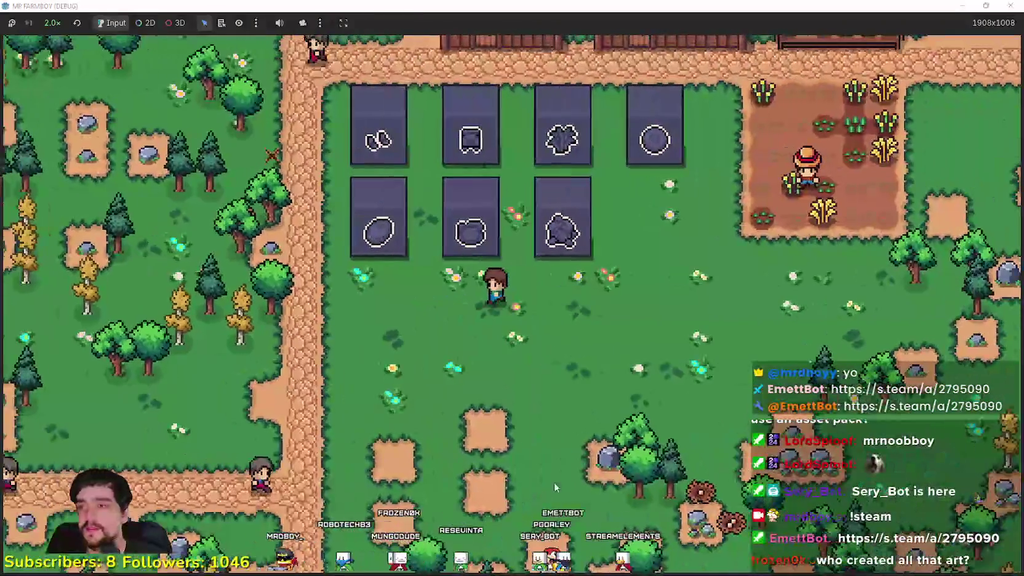
pyautogui.press('w')
pyautogui.press('d')
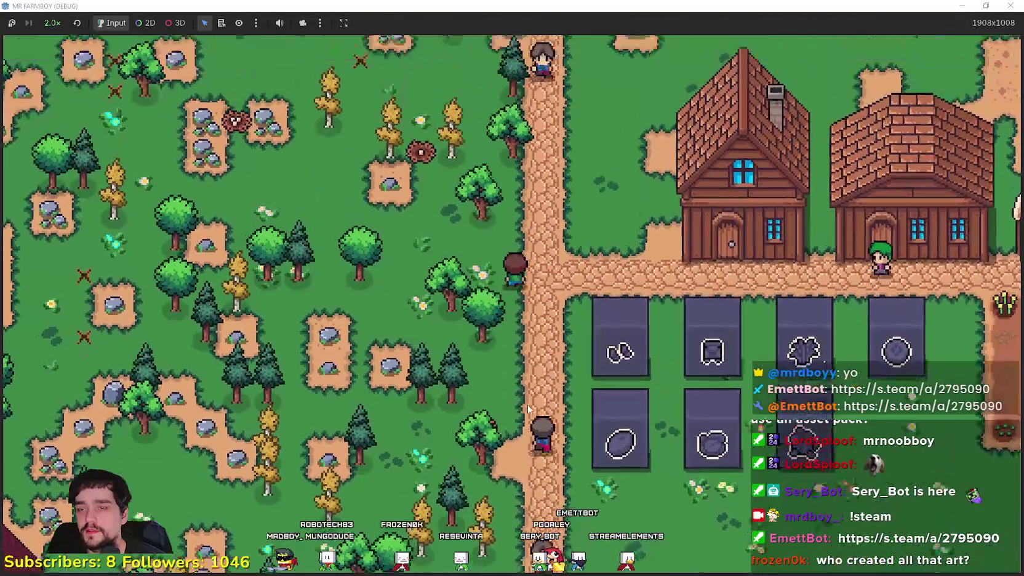
pyautogui.press('a')
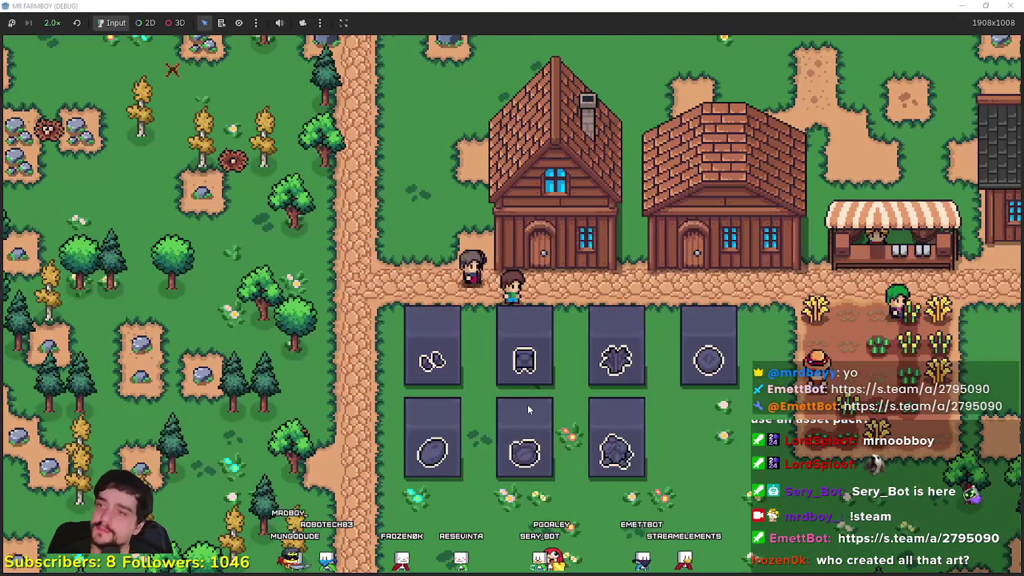
pyautogui.press('d')
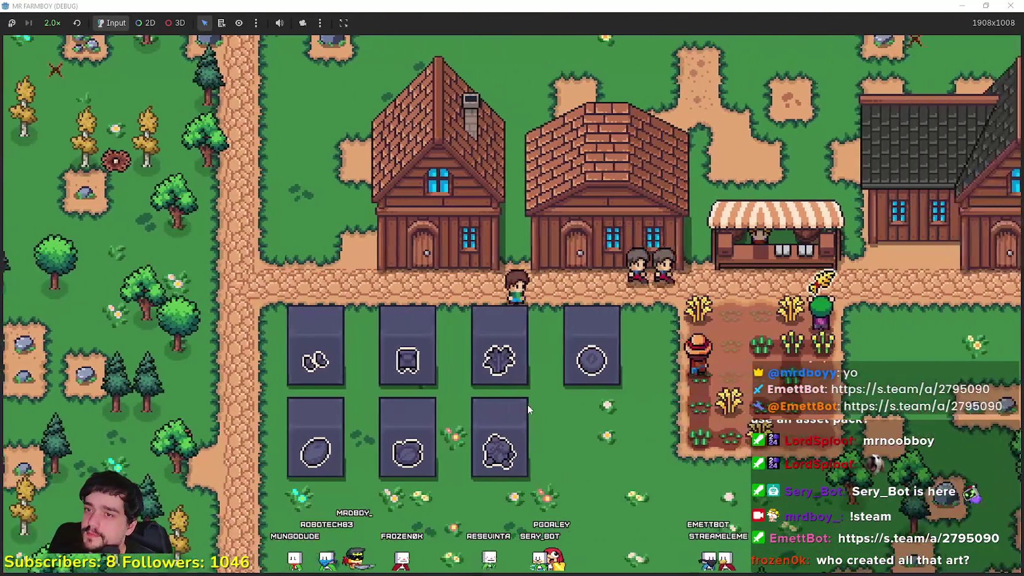
pyautogui.press('s')
pyautogui.press('s')
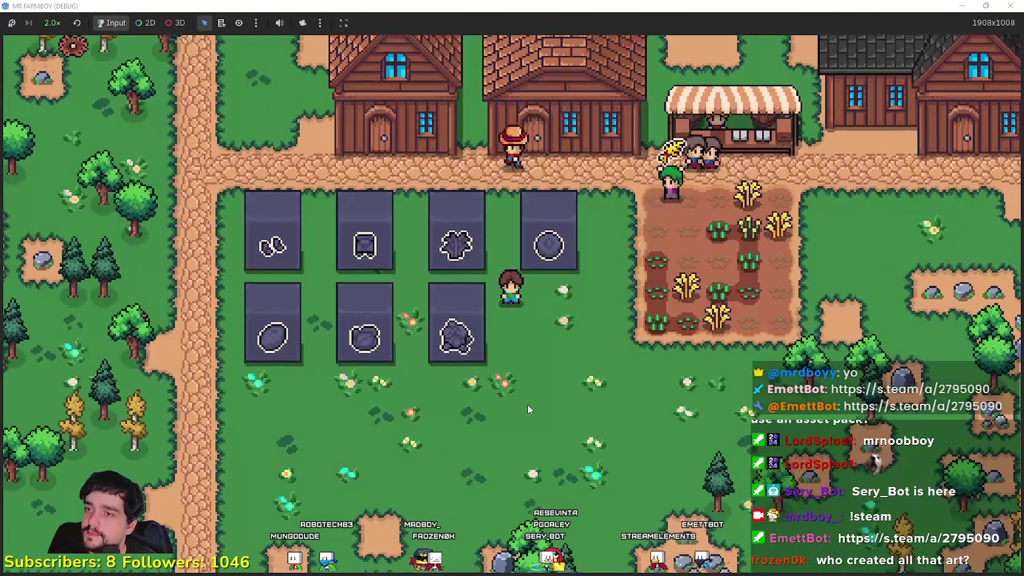
pyautogui.press('s')
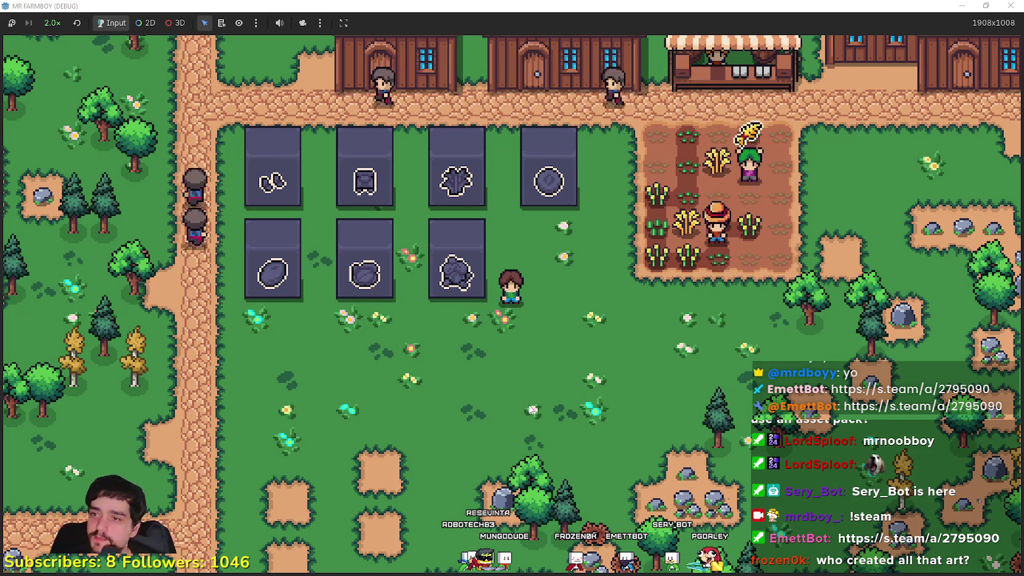
pyautogui.scroll(3, 520, 406)
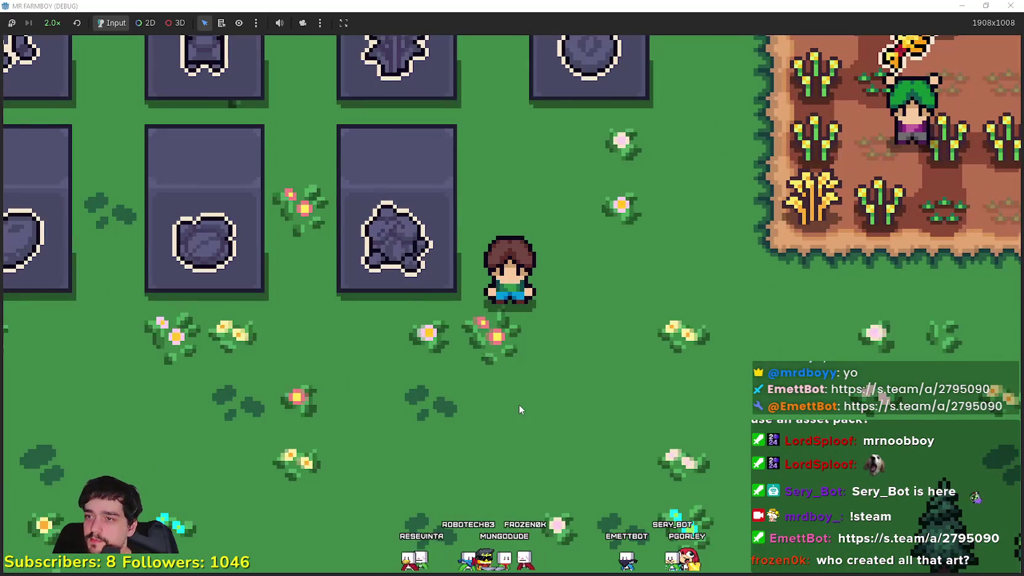
pyautogui.scroll(-5, 518, 404)
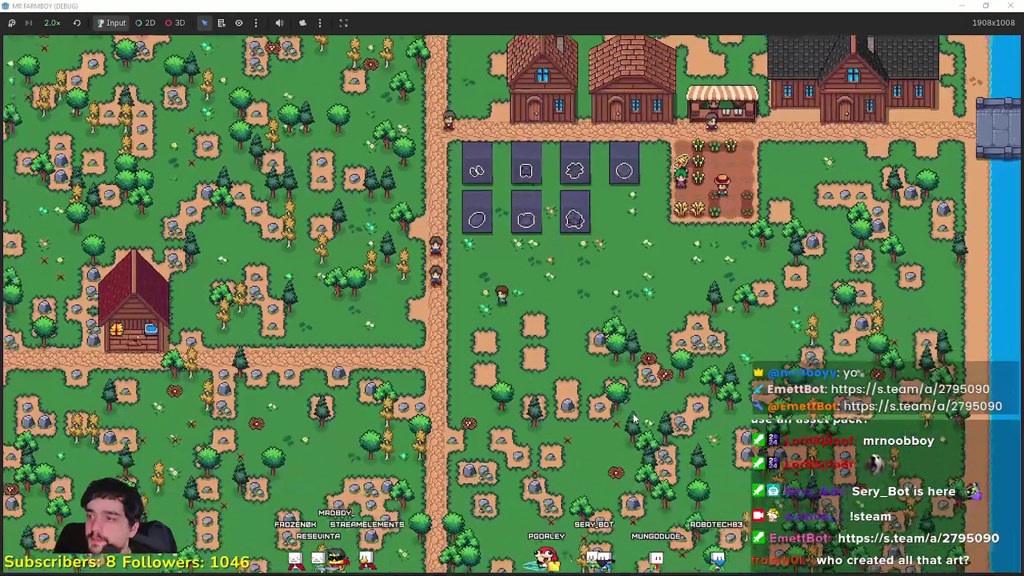
# Step: Open the crafting panel, then walk west along the river, fishing at each spot
pyautogui.press('c')
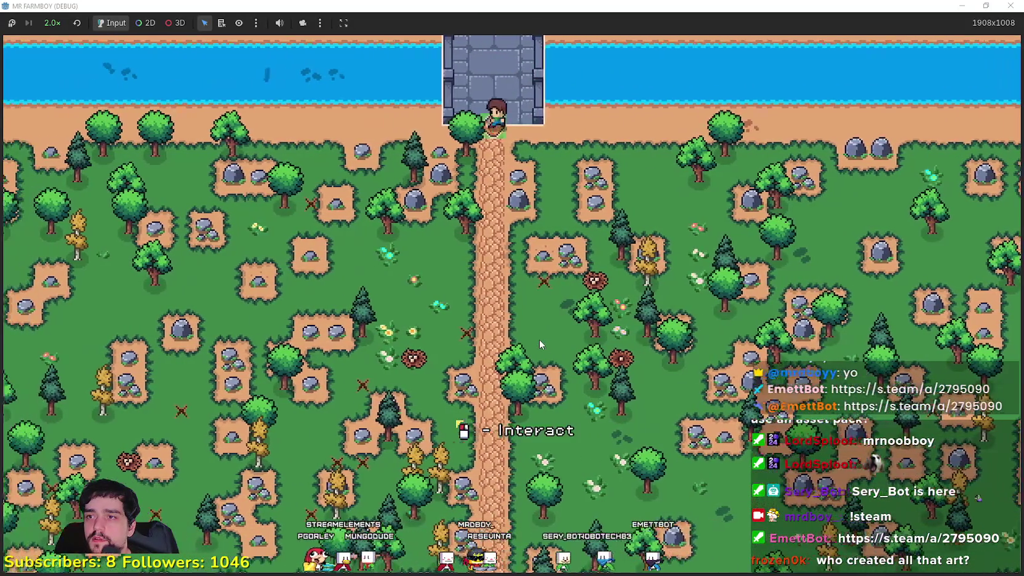
pyautogui.press('a')
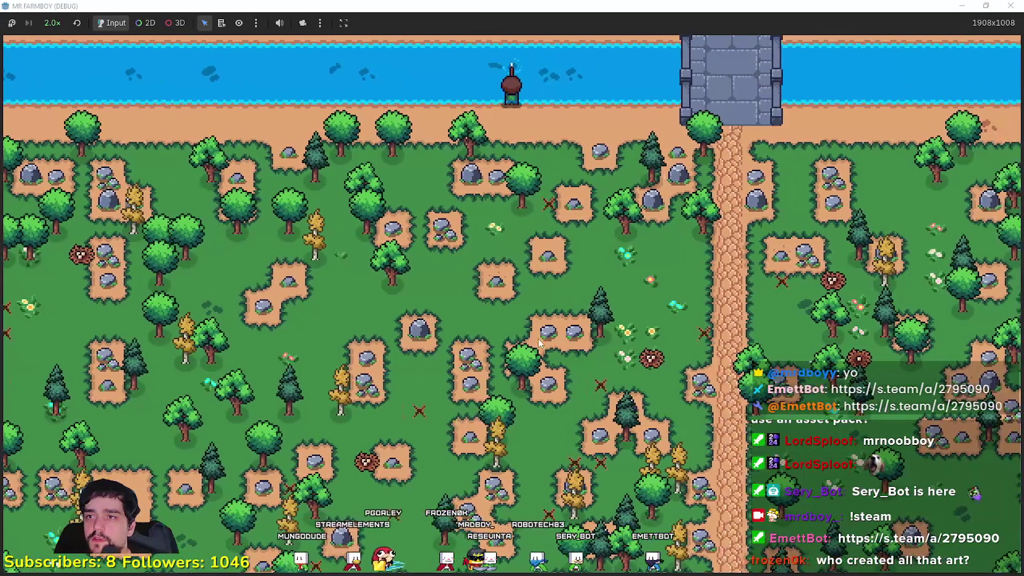
pyautogui.press('a')
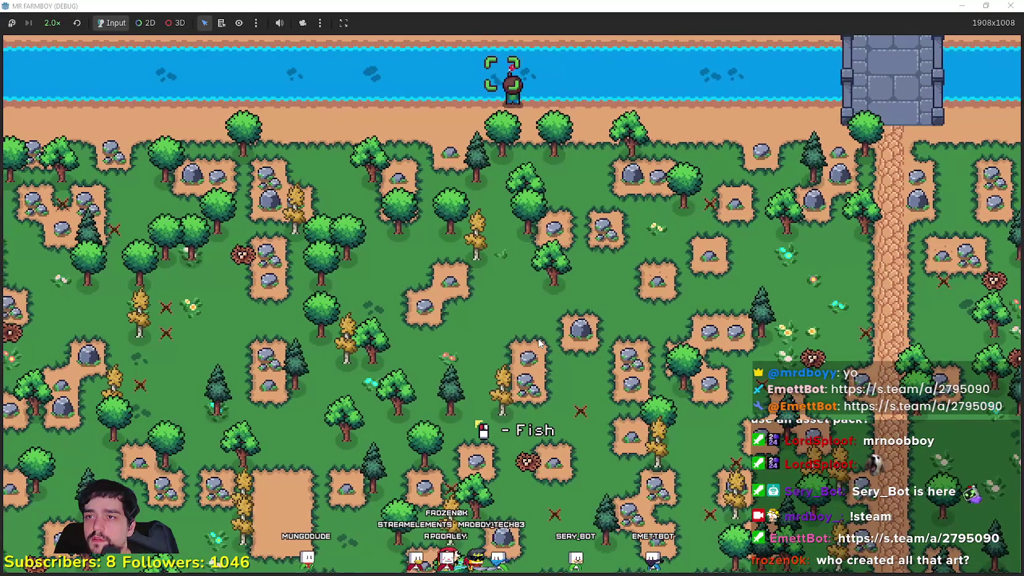
pyautogui.press('a')
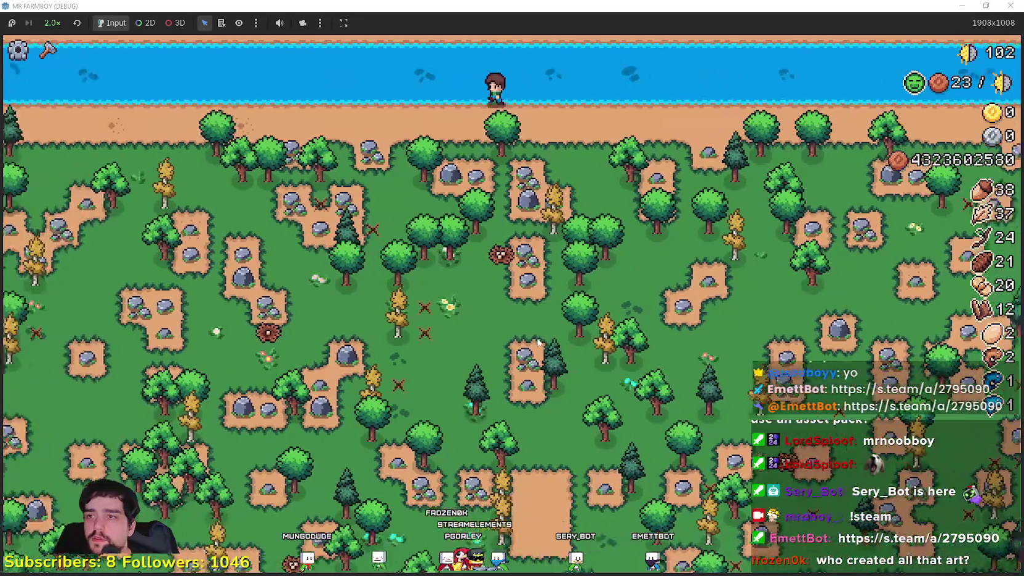
pyautogui.press('a')
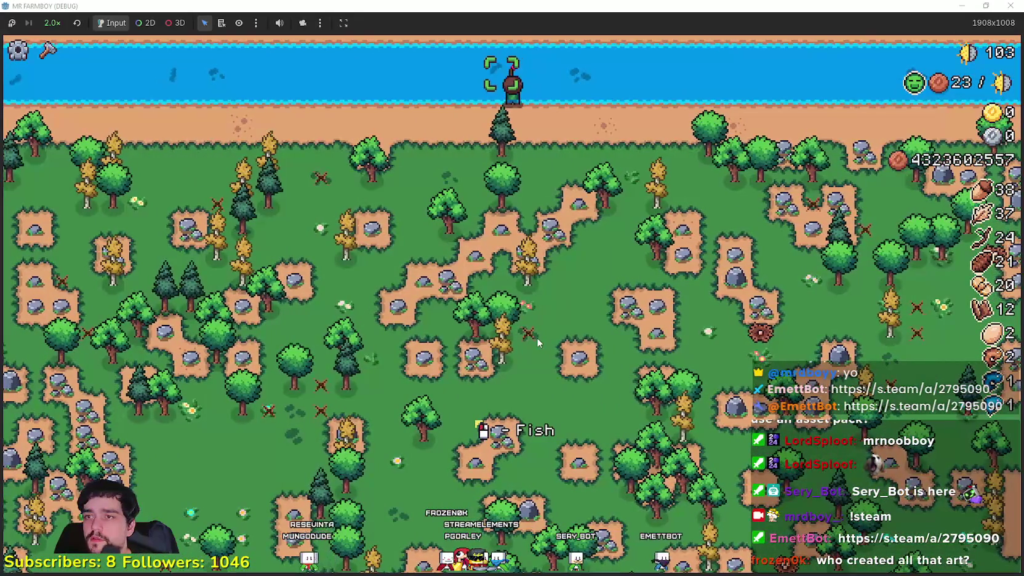
pyautogui.press('a')
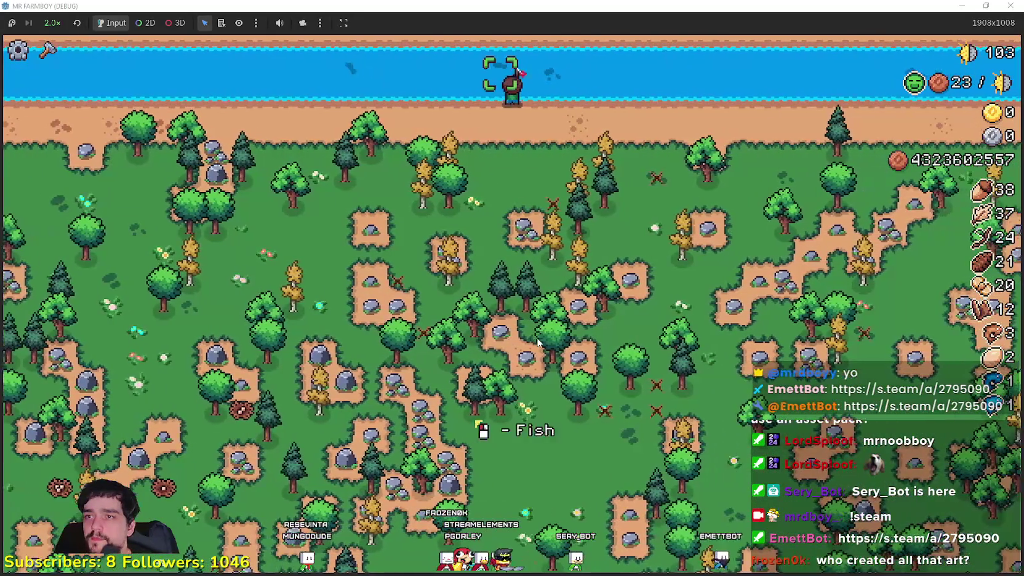
pyautogui.press('a')
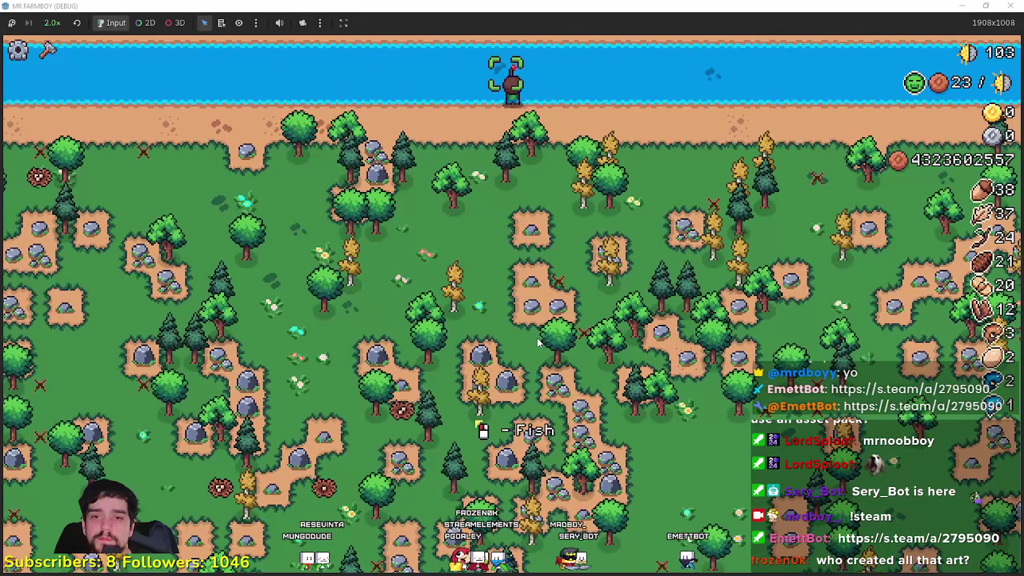
pyautogui.press('a')
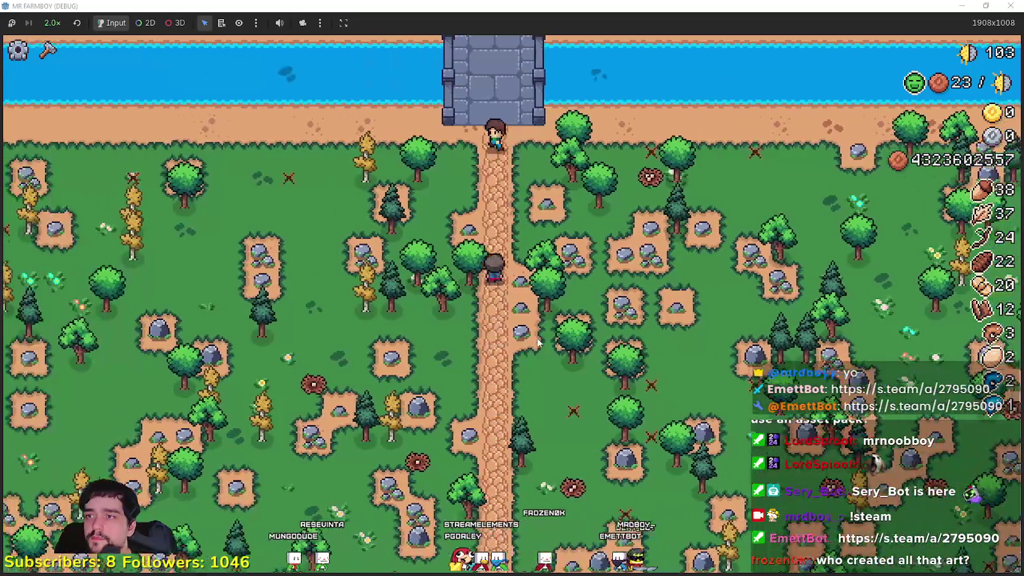
pyautogui.press('a')
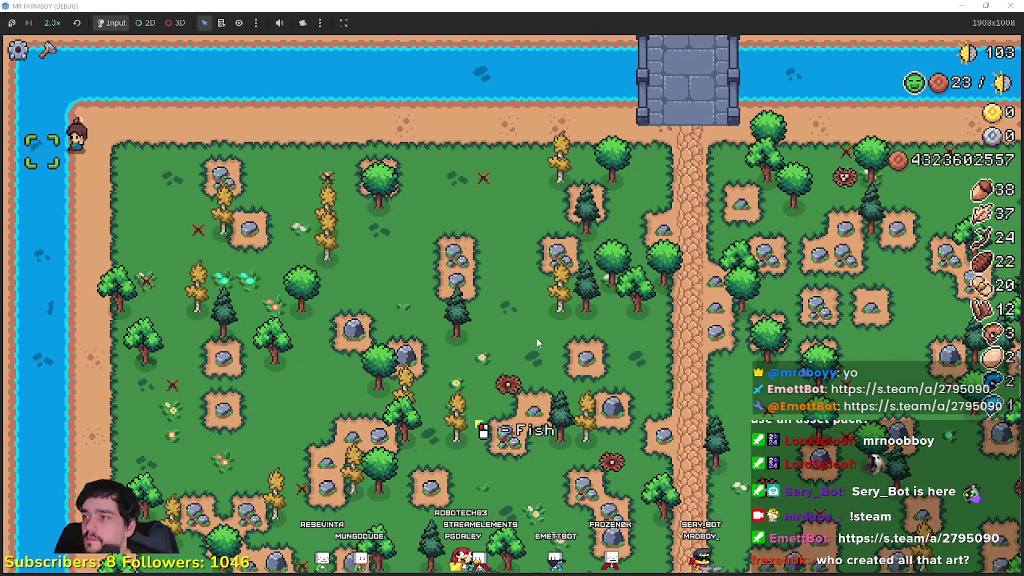
# Step: Walk south along the western river to the bottom shore, collecting a catch
pyautogui.press('s')
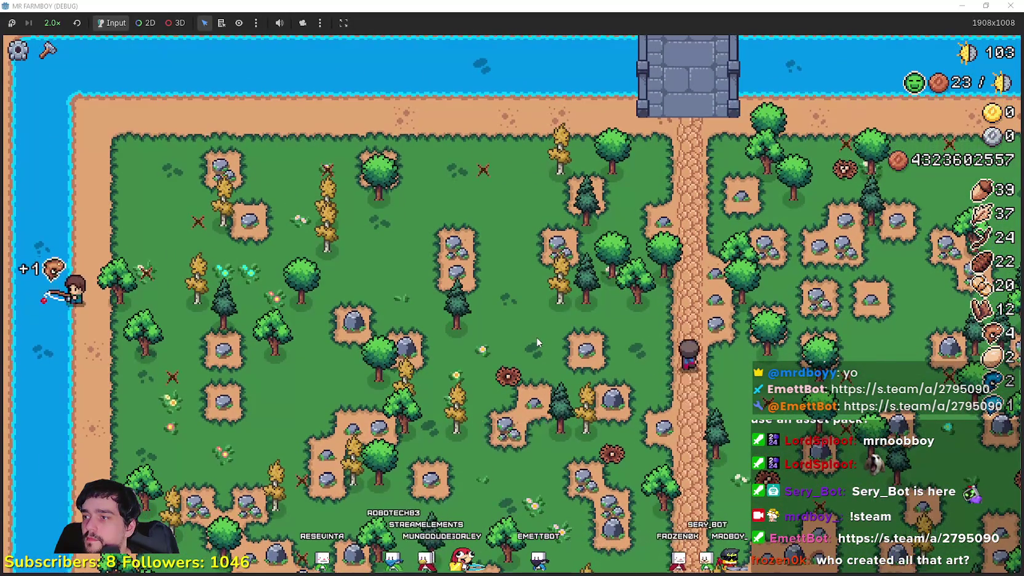
pyautogui.press('s')
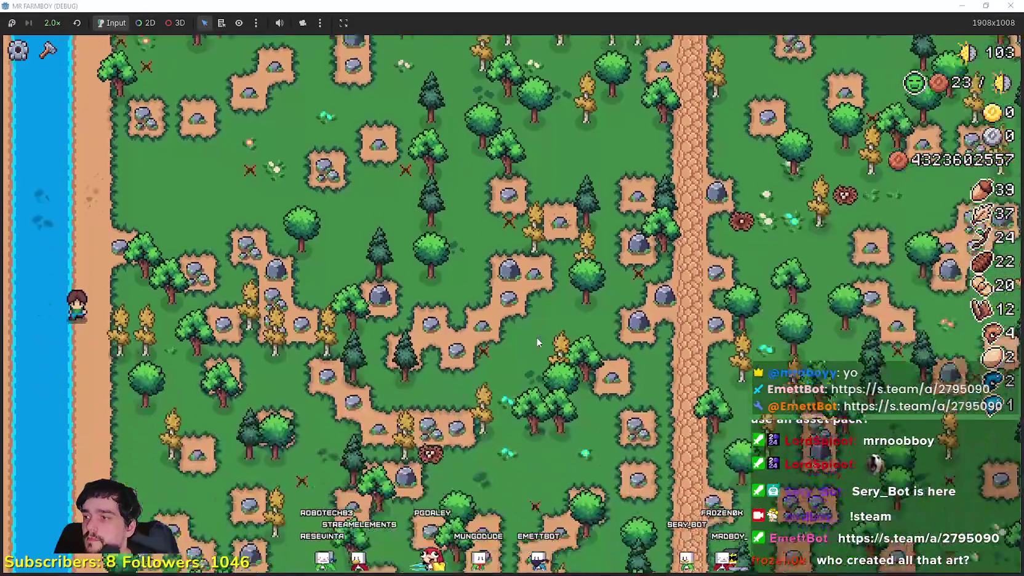
pyautogui.press('s')
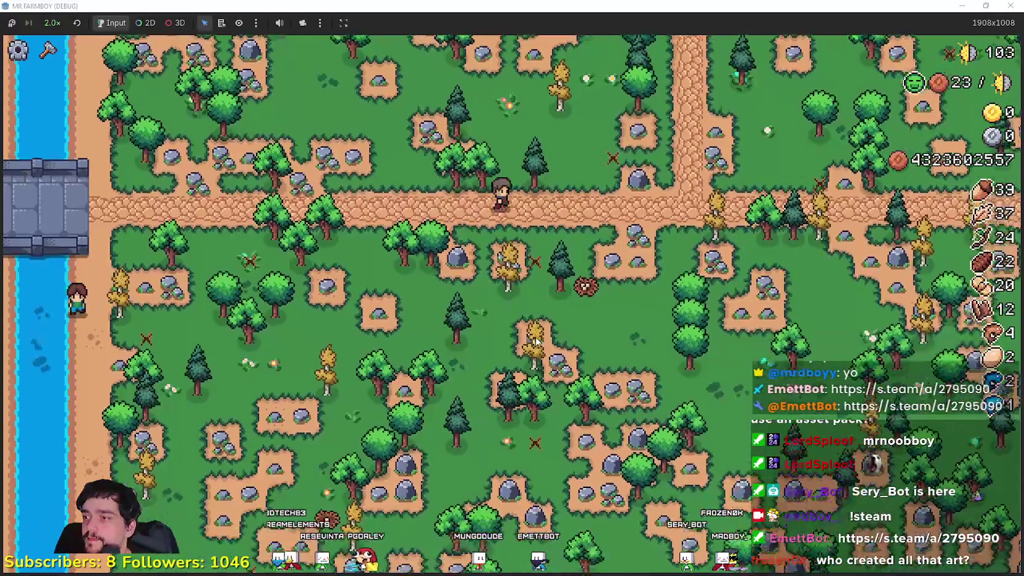
pyautogui.press('s')
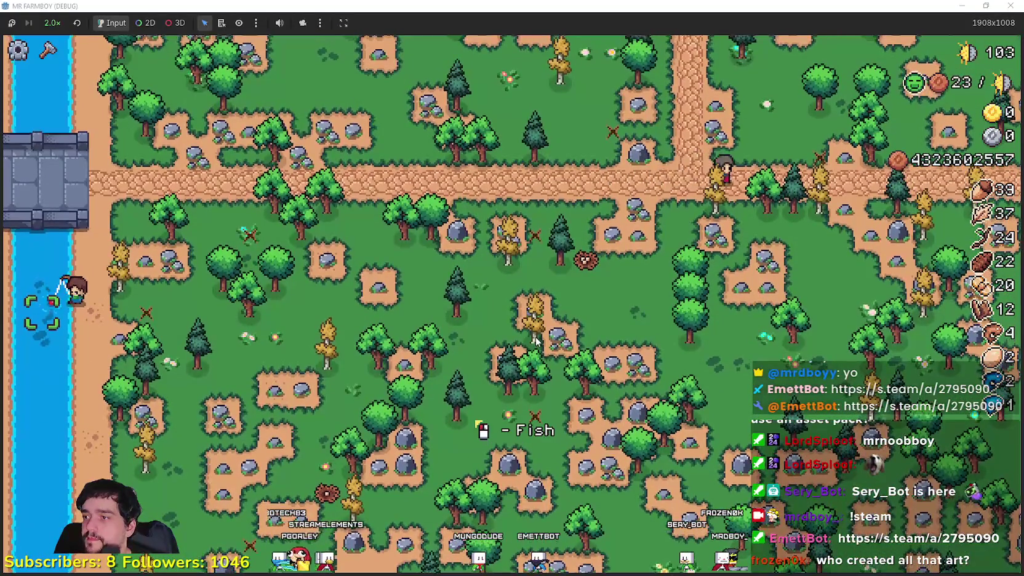
pyautogui.press('s')
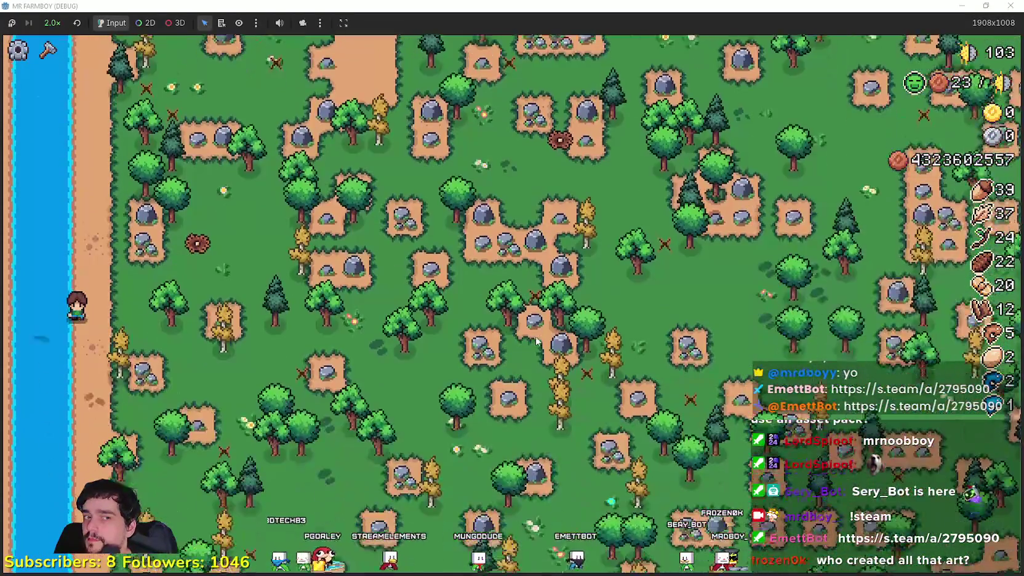
pyautogui.press('w')
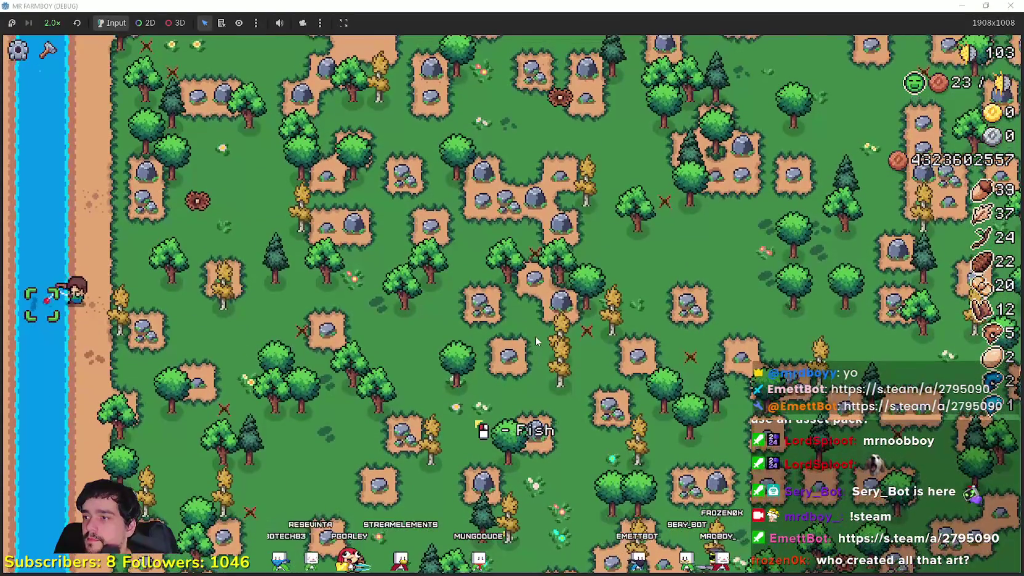
pyautogui.press('s')
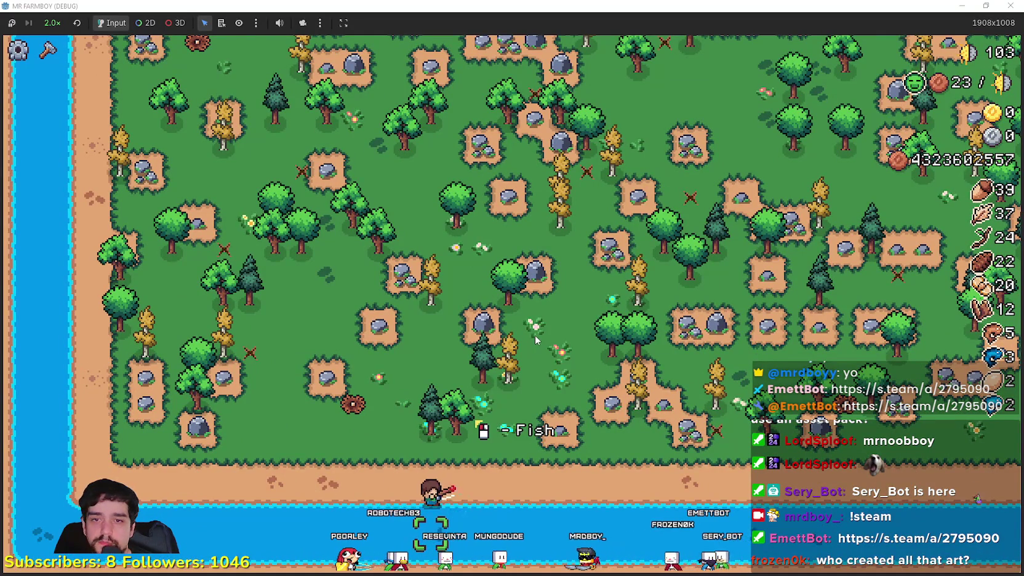
# Step: Walk east along the southern shore, catching fish at the shore spots
pyautogui.press('d')
pyautogui.press('d')
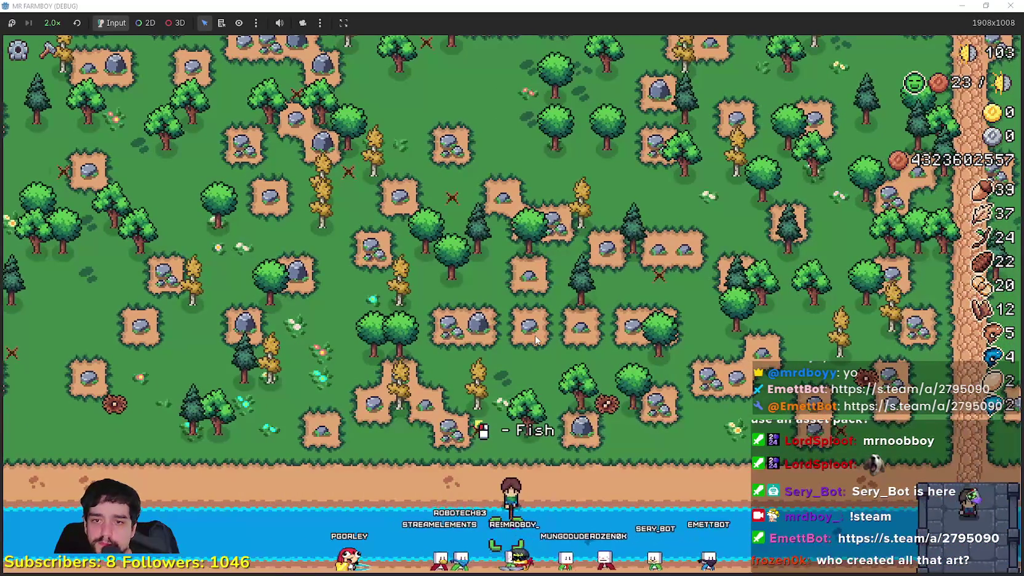
pyautogui.press('d')
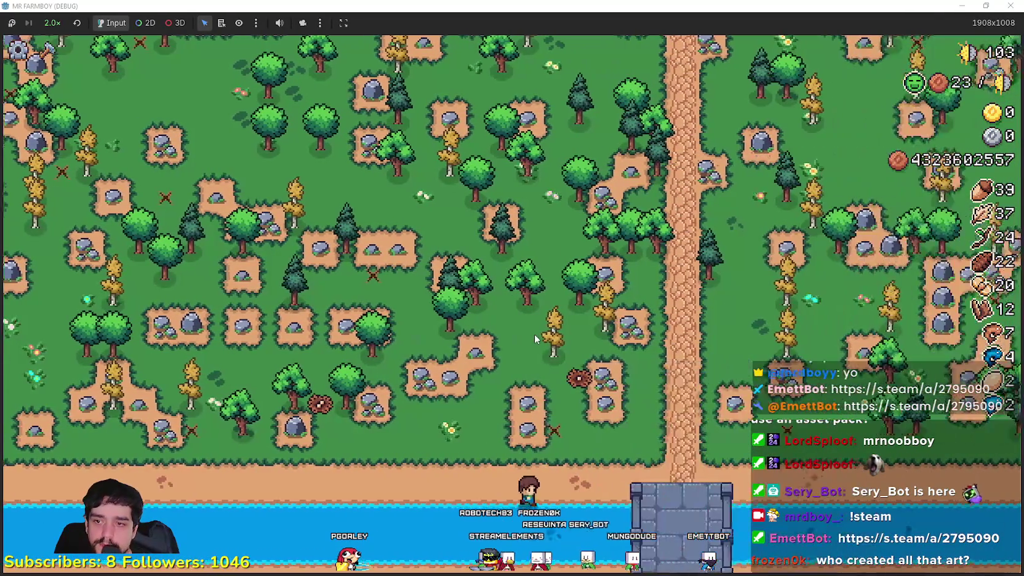
pyautogui.press('d')
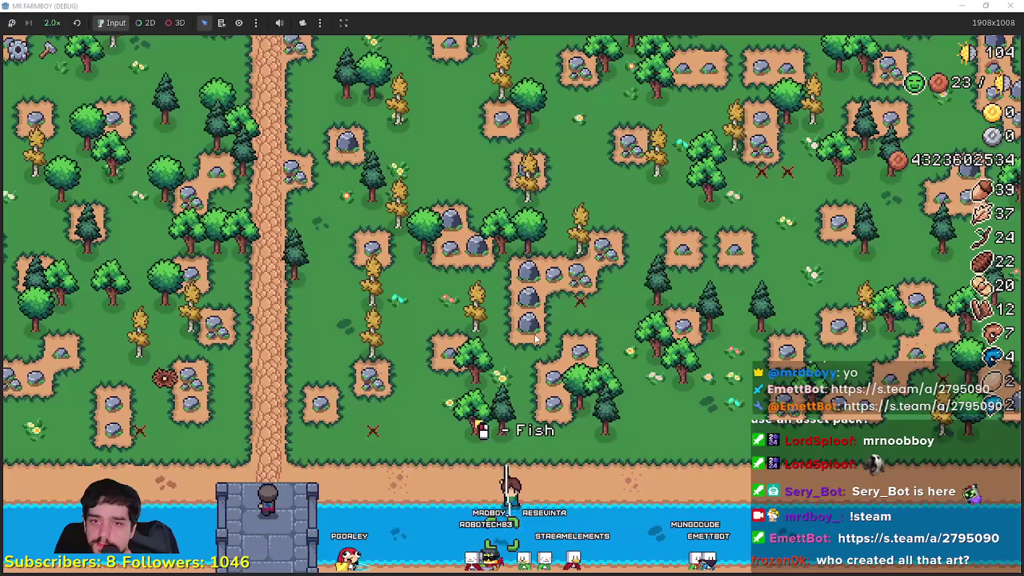
pyautogui.press('w')
pyautogui.press('d')
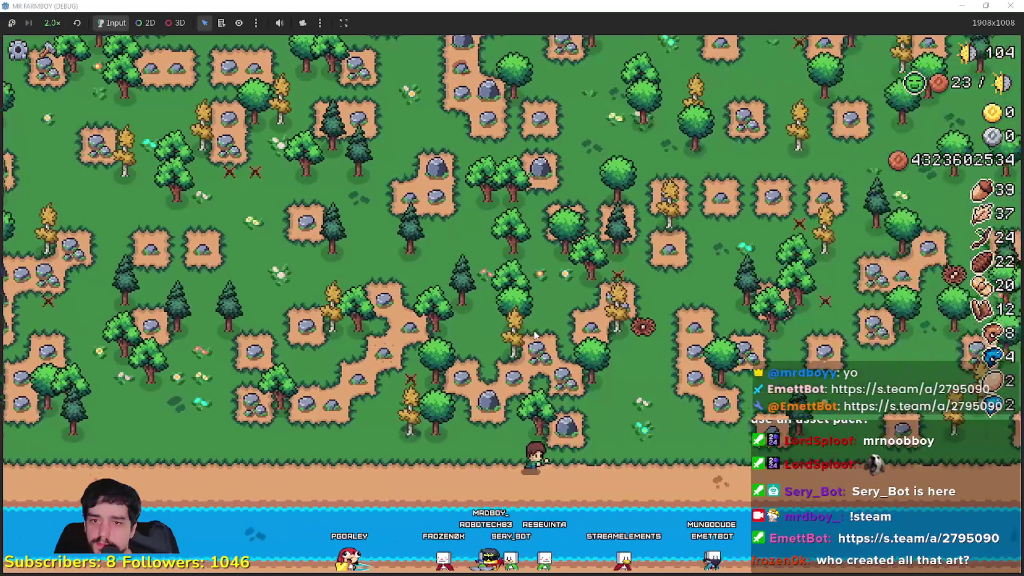
pyautogui.press('s')
pyautogui.press('d')
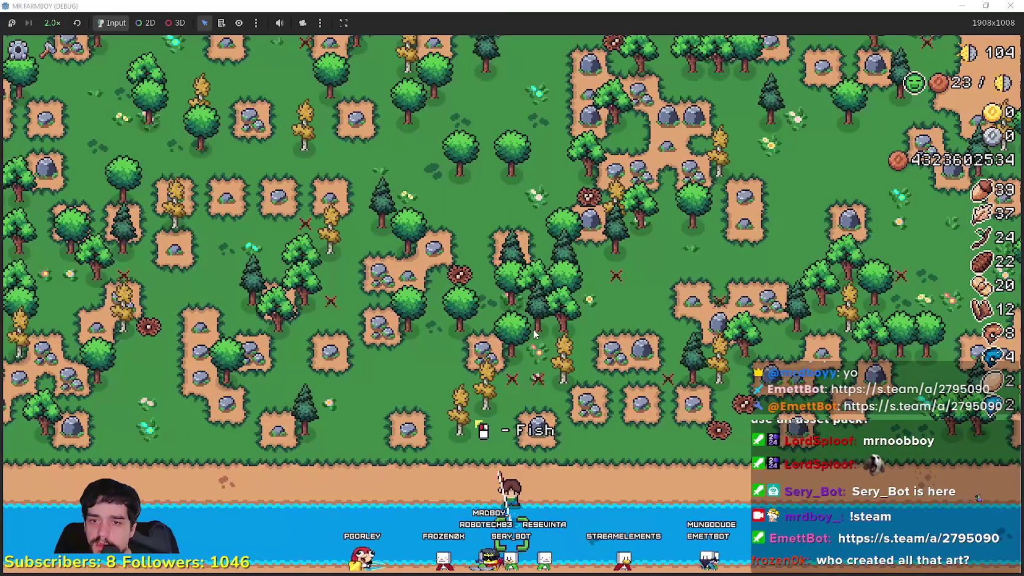
pyautogui.press('d')
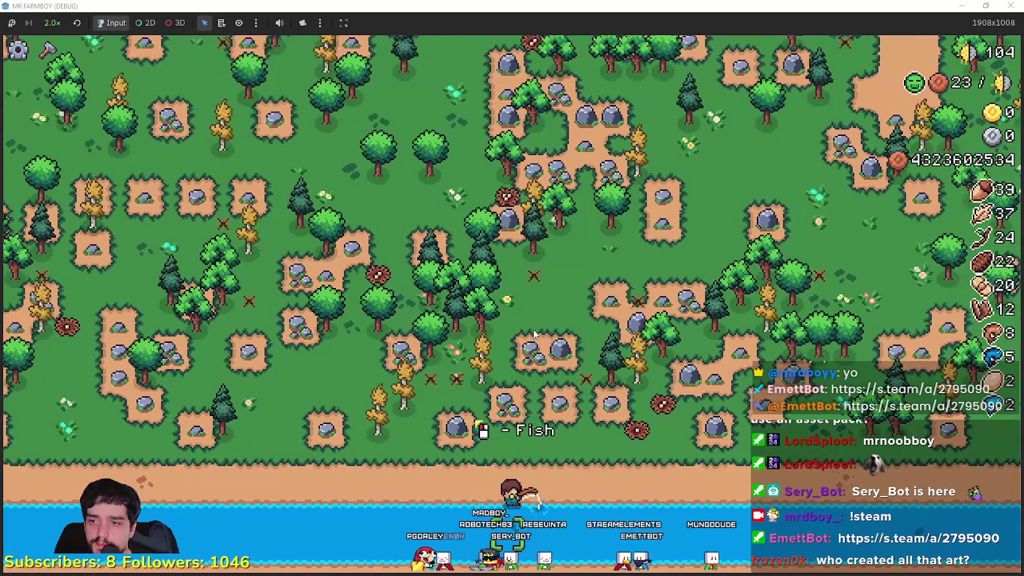
pyautogui.press('d')
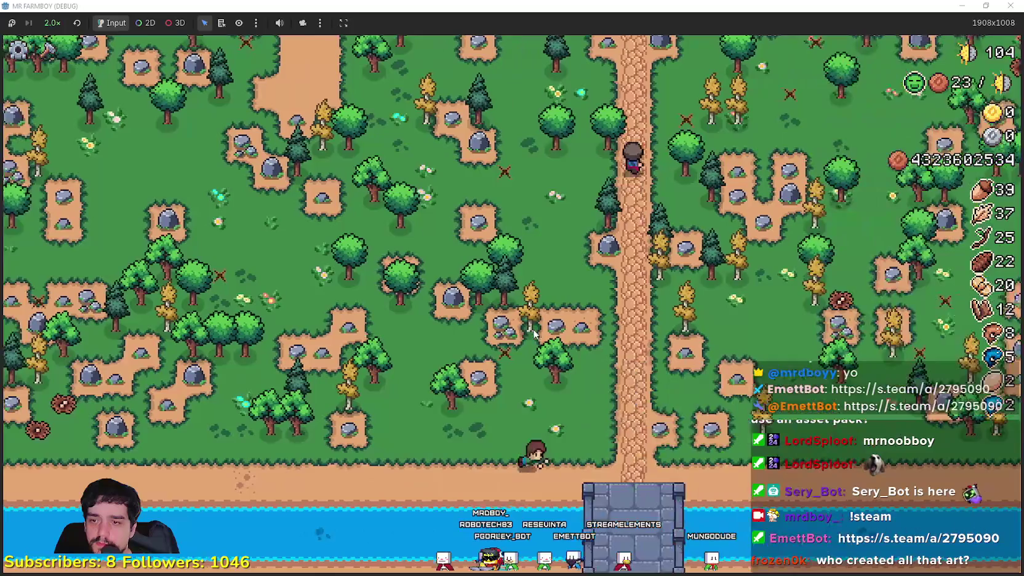
# Step: Move onto the stone dock by the eastern river
pyautogui.press('s')
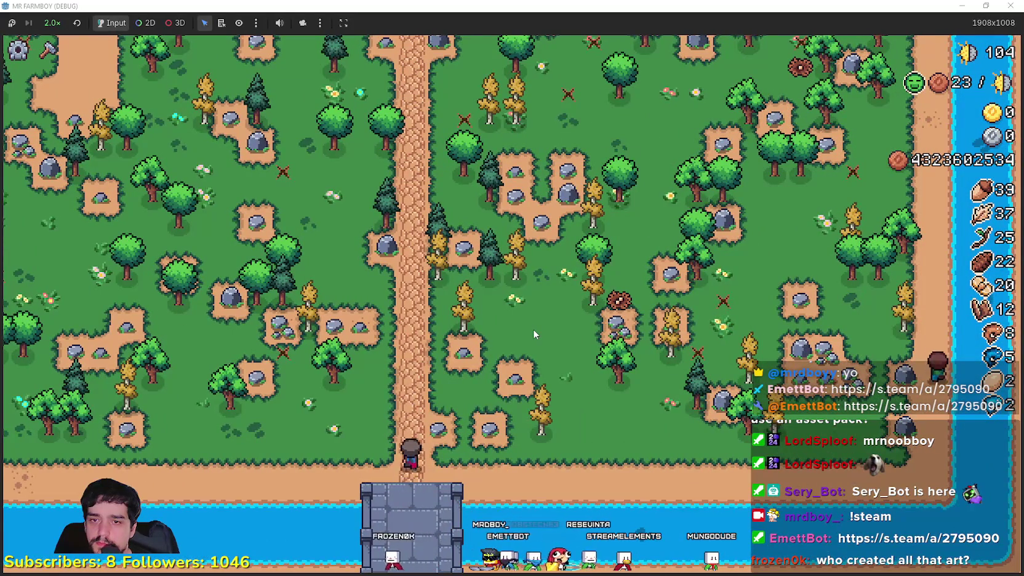
pyautogui.press('w')
pyautogui.press('s')
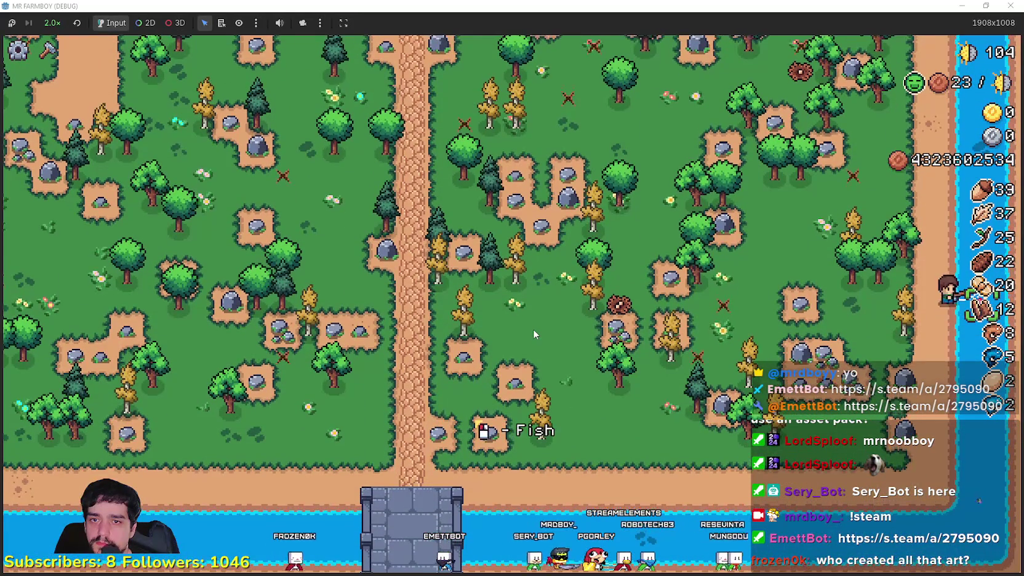
pyautogui.scroll(2, 533, 329)
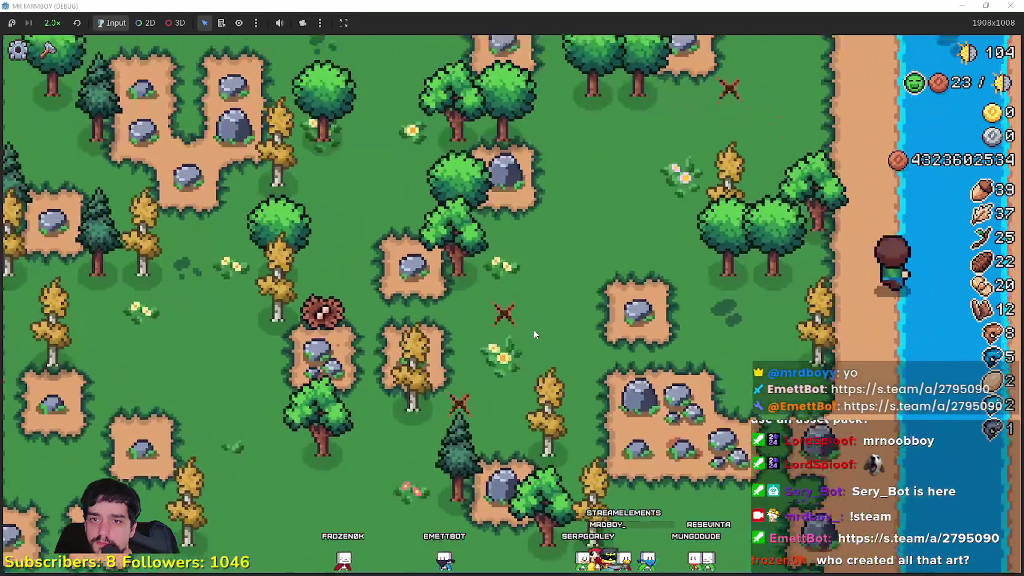
pyautogui.scroll(-3, 533, 328)
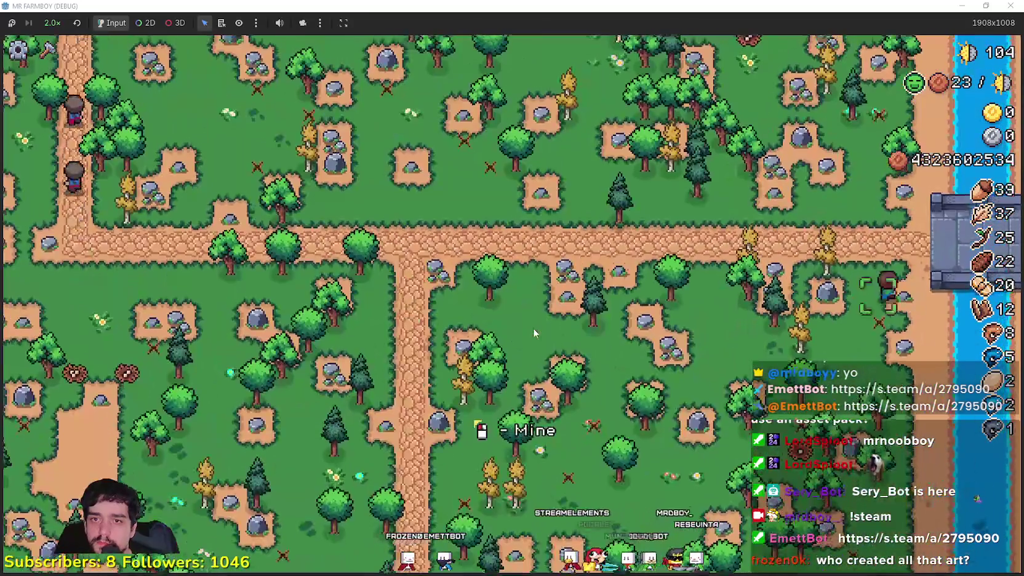
pyautogui.press('w')
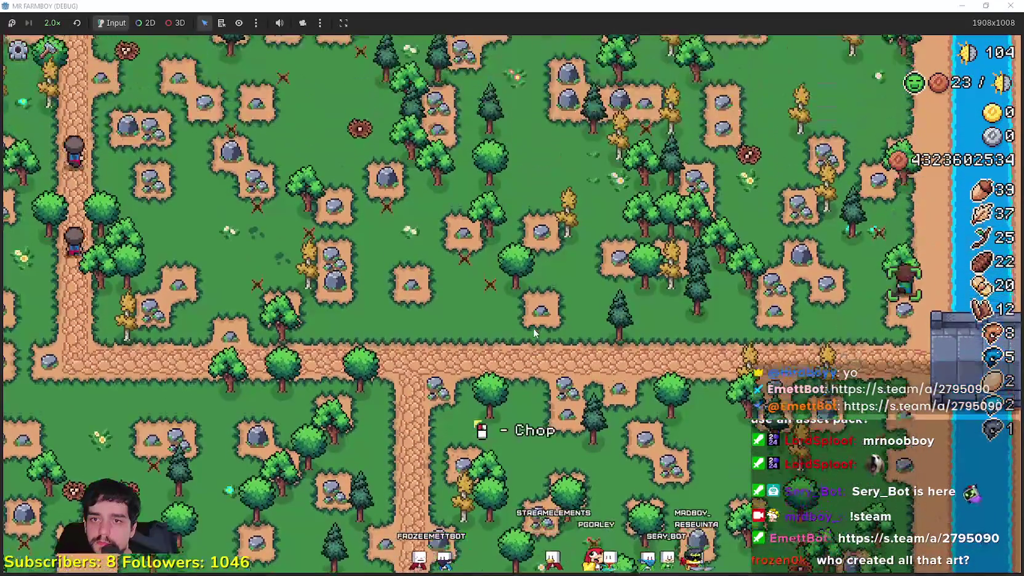
pyautogui.press('w')
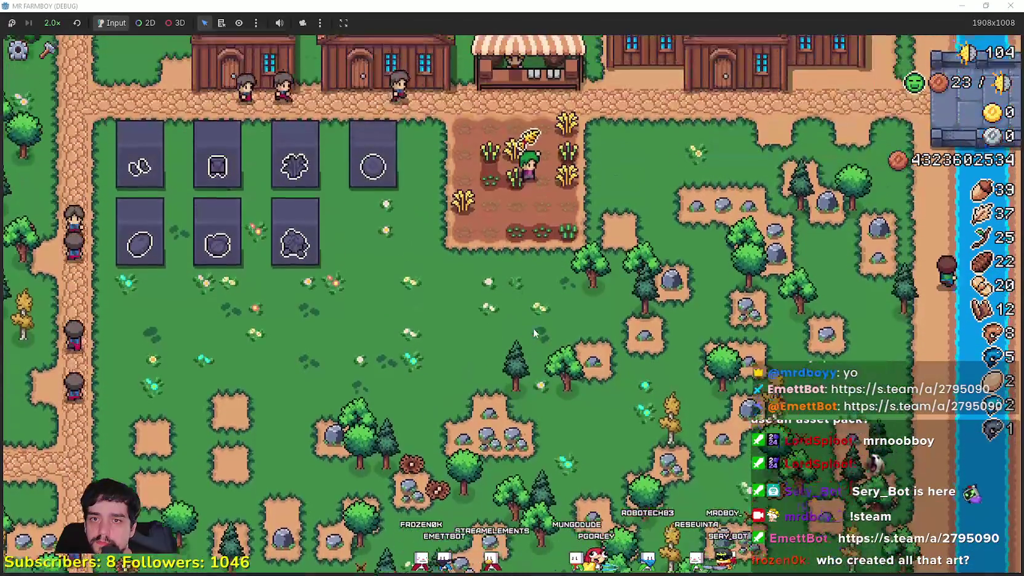
pyautogui.press('s')
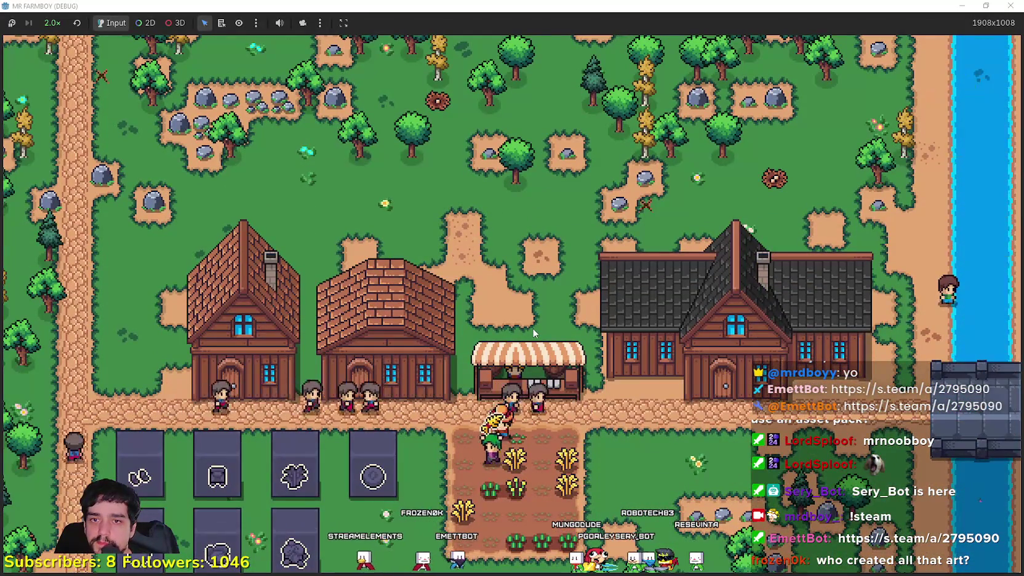
pyautogui.press('w')
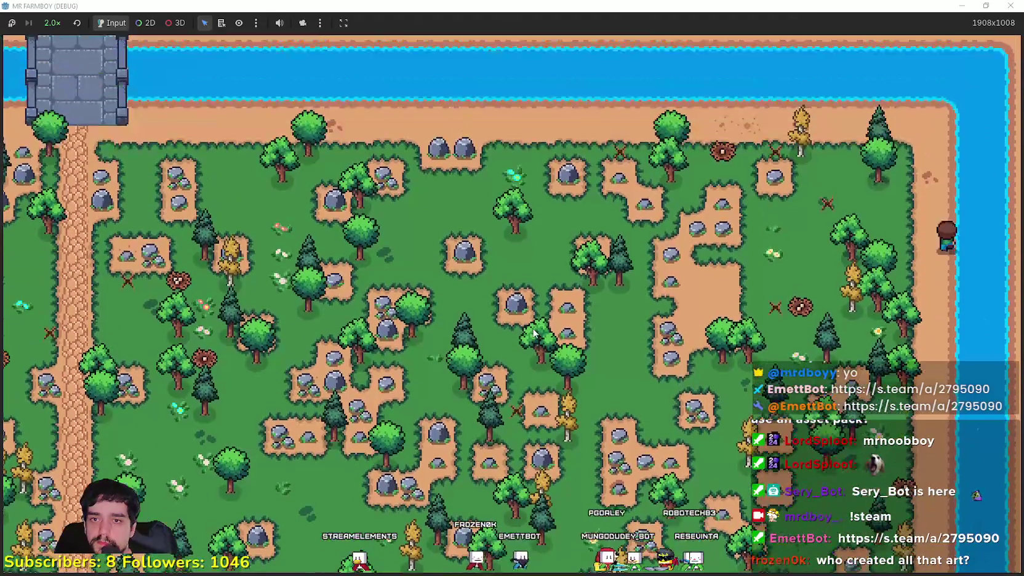
pyautogui.scroll(-10, 533, 333)
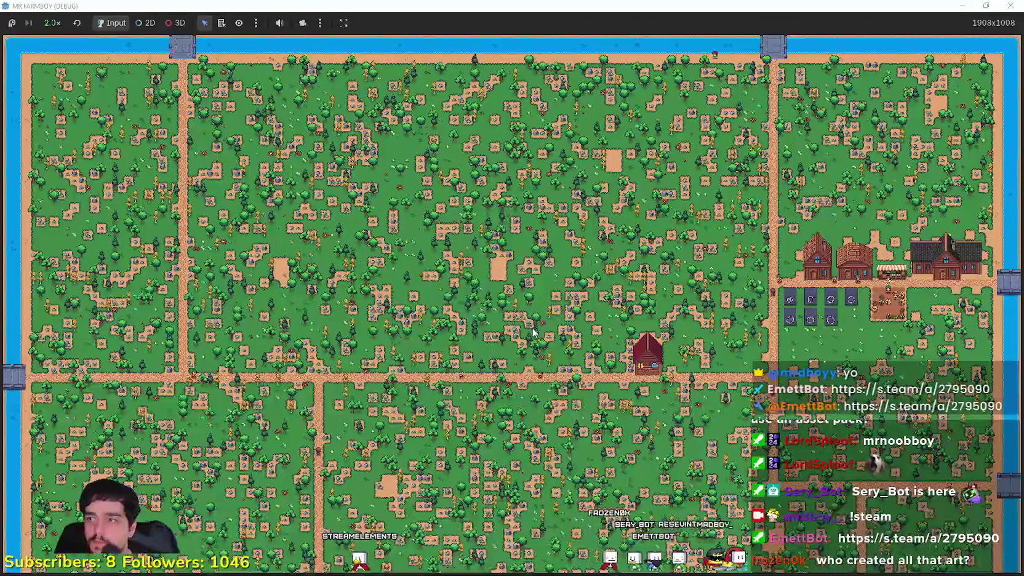
pyautogui.scroll(10, 533, 332)
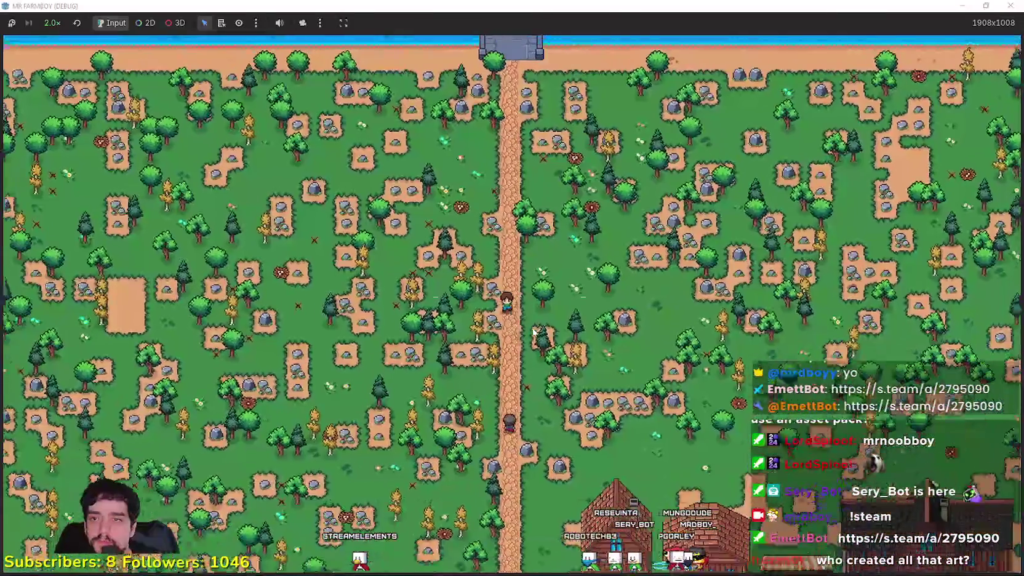
pyautogui.press('Right')
pyautogui.press('Down')
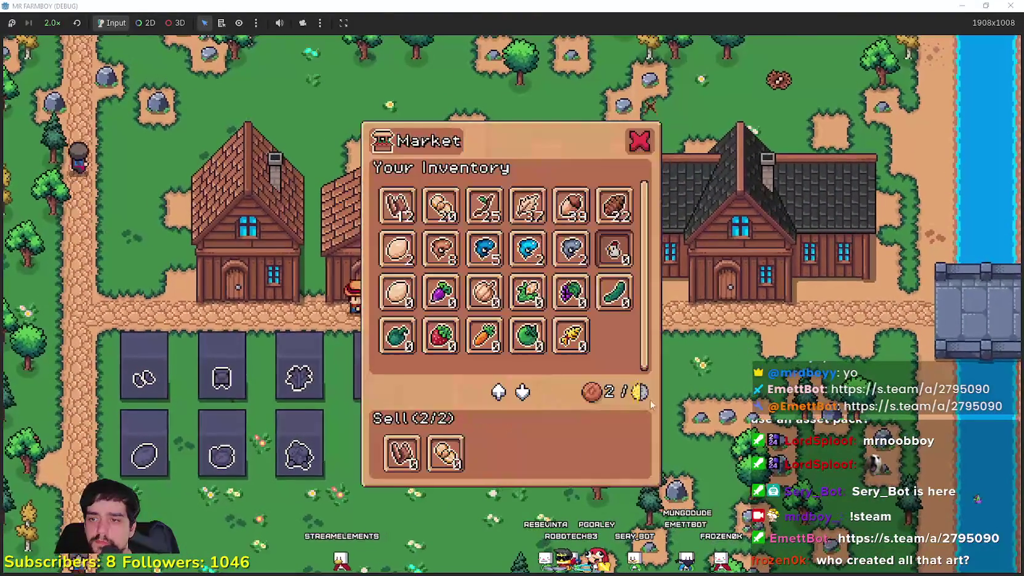
# Step: Sell two fish stacks at the Market for 1200 coins and close it
pyautogui.moveTo(524, 261)
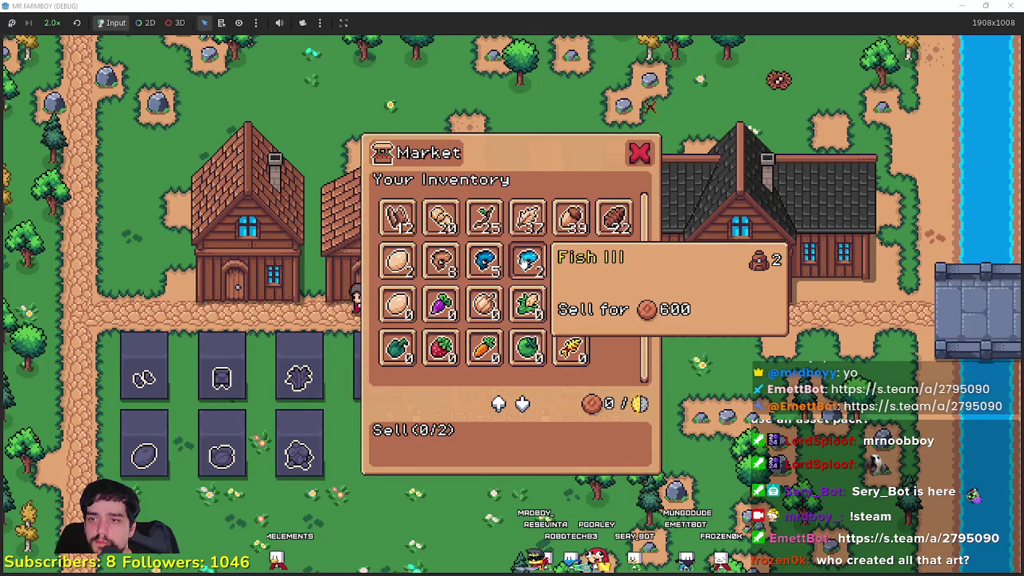
pyautogui.click(574, 263)
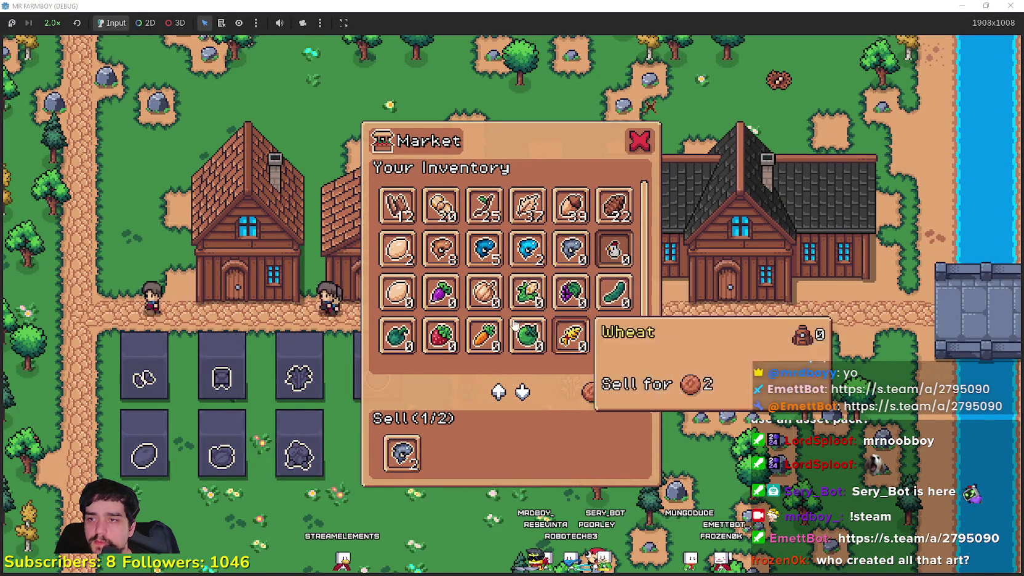
pyautogui.click(522, 254)
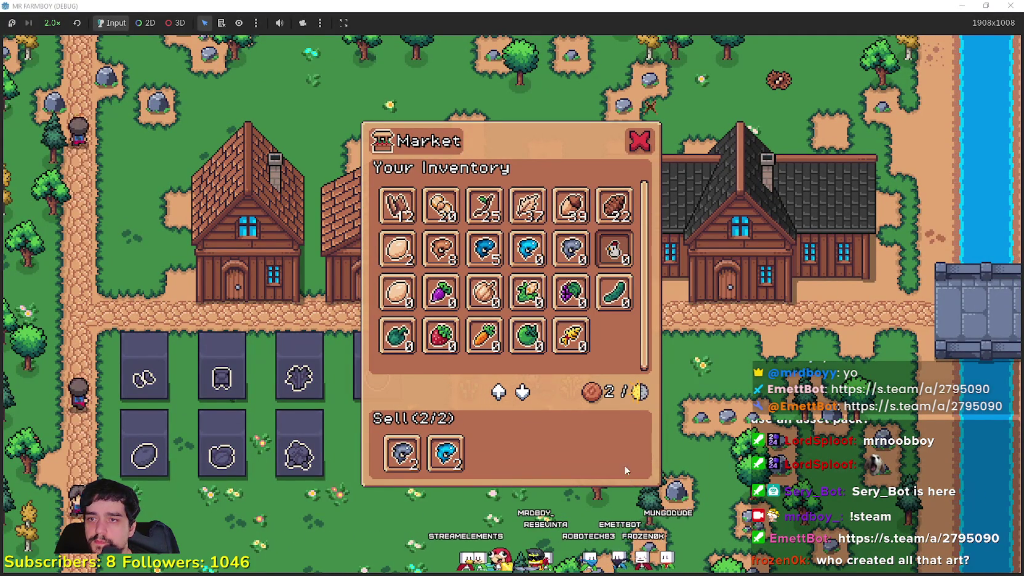
pyautogui.press('s')
# Step: Walk the farmer back toward the crop plot and return to the Godot editor
pyautogui.press('d')
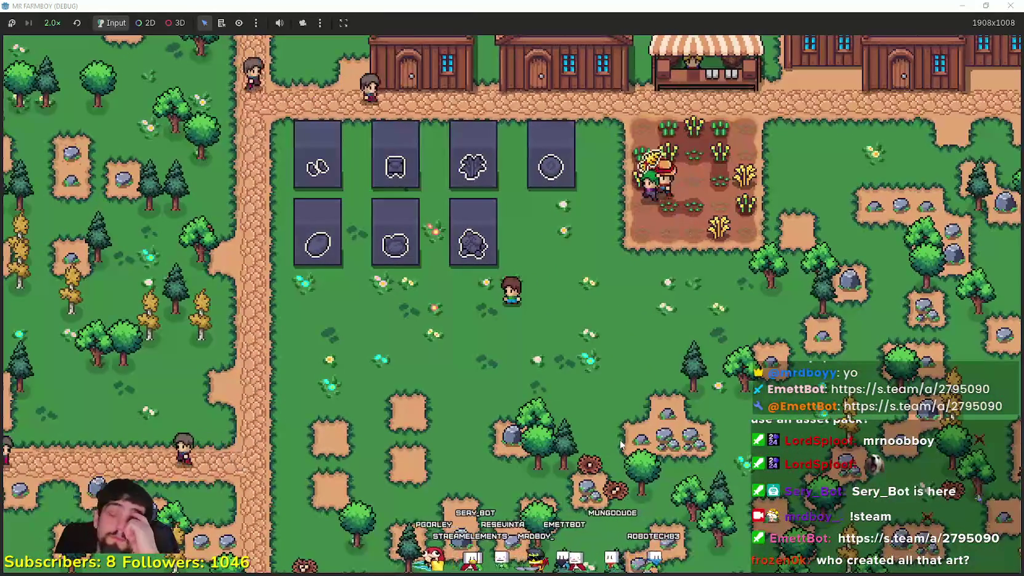
pyautogui.scroll(-3, 616, 440)
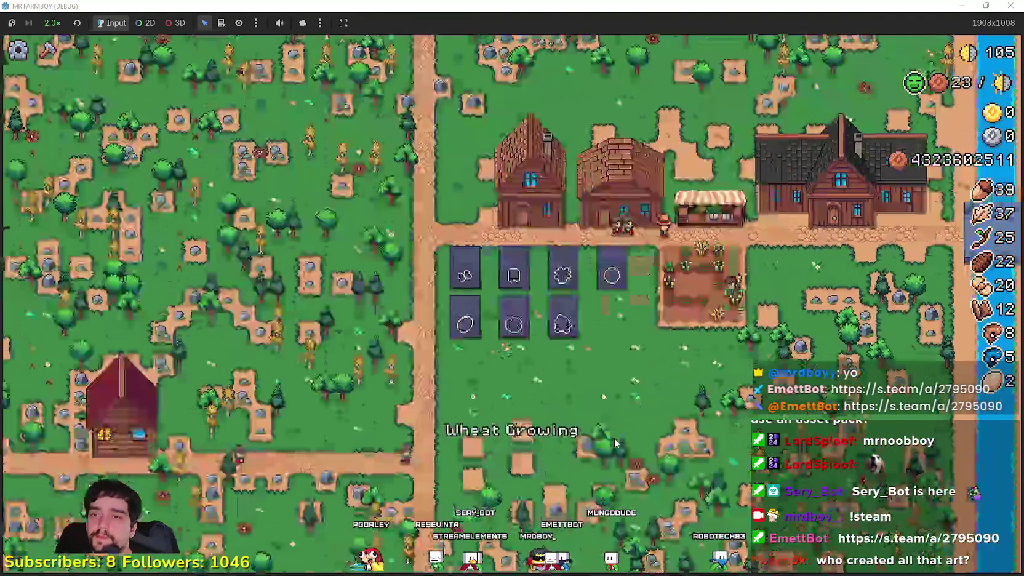
pyautogui.scroll(3, 616, 440)
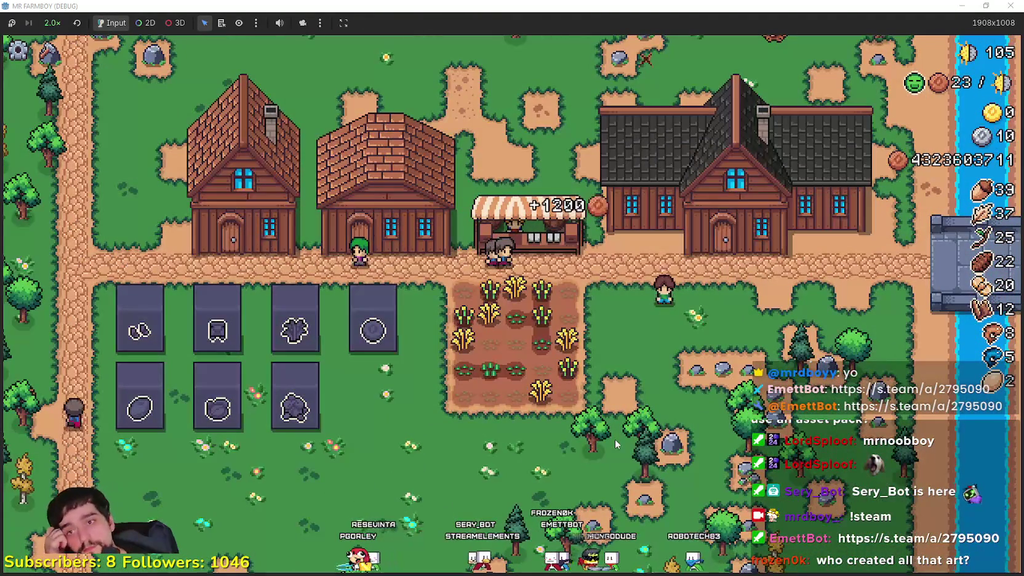
pyautogui.hotkey('alt', 'Tab')
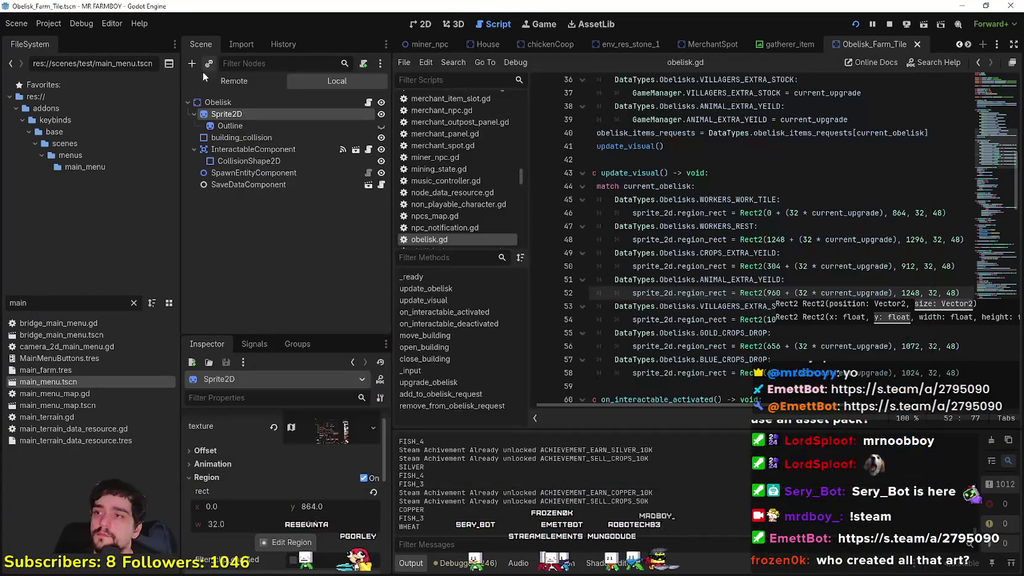
# Step: Inspect InventoryManager's live inventory page 2 in the Remote tree, then stop and relaunch the game
pyautogui.click(235, 80)
pyautogui.click(266, 173)
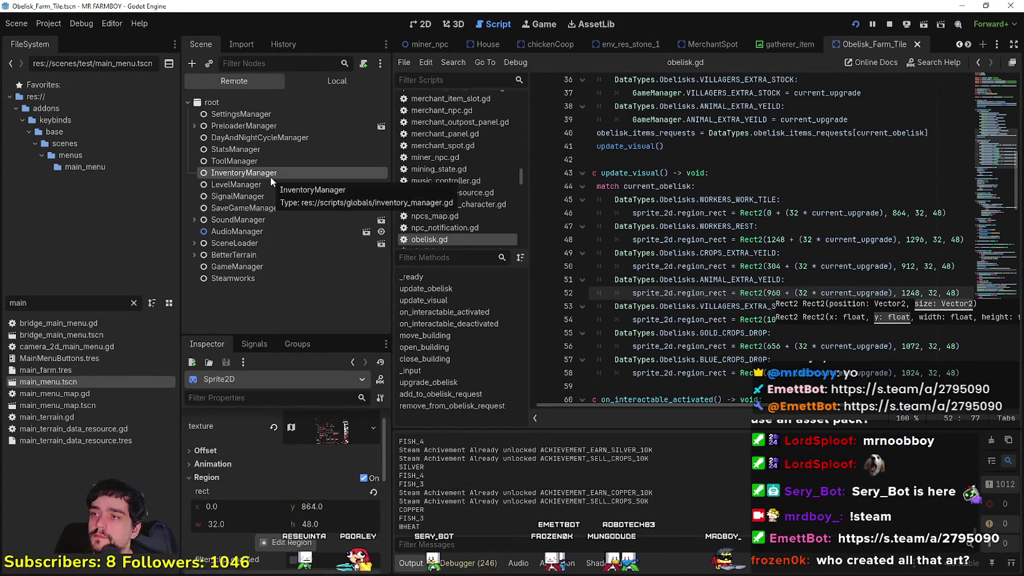
pyautogui.scroll(-5, 306, 516)
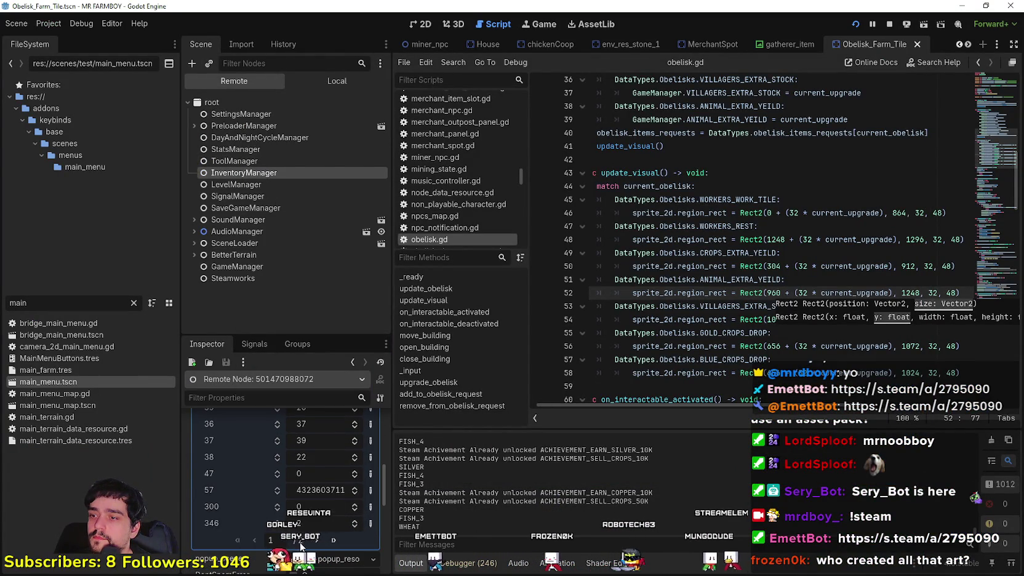
pyautogui.click(320, 540)
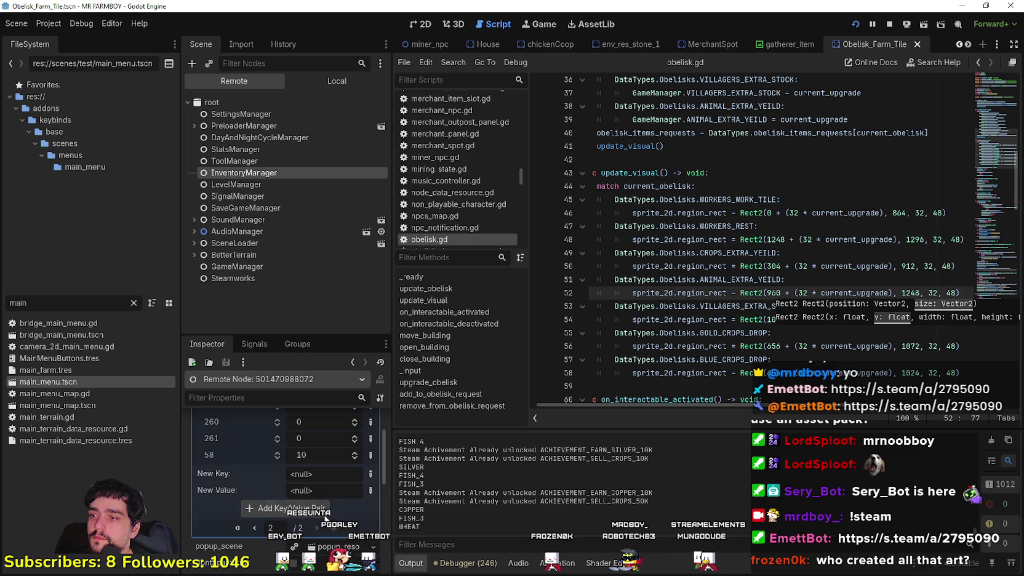
pyautogui.press('F8')
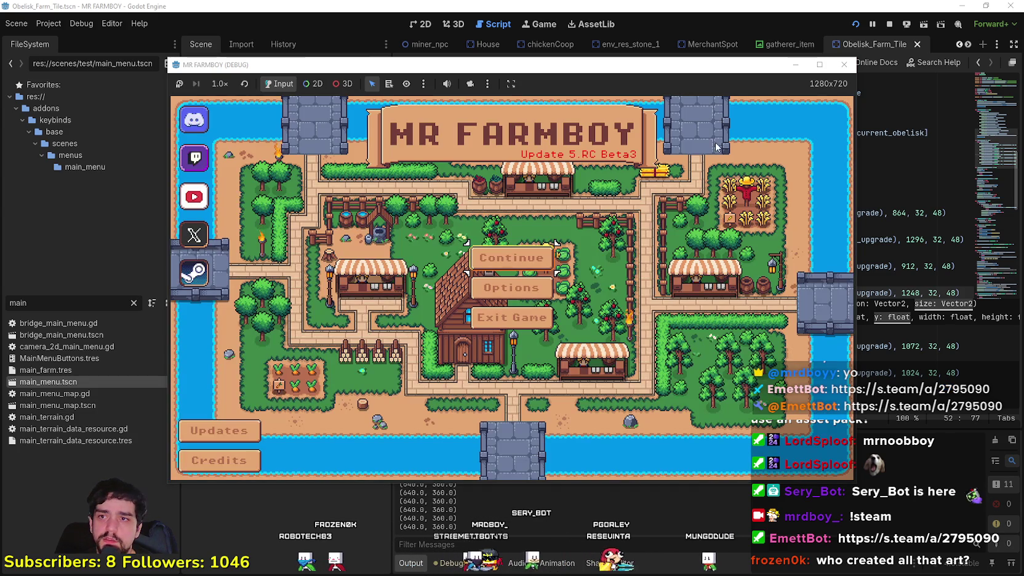
pyautogui.click(531, 259)
# Step: Load the Save 3 slot, look around the farm map, then bring the editor forward
pyautogui.scroll(-2, 541, 280)
pyautogui.click(524, 257)
pyautogui.click(455, 259)
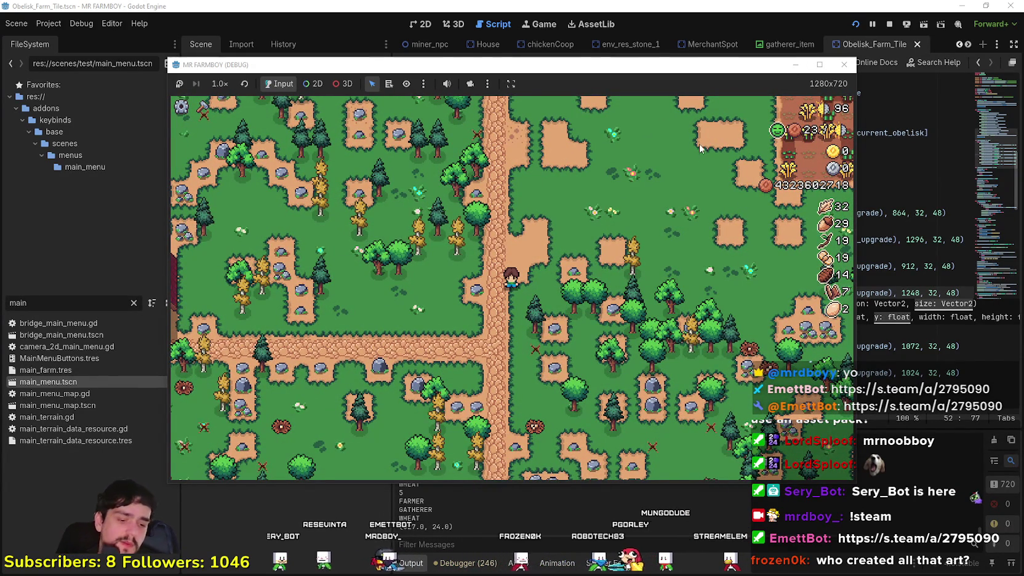
pyautogui.scroll(-8, 457, 288)
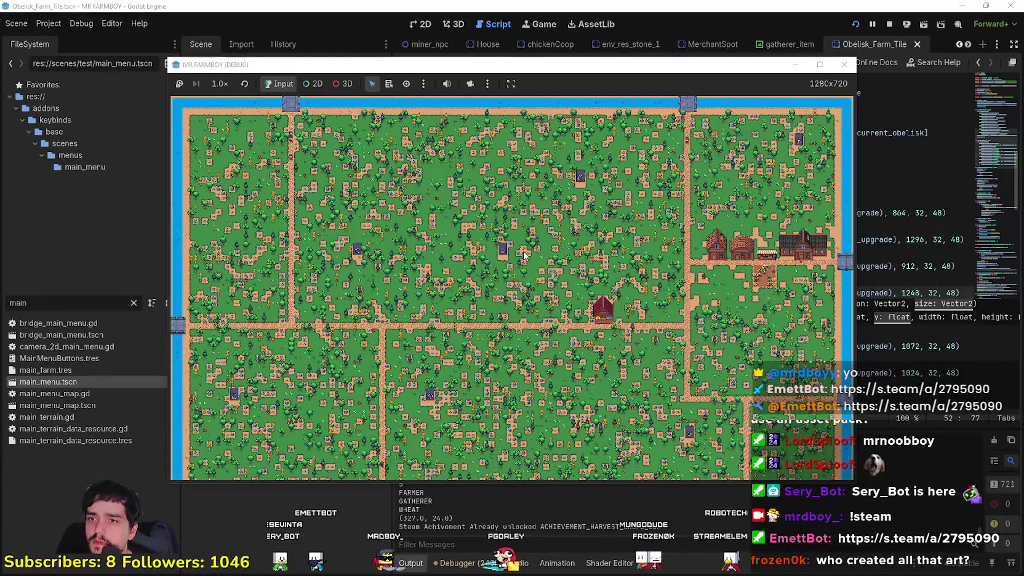
pyautogui.scroll(8, 523, 252)
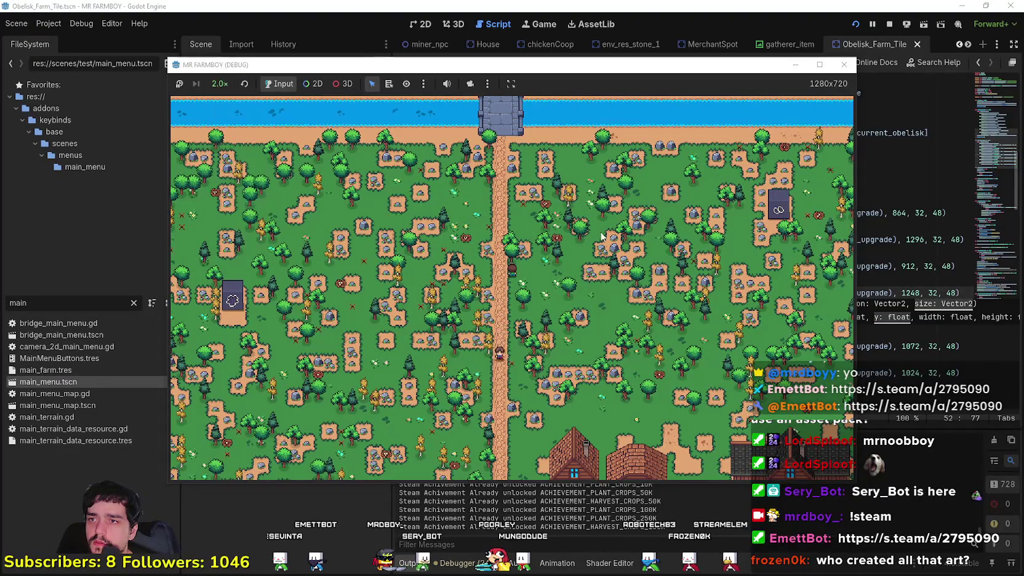
pyautogui.scroll(8, 602, 236)
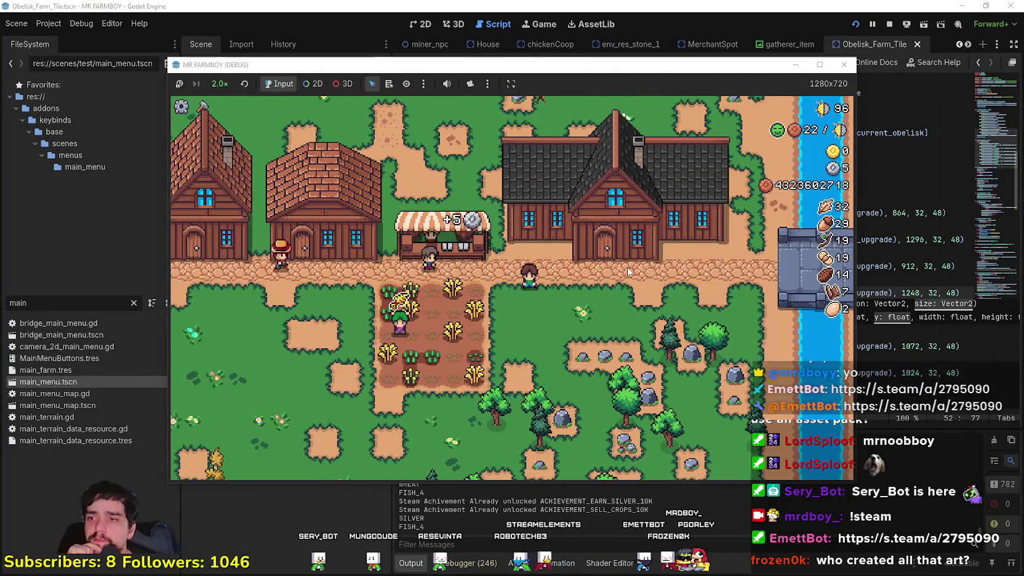
pyautogui.click(494, 5)
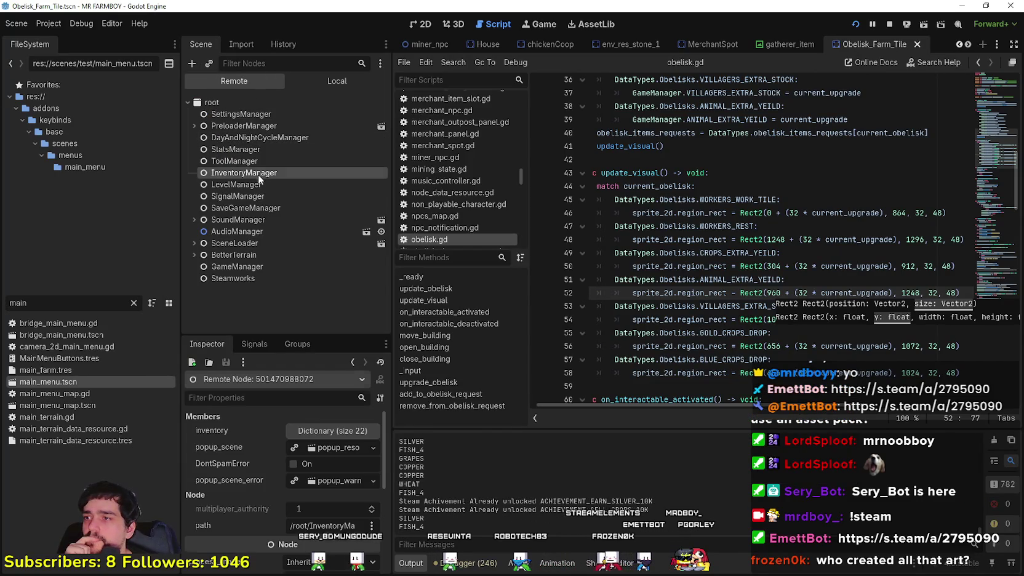
# Step: In the Remote Inspector, set InventoryManager's inventory entry 58 to 543543
pyautogui.click(323, 433)
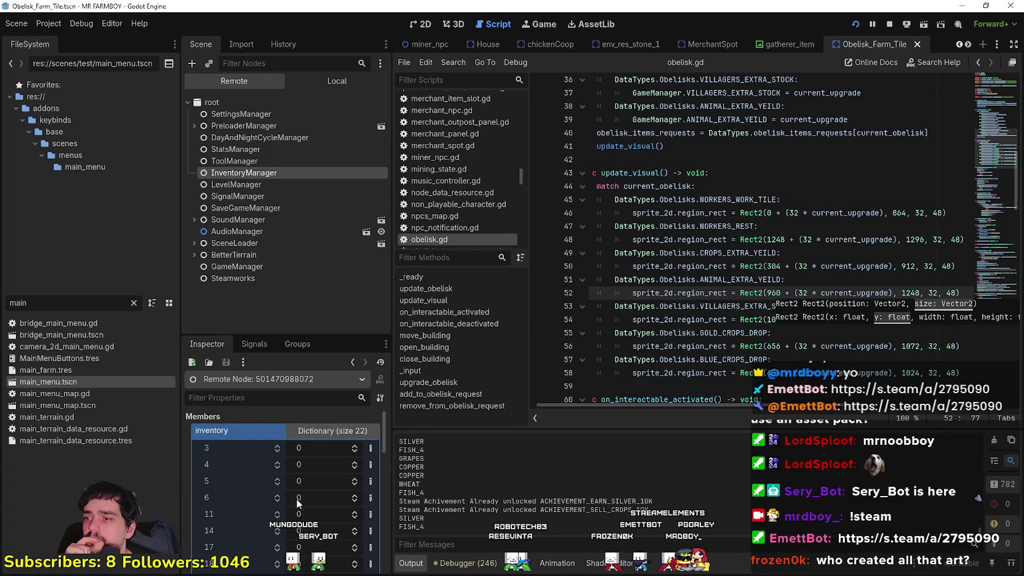
pyautogui.scroll(-3, 297, 502)
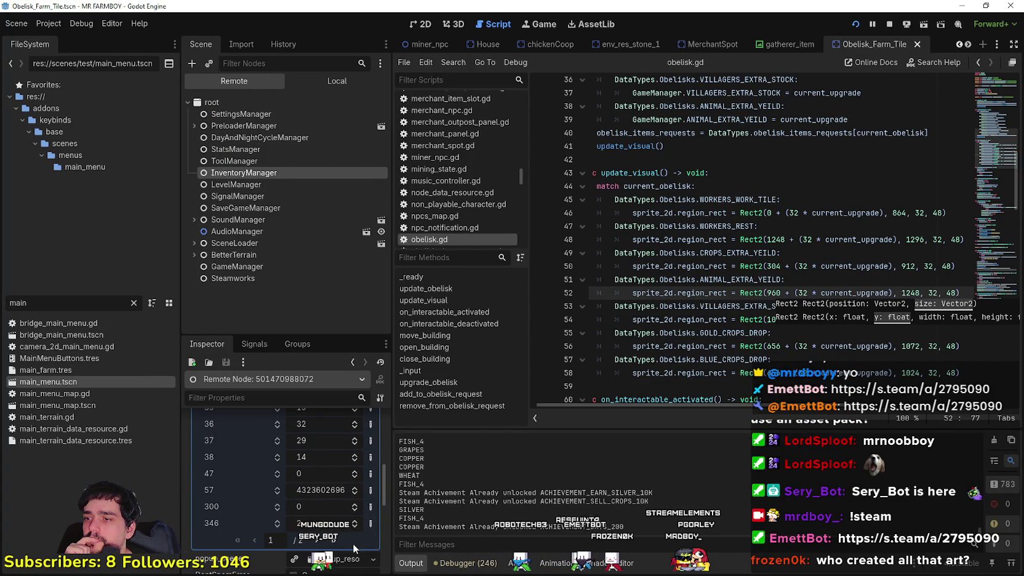
pyautogui.click(339, 535)
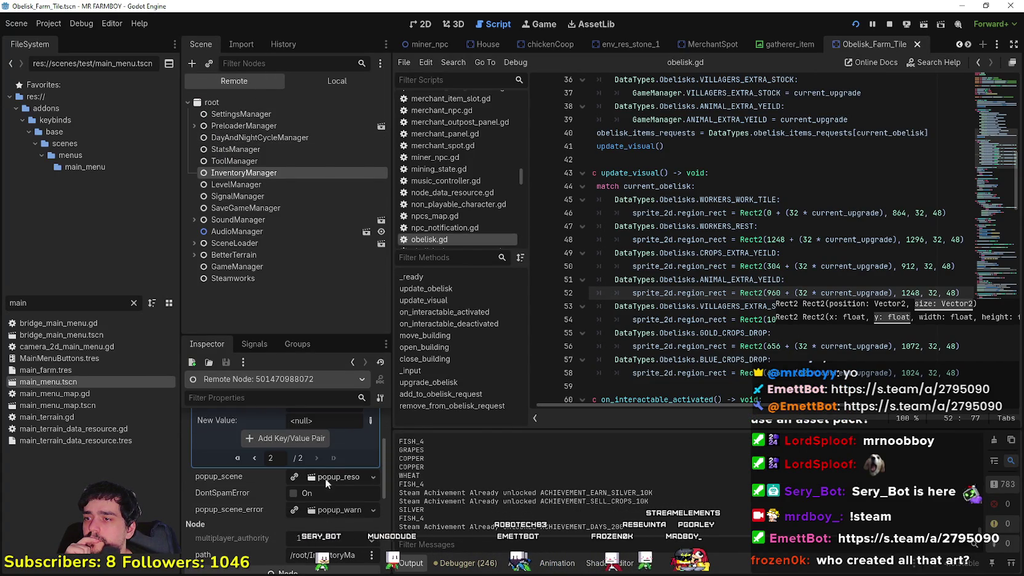
pyautogui.click(319, 465)
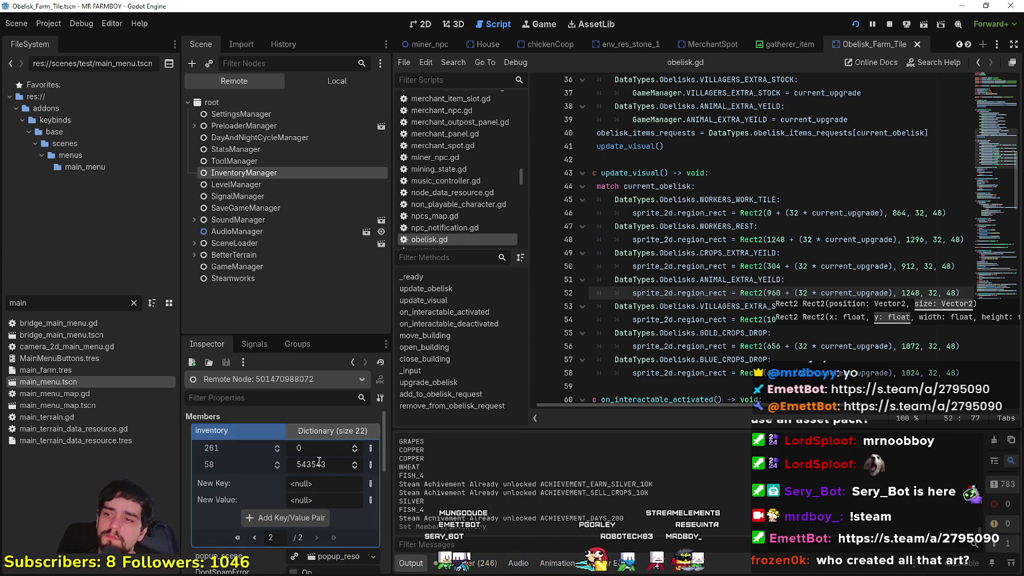
# Step: Maximize the game window and open the Player House advancements panel
pyautogui.click(332, 81)
pyautogui.click(296, 166)
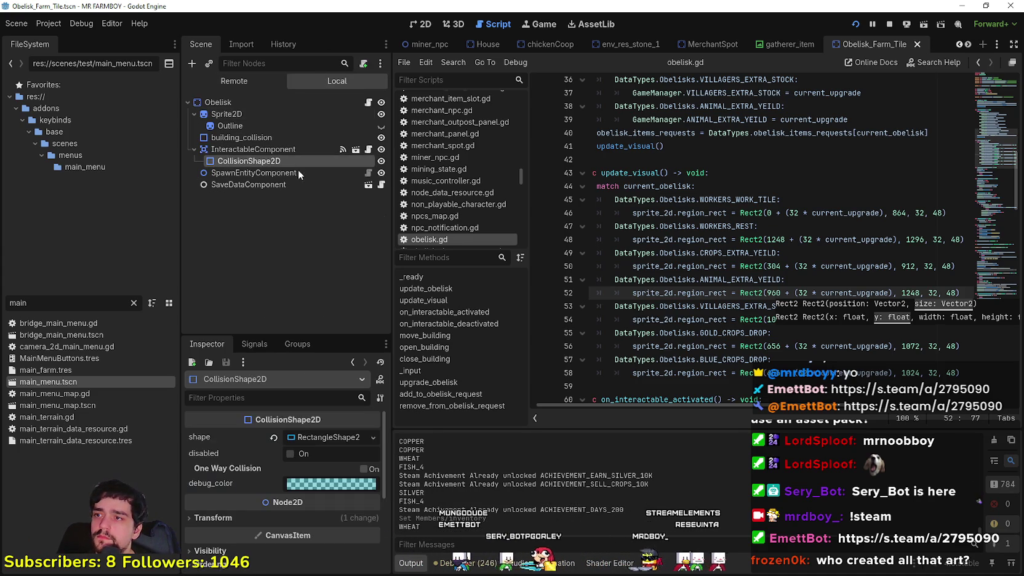
pyautogui.click(820, 64)
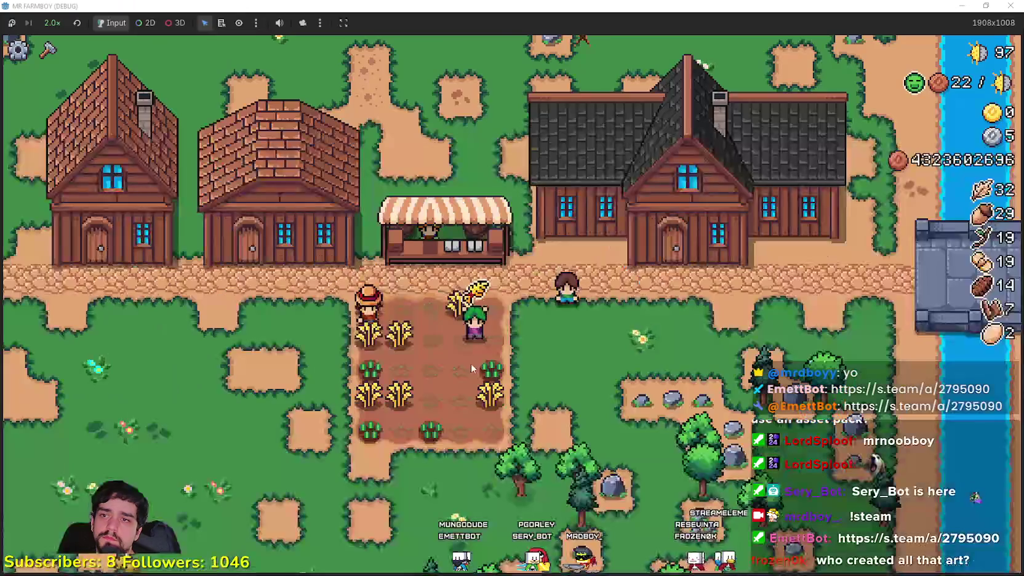
pyautogui.press('h')
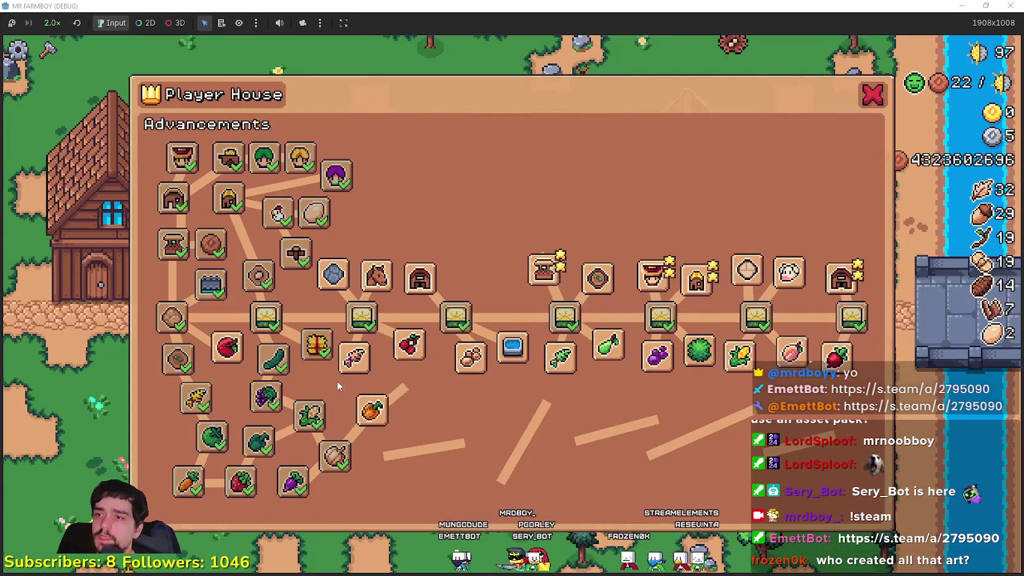
# Step: Unlock Road Tile, Cherry, Apple, Barley, Radish, Corn, Grass Hedge and Black Bean advancements
pyautogui.click(336, 265)
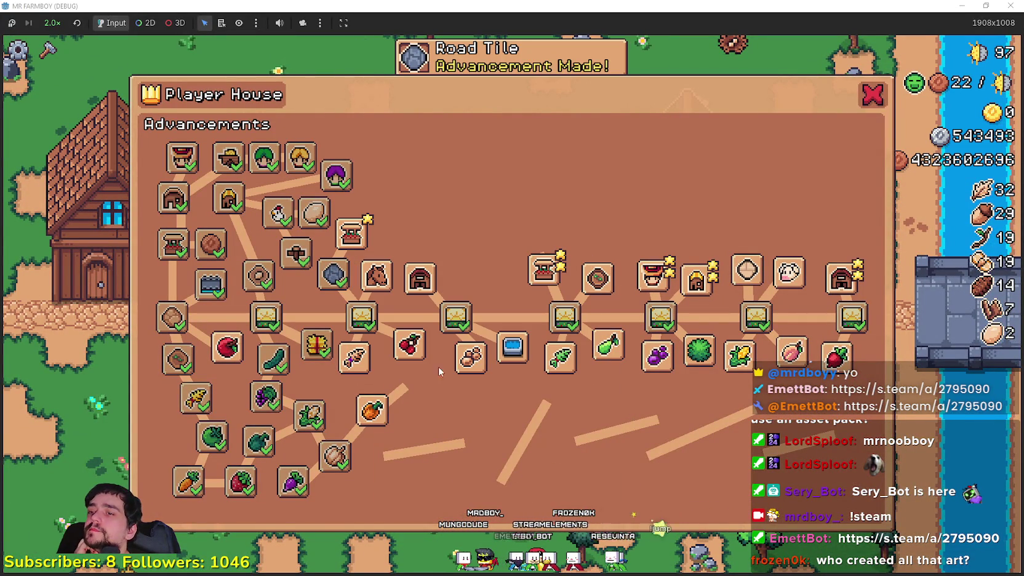
pyautogui.click(410, 345)
pyautogui.click(227, 348)
pyautogui.click(568, 372)
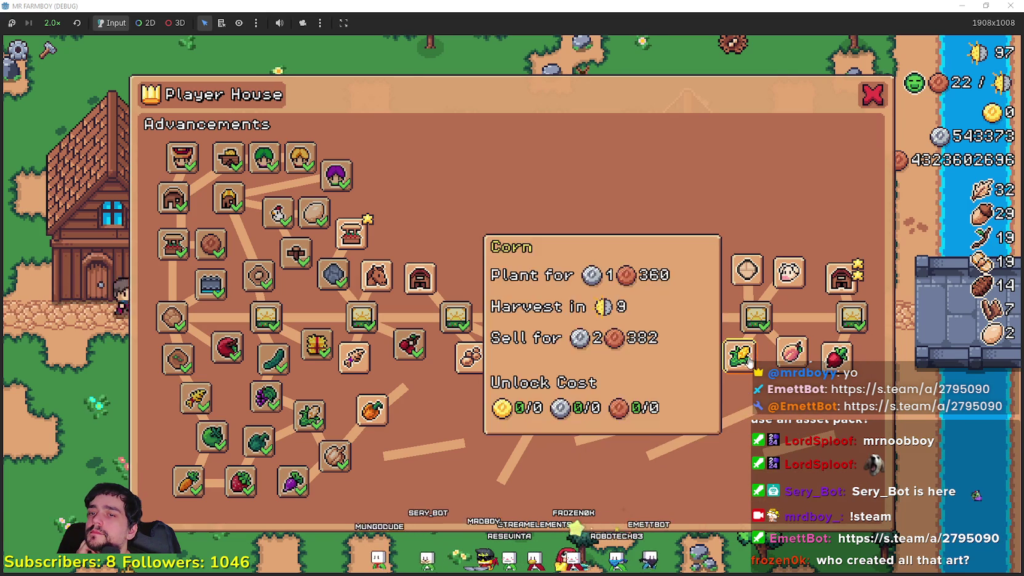
pyautogui.click(792, 355)
pyautogui.click(743, 358)
pyautogui.click(700, 368)
pyautogui.click(657, 357)
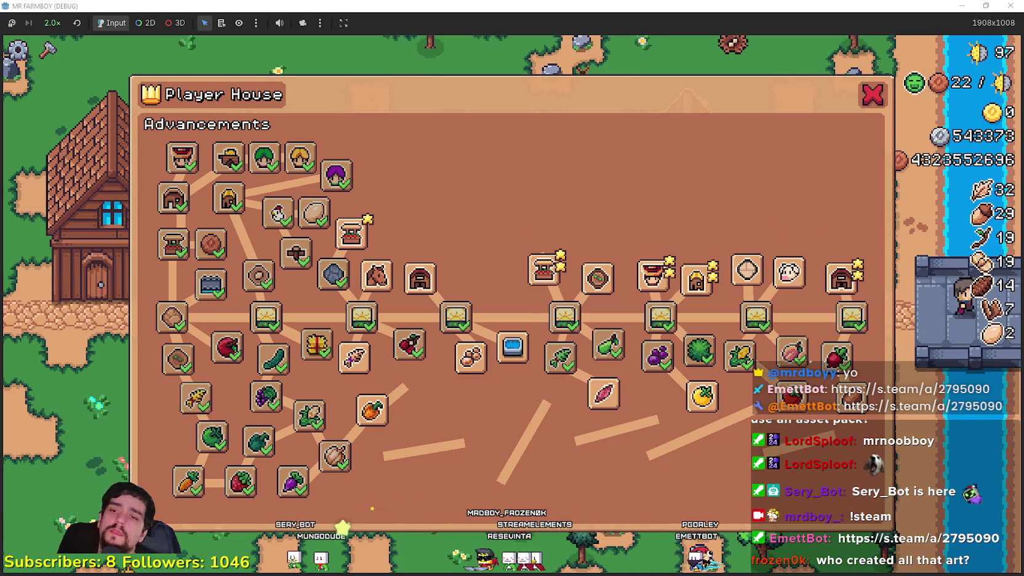
# Step: Close the Player House and pick Apple seeds from the Crafting panel
pyautogui.press('Escape')
pyautogui.press('s')
pyautogui.click(48, 49)
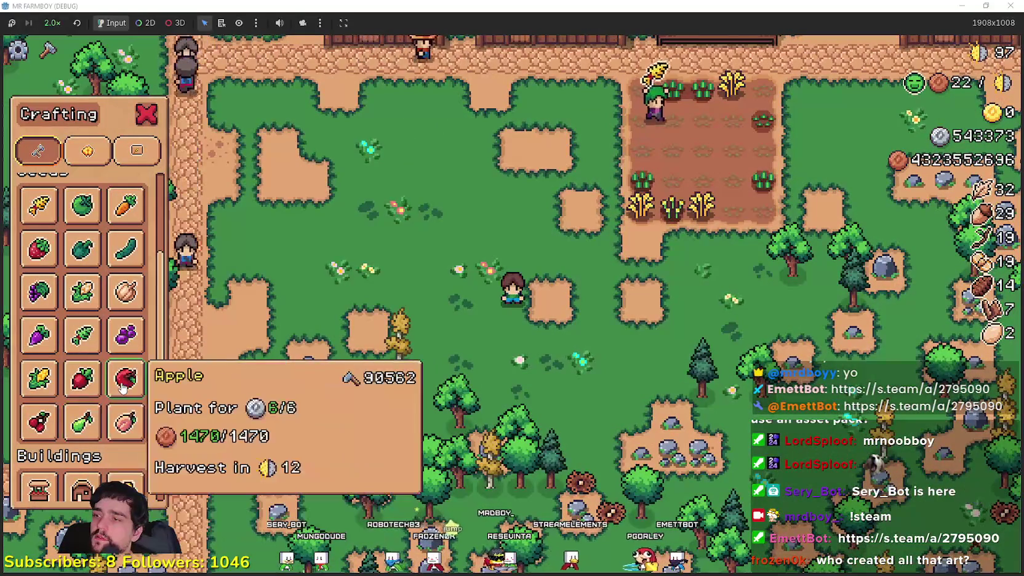
# Step: Walk the farmer along the road and plant two apple trees
pyautogui.press('w')
pyautogui.press('a')
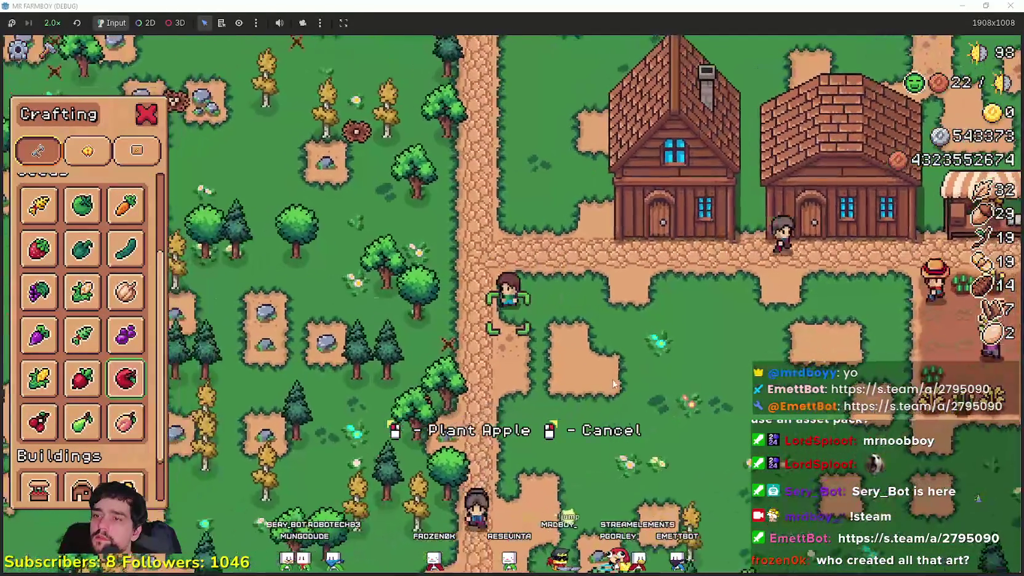
pyautogui.press('d')
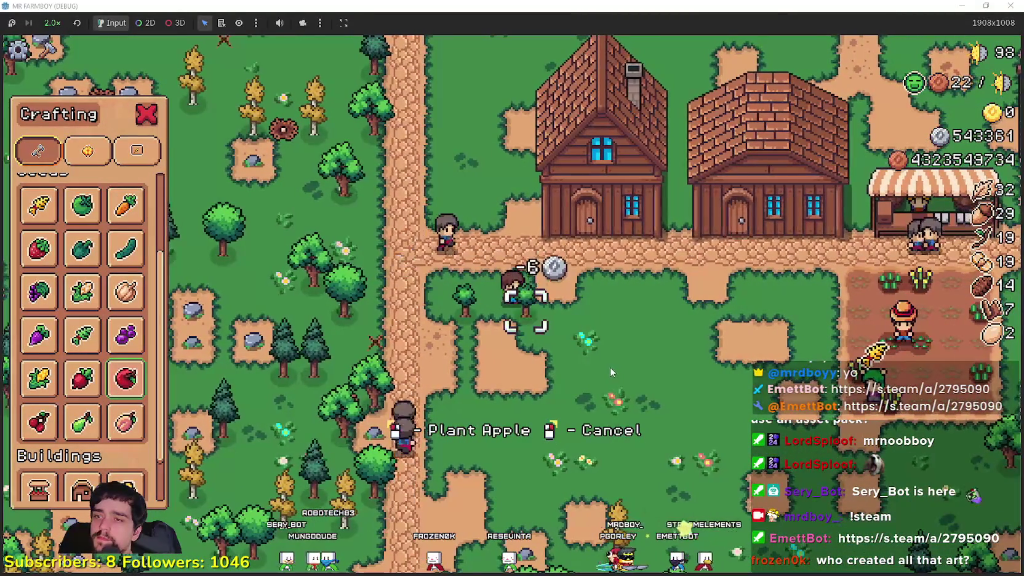
pyautogui.press('d')
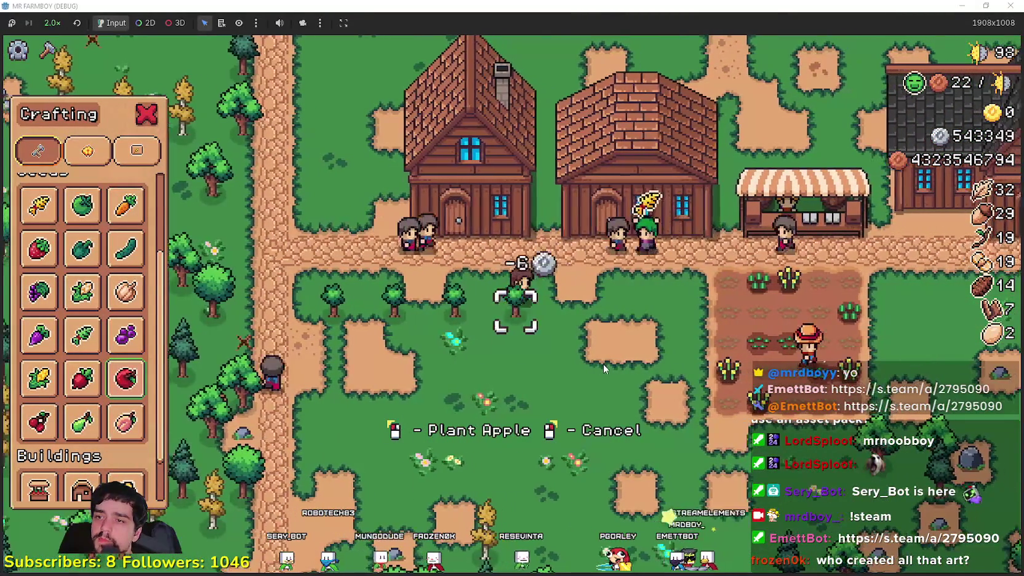
pyautogui.press('d')
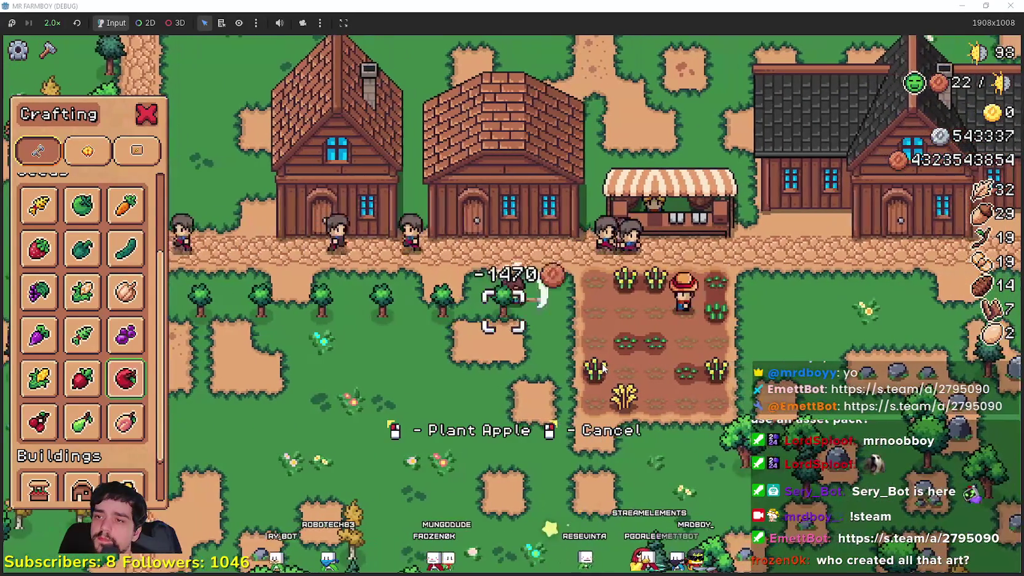
pyautogui.press('a')
pyautogui.press('s')
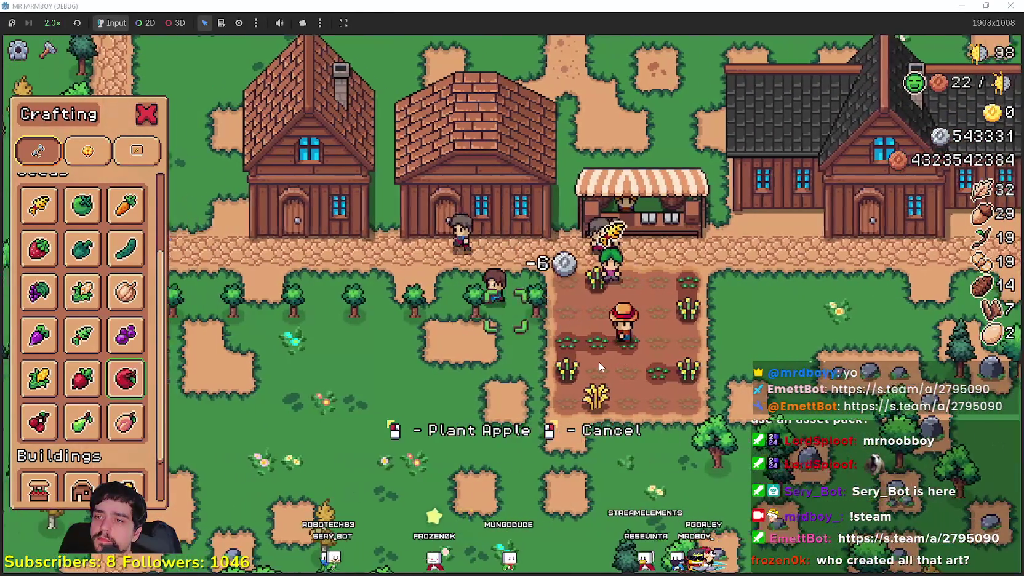
pyautogui.press('a')
# Step: Switch to Cherry seeds and plant a cherry tree
pyautogui.moveTo(76, 435)
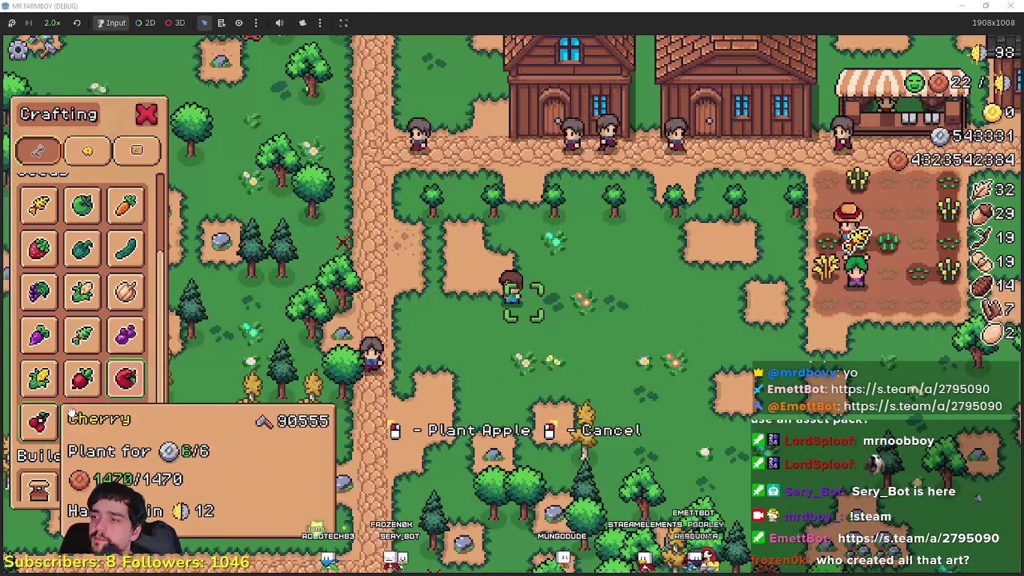
pyautogui.click(38, 421)
pyautogui.press('a')
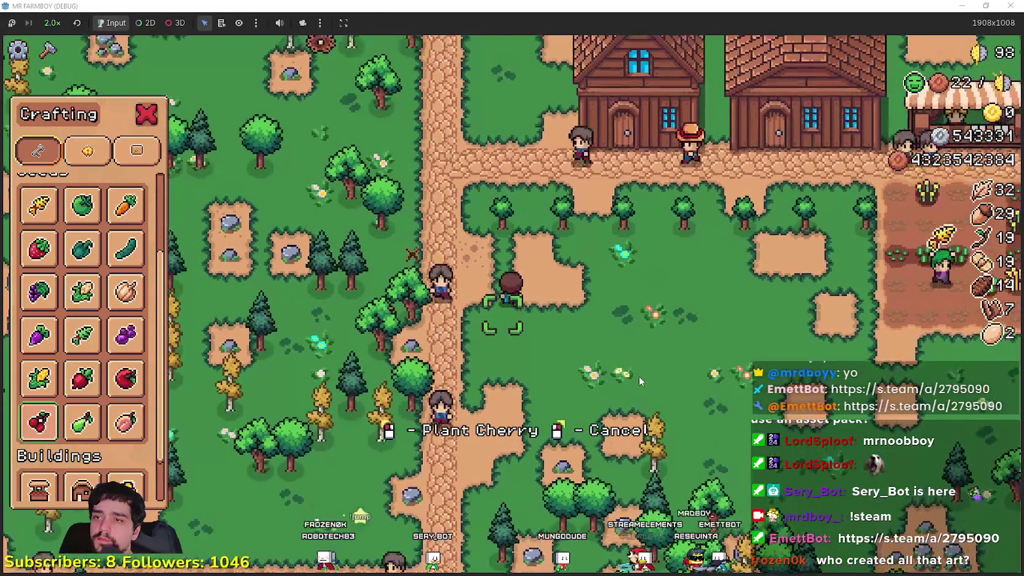
pyautogui.press('d')
pyautogui.press('w')
pyautogui.press('d')
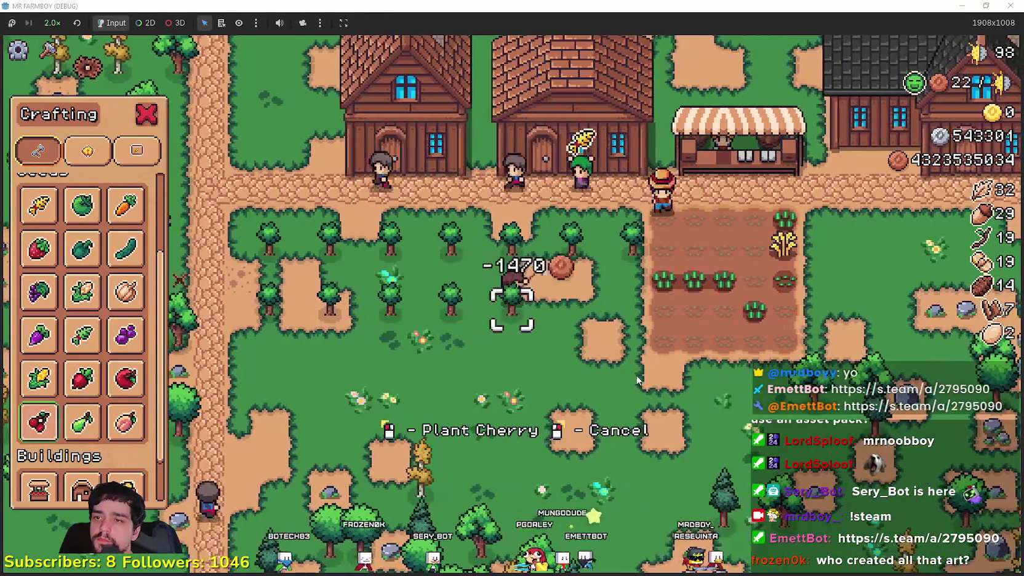
# Step: Move down into the field and plant two pear trees
pyautogui.press('s')
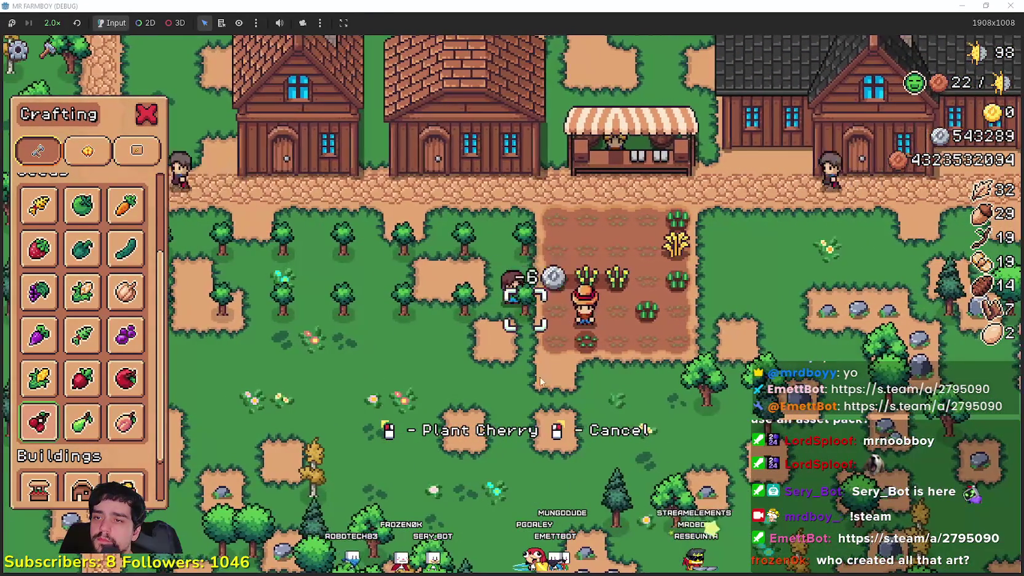
pyautogui.press('a')
pyautogui.scroll(-1, 618, 381)
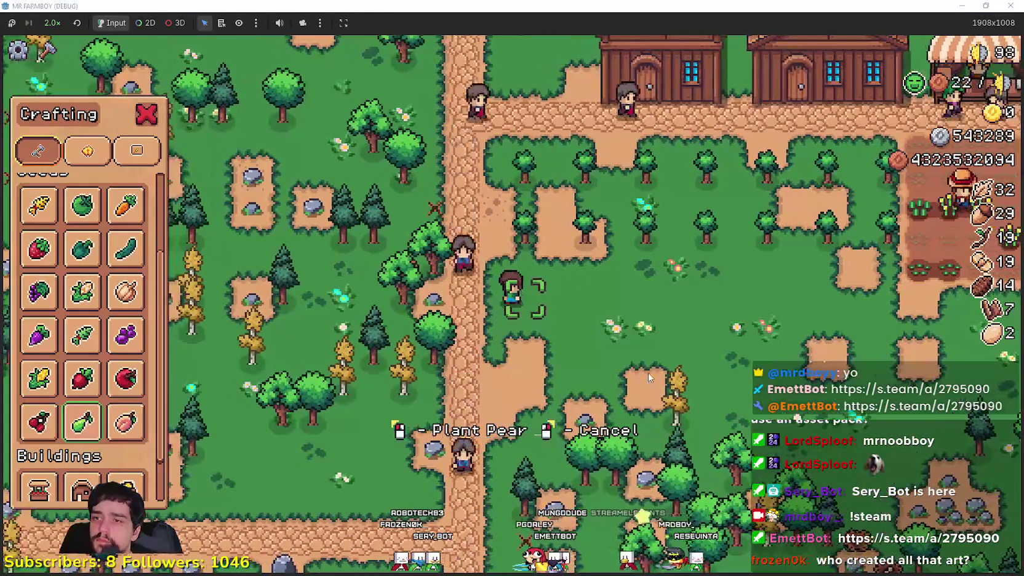
pyautogui.press('d')
pyautogui.press('d')
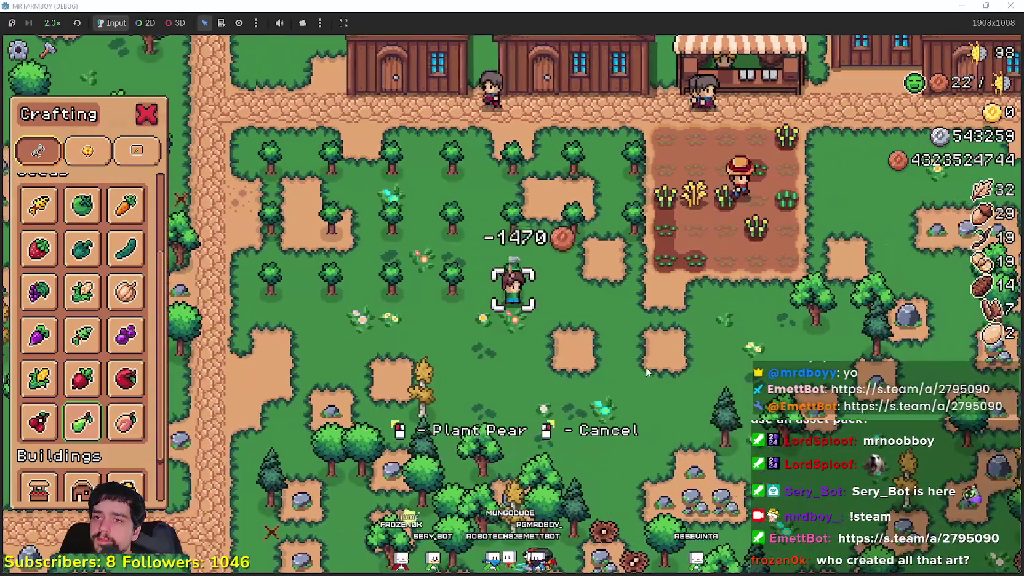
pyautogui.press('d')
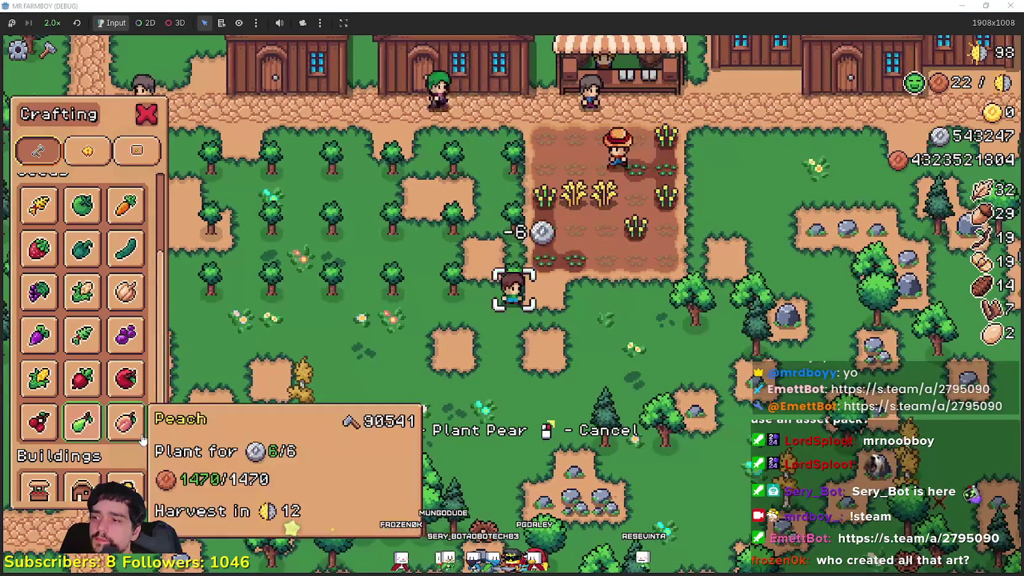
# Step: Switch to Peach seeds, plant two peach trees, and close Crafting
pyautogui.click(141, 438)
pyautogui.press('a')
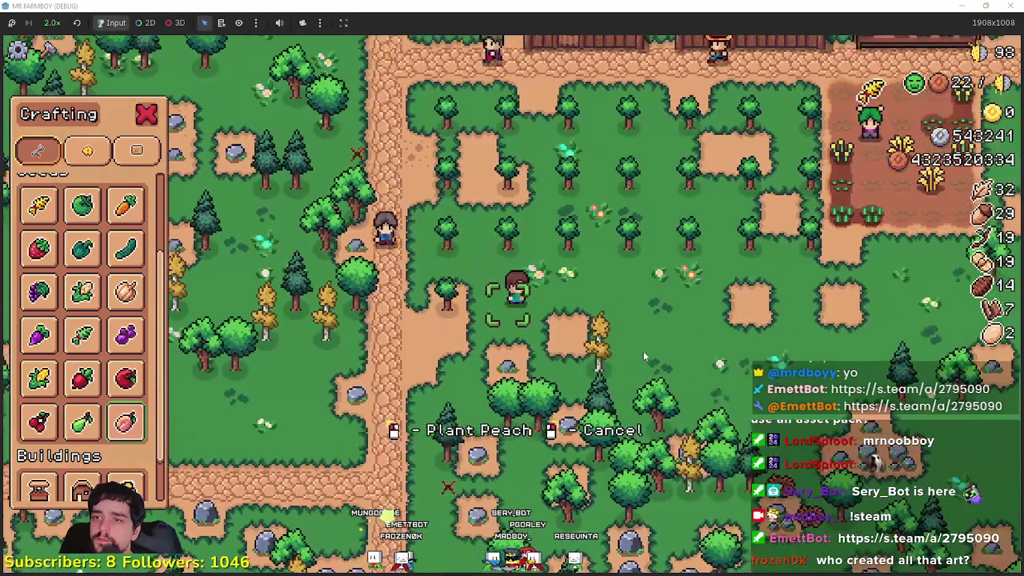
pyautogui.press('d')
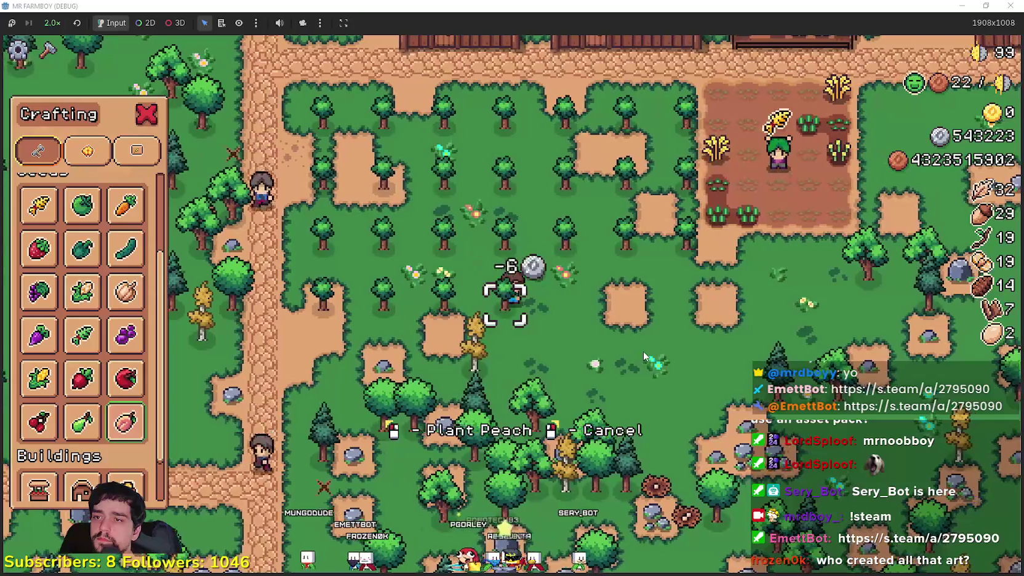
pyautogui.press('d')
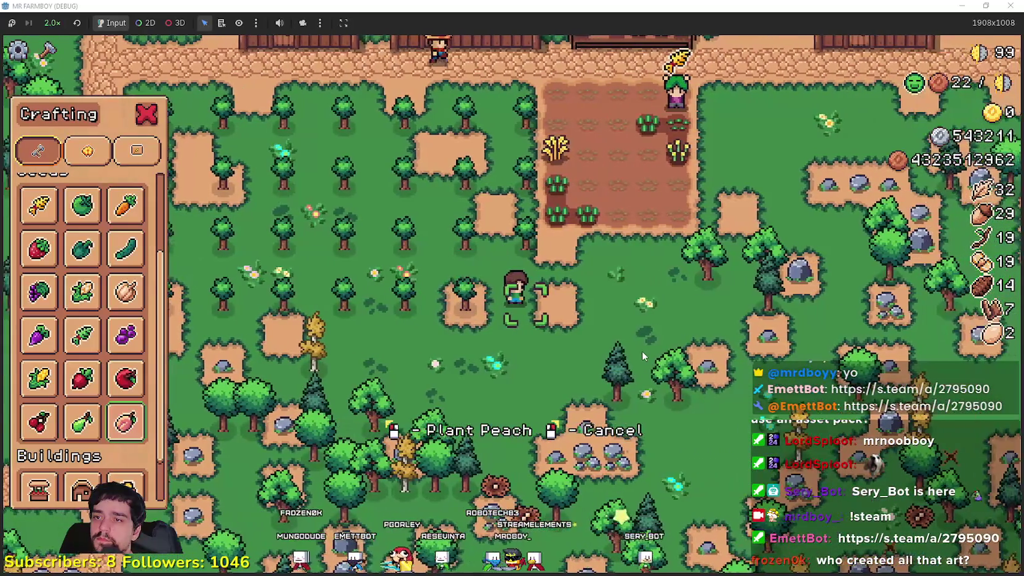
pyautogui.press('Escape')
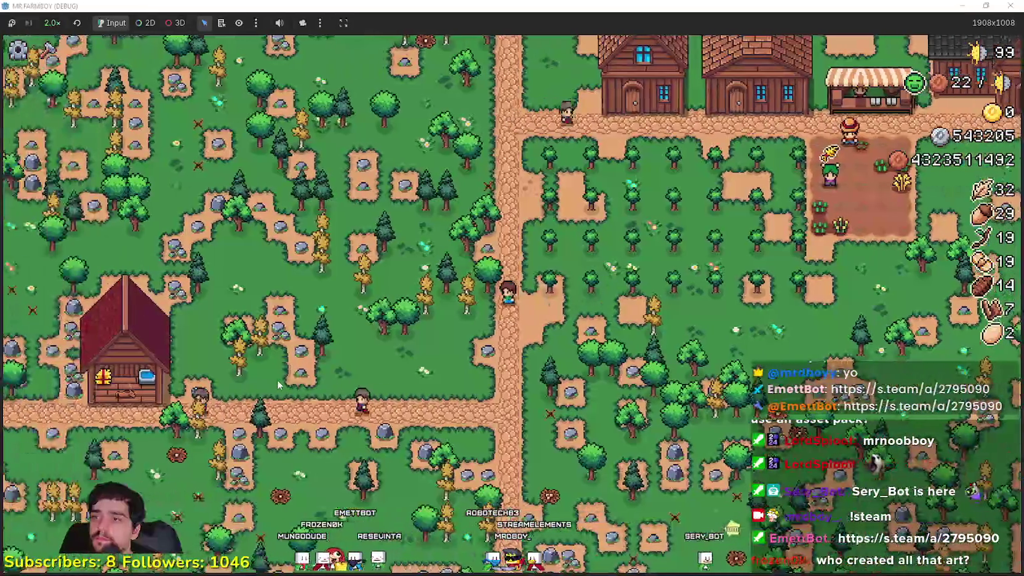
# Step: Walk the farmer to the Horse Stable, glance at its panel, and head back into the village
pyautogui.press('s')
pyautogui.press('a')
pyautogui.press('e')
pyautogui.press('Escape')
pyautogui.press('d')
pyautogui.press('w')
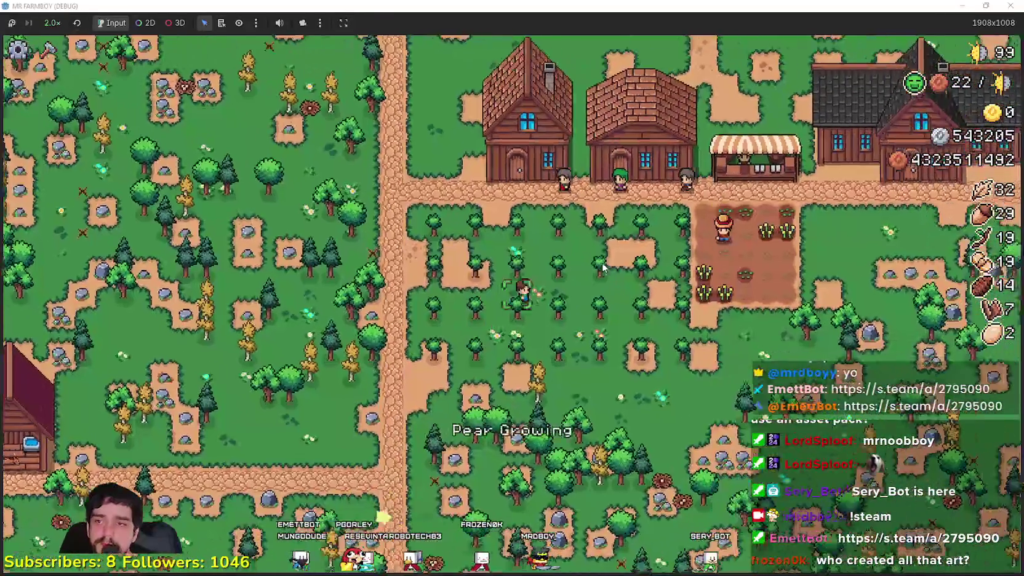
# Step: Run the game at 16.0x until the trees grow, then drop back to 2.0x
pyautogui.click(72, 23)
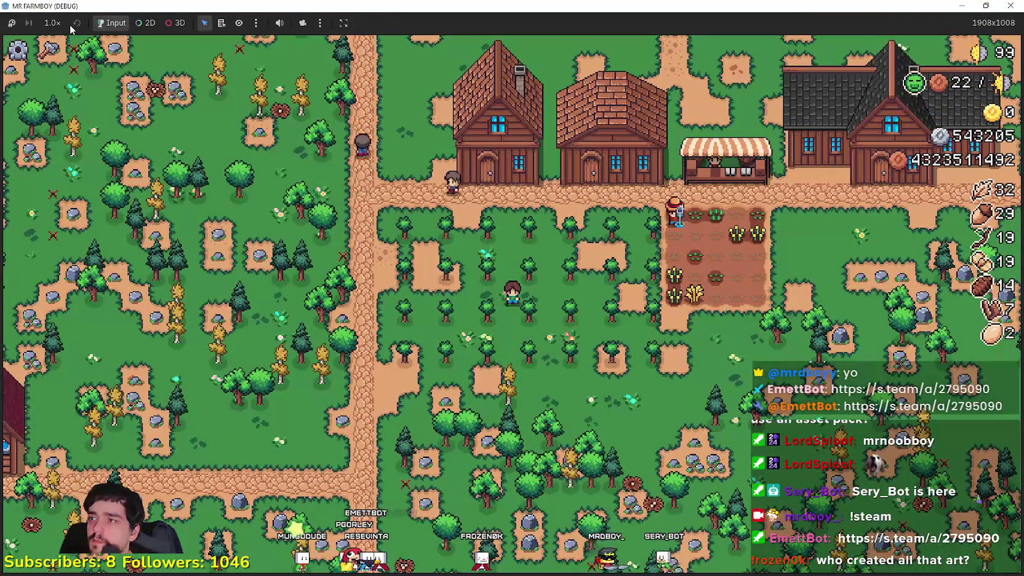
pyautogui.click(53, 23)
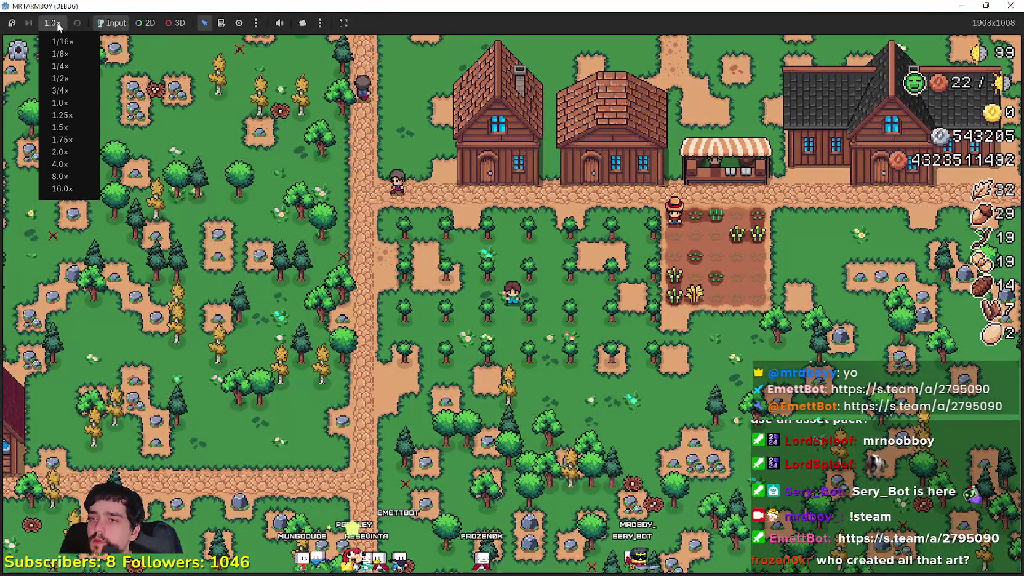
pyautogui.click(72, 189)
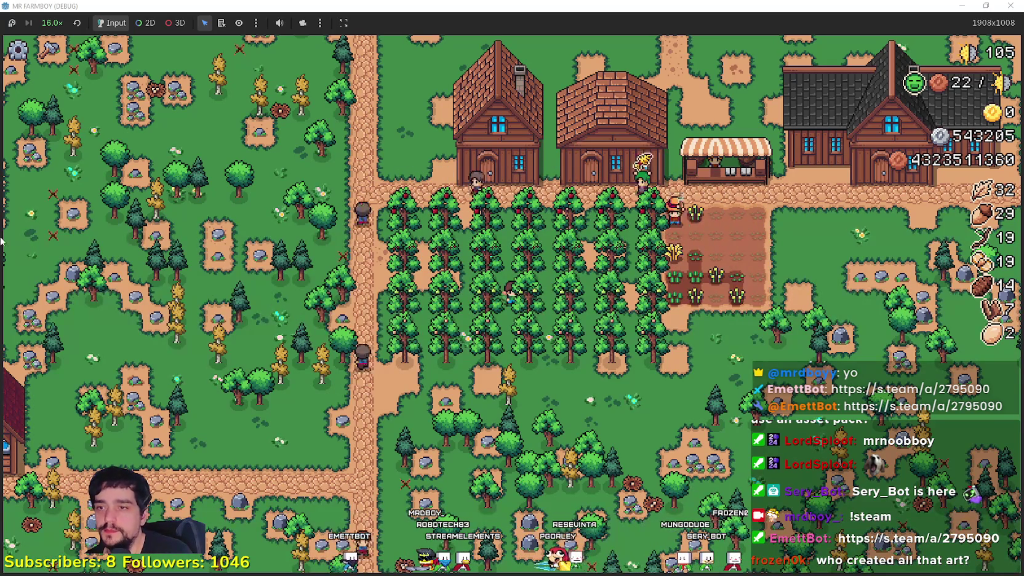
pyautogui.click(49, 25)
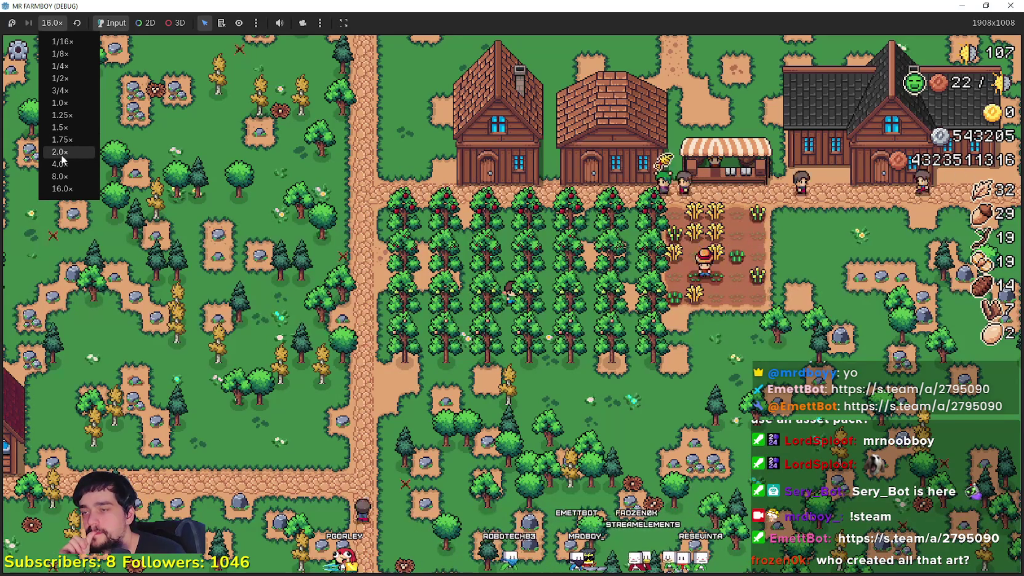
pyautogui.click(62, 153)
pyautogui.click(514, 255)
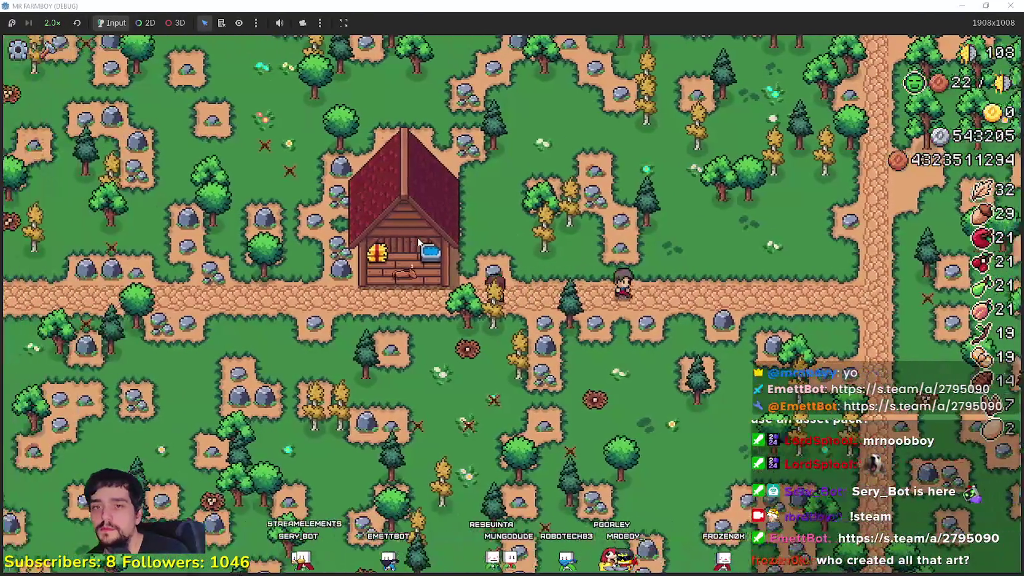
# Step: Briefly check the Horse Stable panel, then raise the game speed to 8.0x
pyautogui.click(418, 239)
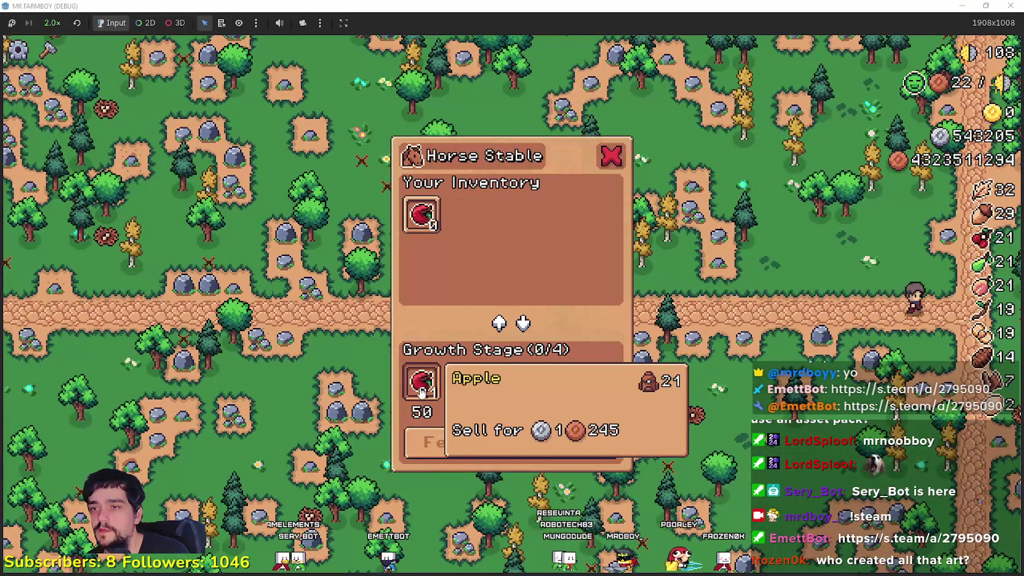
pyautogui.press('Escape')
pyautogui.click(52, 23)
pyautogui.click(55, 162)
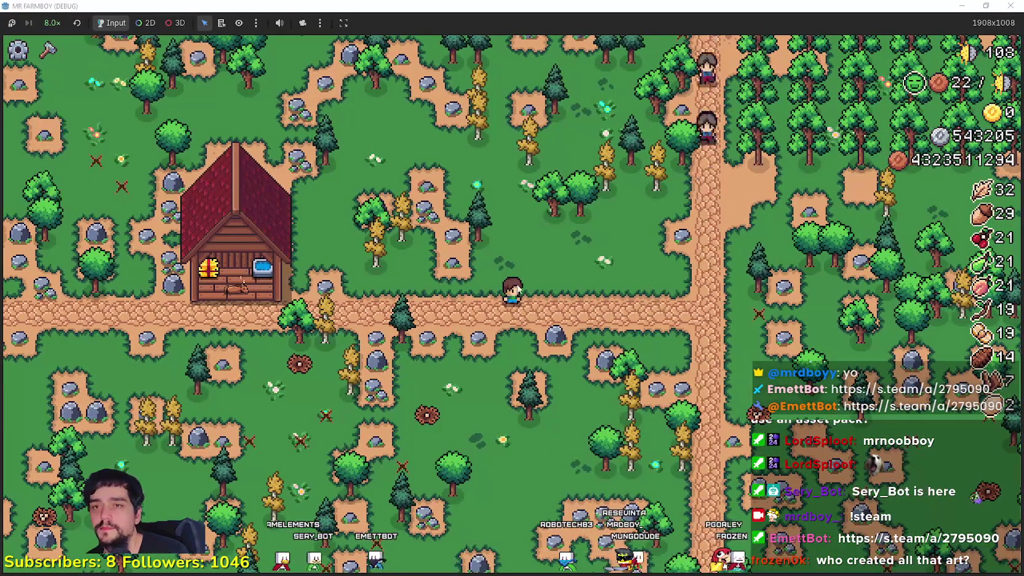
# Step: Zoom in on the orchard beside the farm plot
pyautogui.scroll(3, 648, 287)
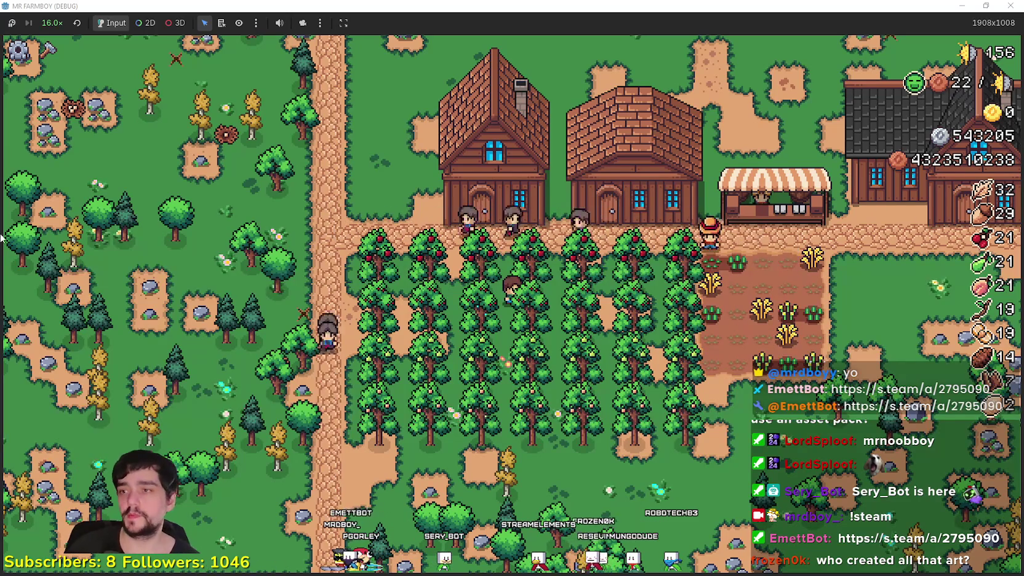
pyautogui.click(52, 23)
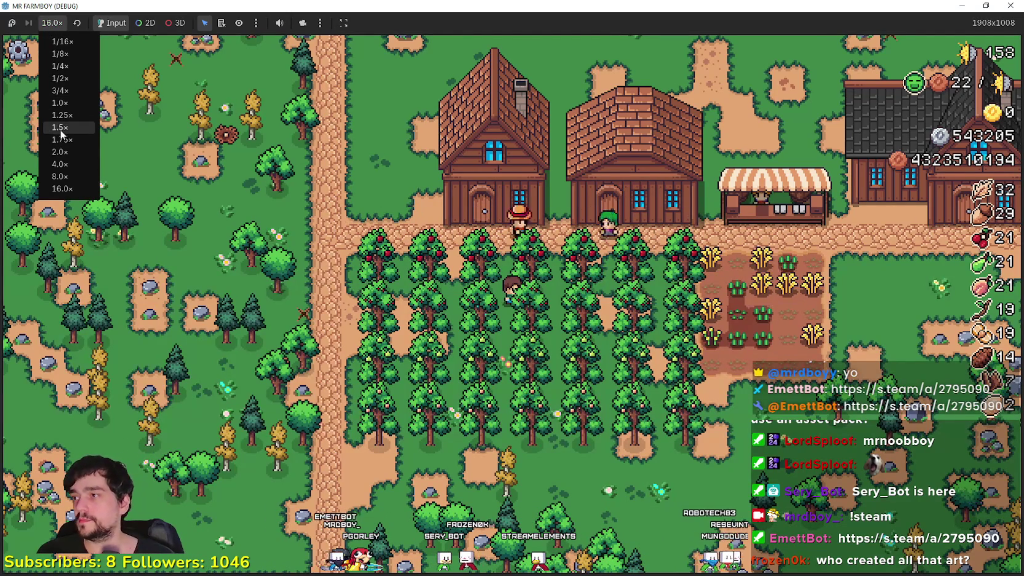
pyautogui.click(64, 152)
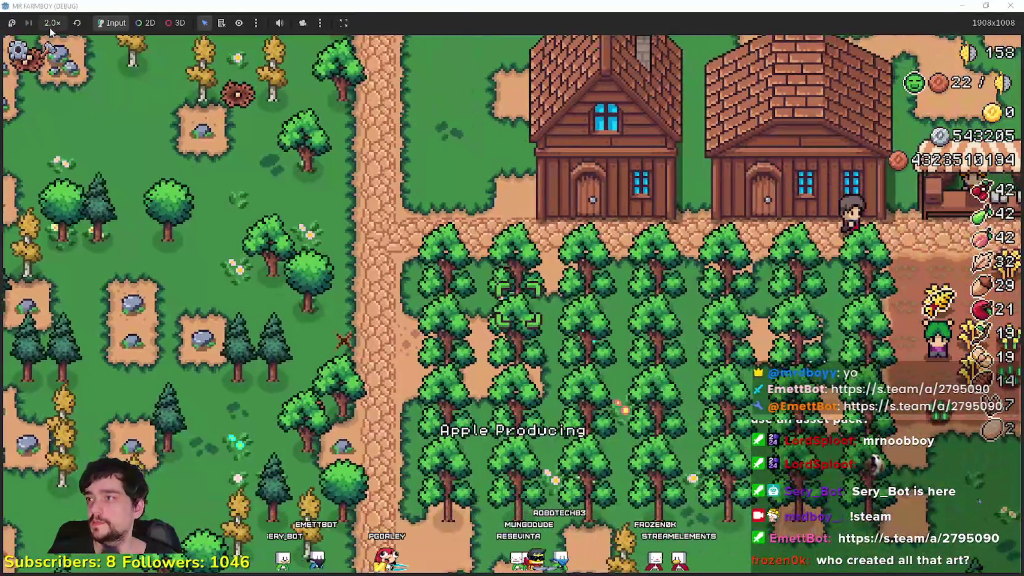
pyautogui.click(52, 22)
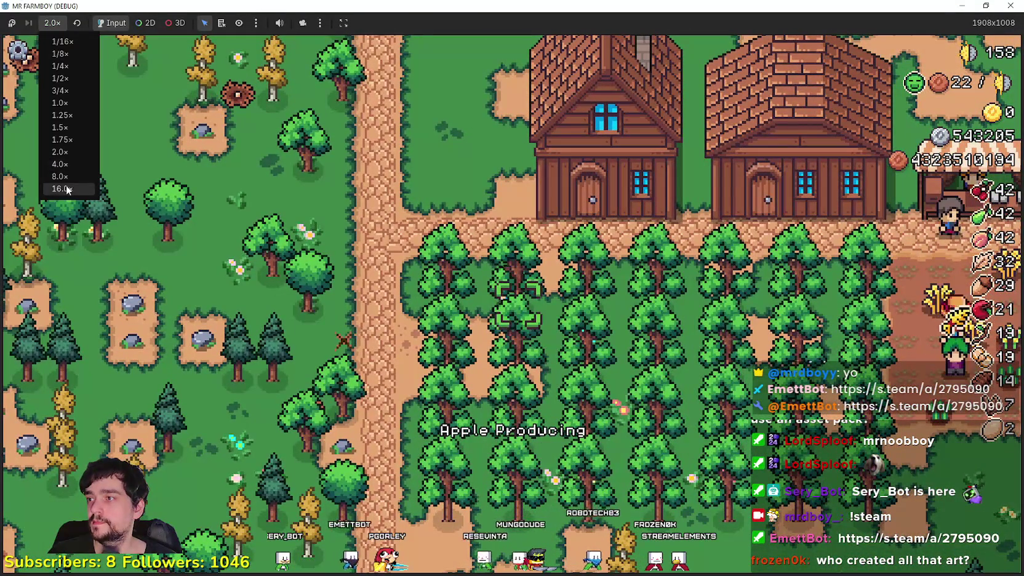
pyautogui.click(65, 189)
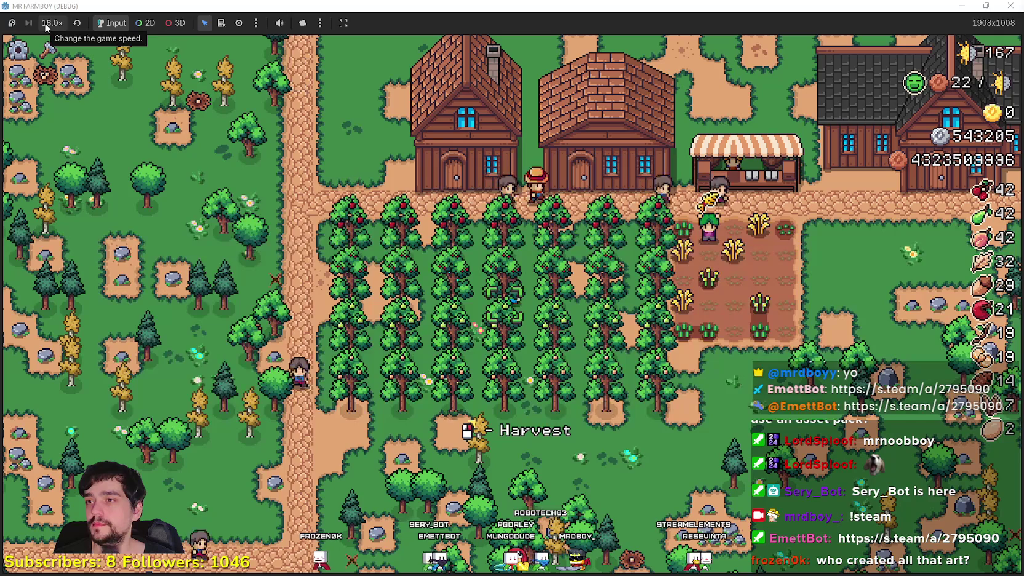
# Step: Return the game to 1.0x and walk the farmer through the orchard harvesting apples and cherries
pyautogui.click(46, 27)
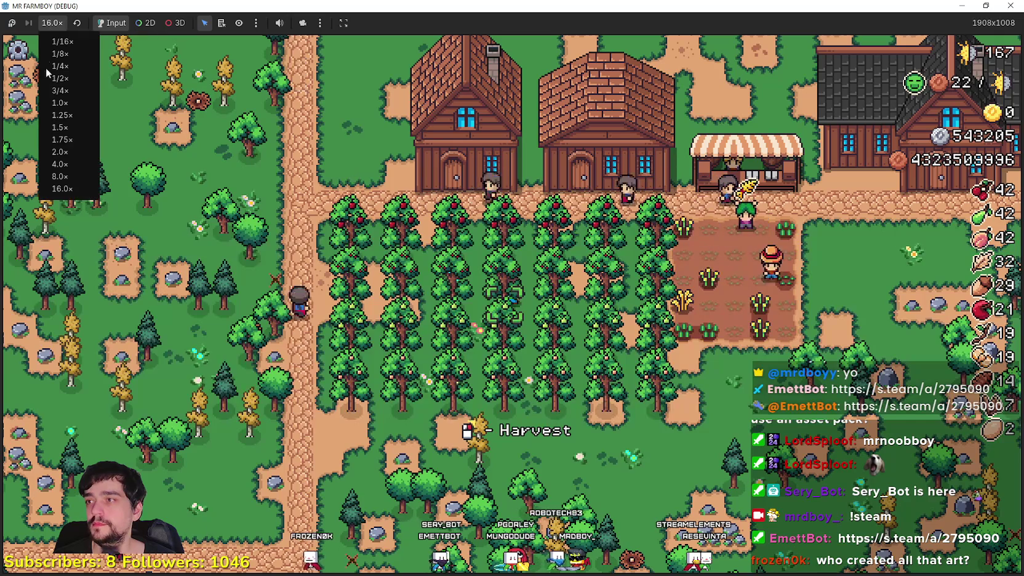
pyautogui.click(74, 104)
pyautogui.press('a')
pyautogui.press('w')
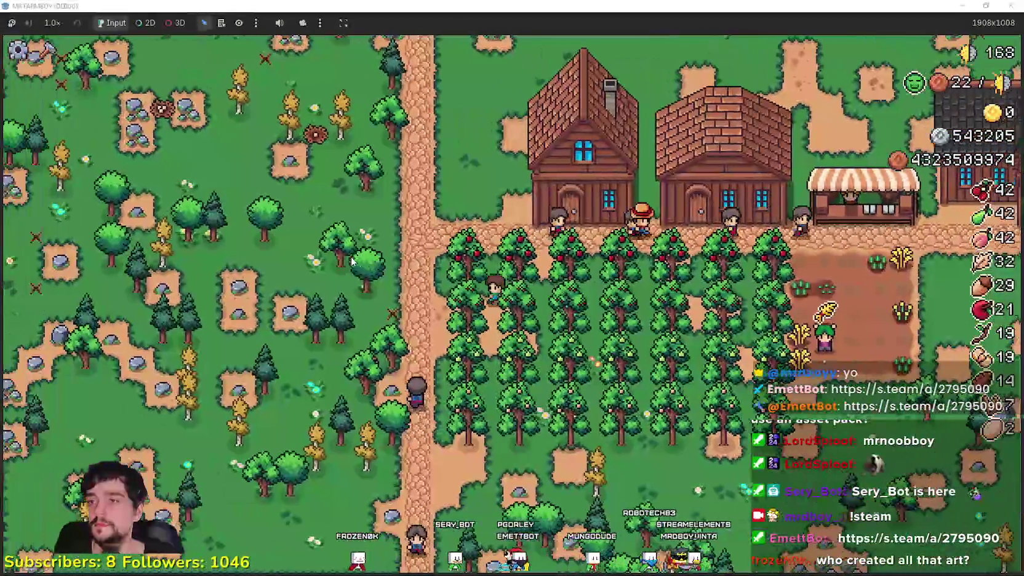
pyautogui.press('d')
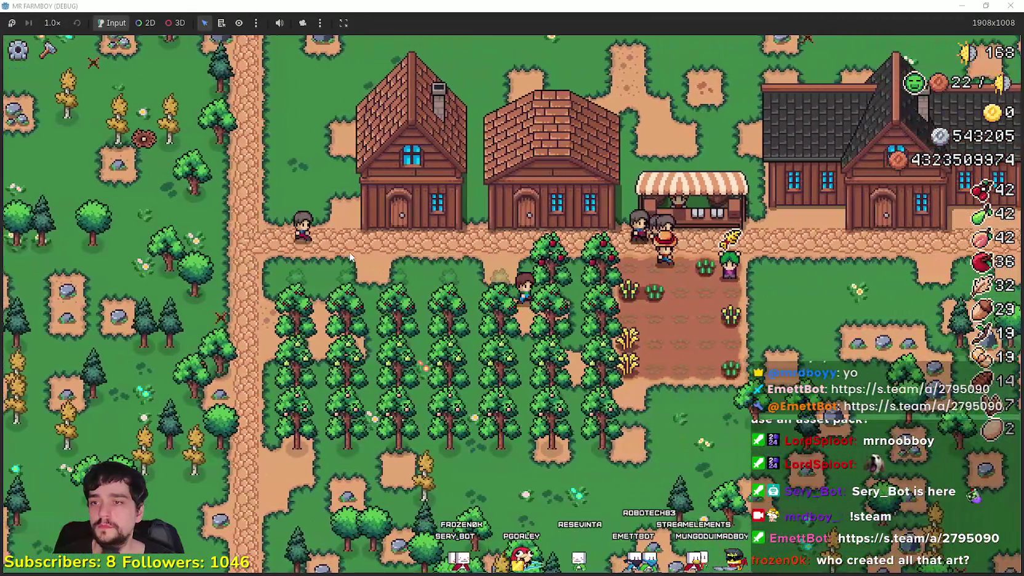
pyautogui.scroll(3, 350, 254)
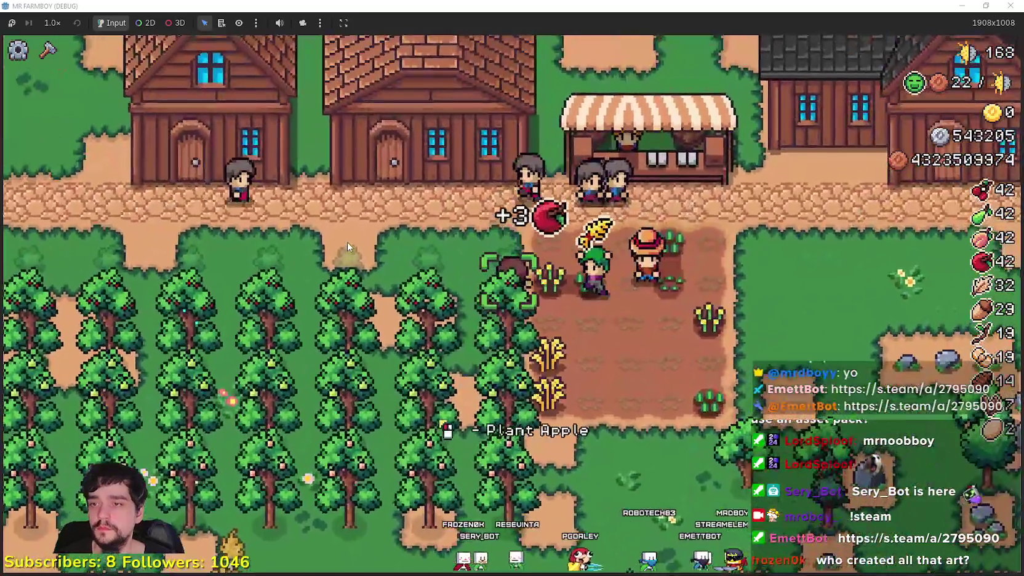
pyautogui.press('a')
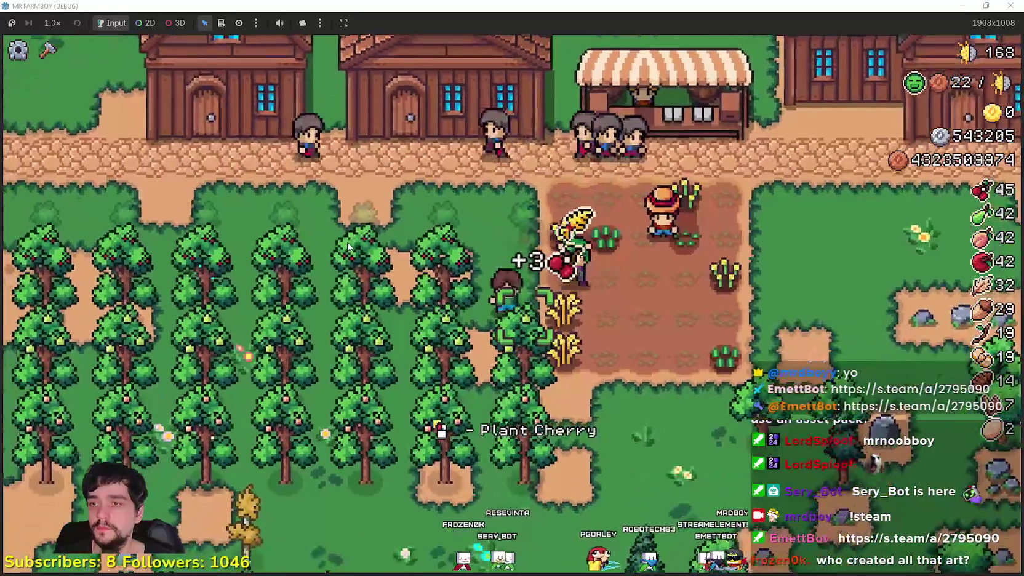
pyautogui.press('a')
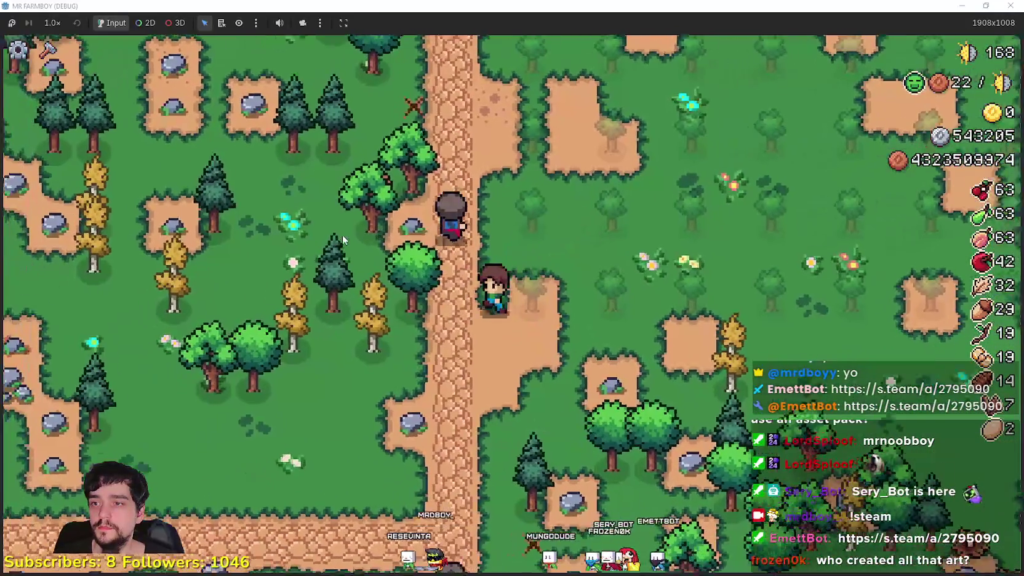
# Step: Feed the baby horse in the Horse Stable, then return to Godot's obelisk.gd script
pyautogui.scroll(-2, 396, 267)
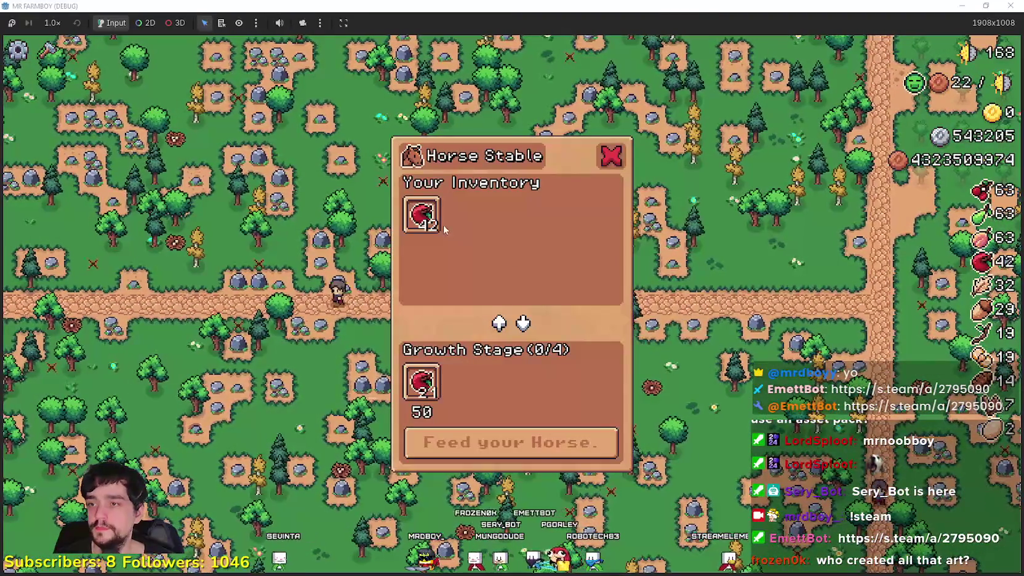
pyautogui.click(584, 460)
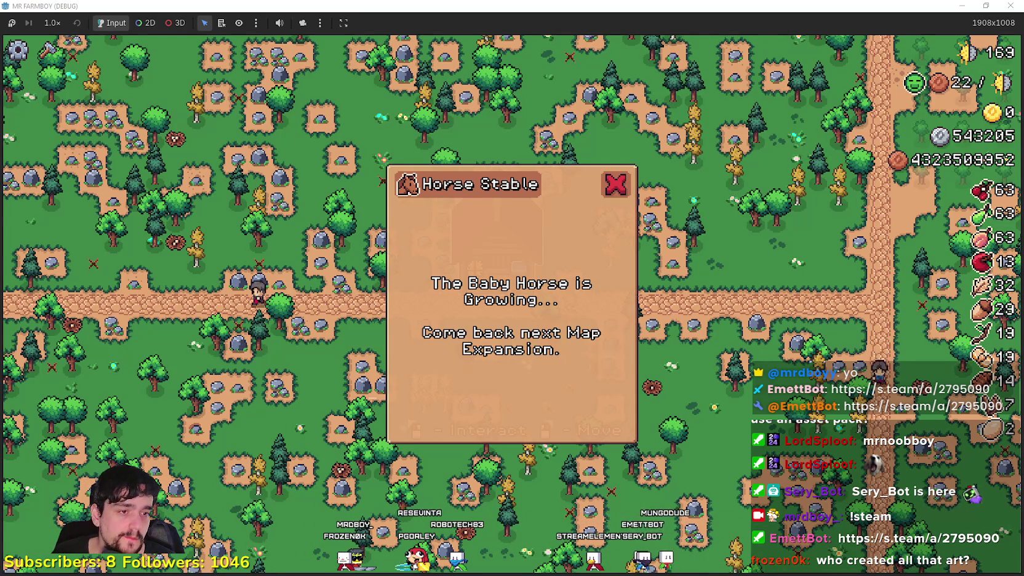
pyautogui.hotkey('alt', 'Tab')
pyautogui.click(805, 285)
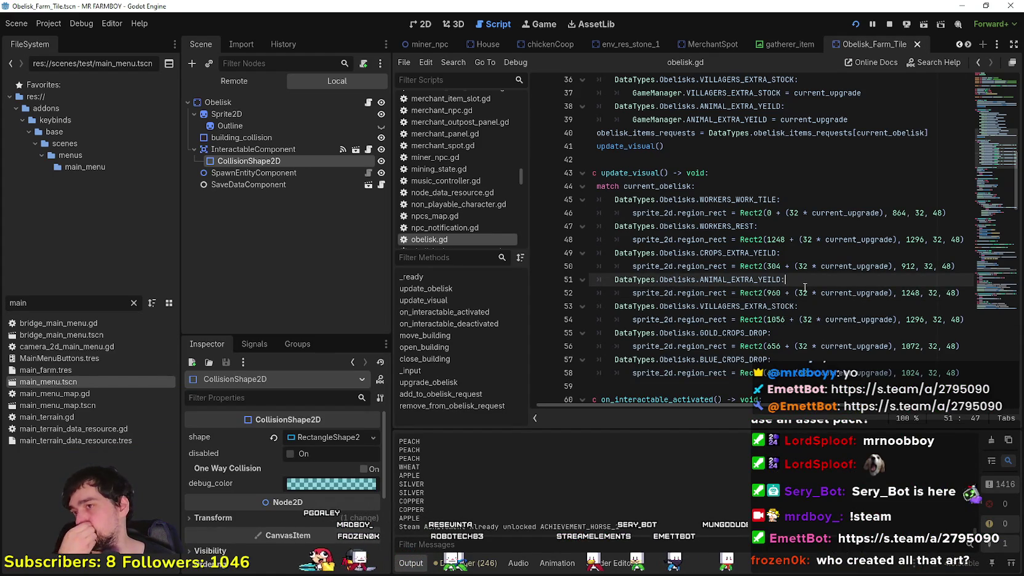
# Step: Filter the FileSystem for 'stable' and open HorseStable.tscn with its horse_stable.gd script
pyautogui.press('BackSpace')
pyautogui.press('BackSpace')
pyautogui.press('BackSpace')
pyautogui.write('sta')
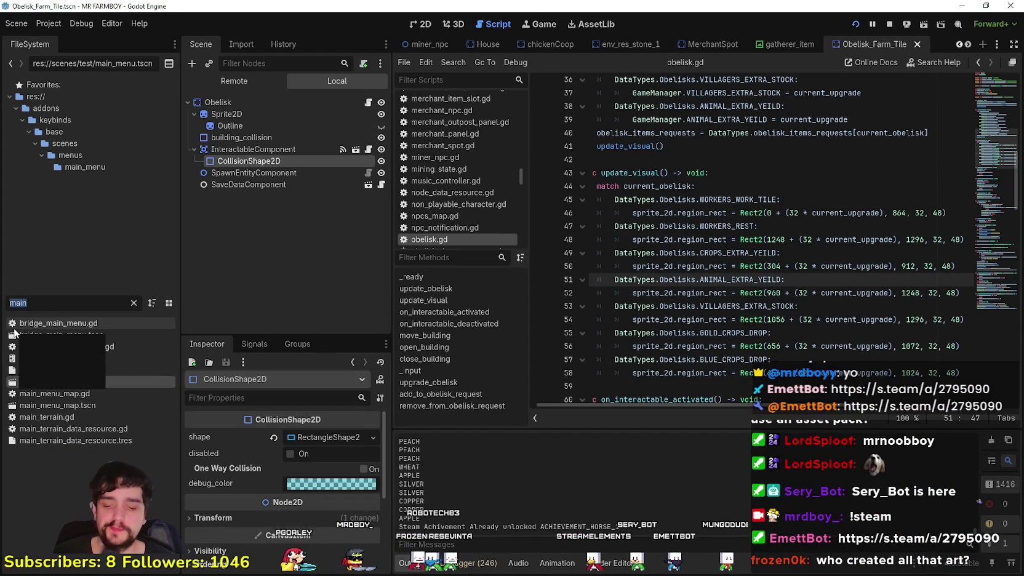
pyautogui.write('ble')
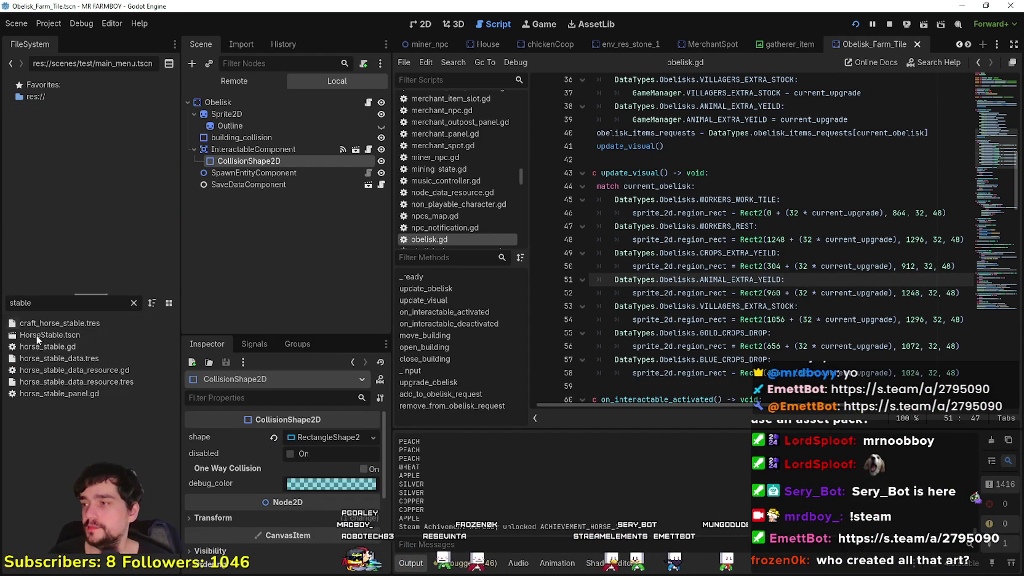
pyautogui.doubleClick(48, 336)
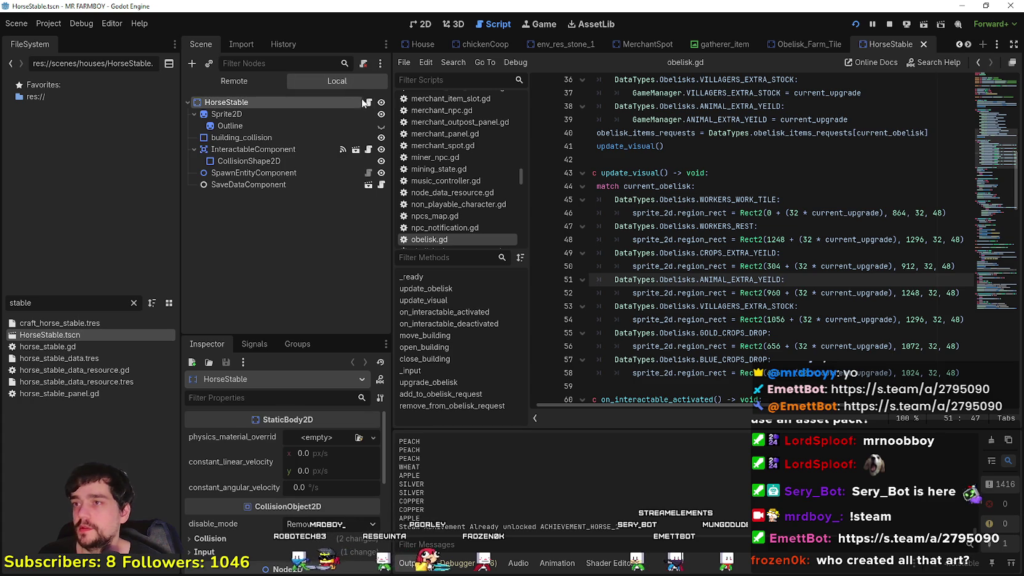
pyautogui.click(368, 102)
# Step: Read through horse_stable.gd, reviewing the open_building and close_building functions
pyautogui.scroll(-5, 797, 243)
pyautogui.click(797, 239)
pyautogui.scroll(-8, 797, 244)
pyautogui.click(754, 217)
pyautogui.scroll(-2, 753, 246)
pyautogui.click(724, 249)
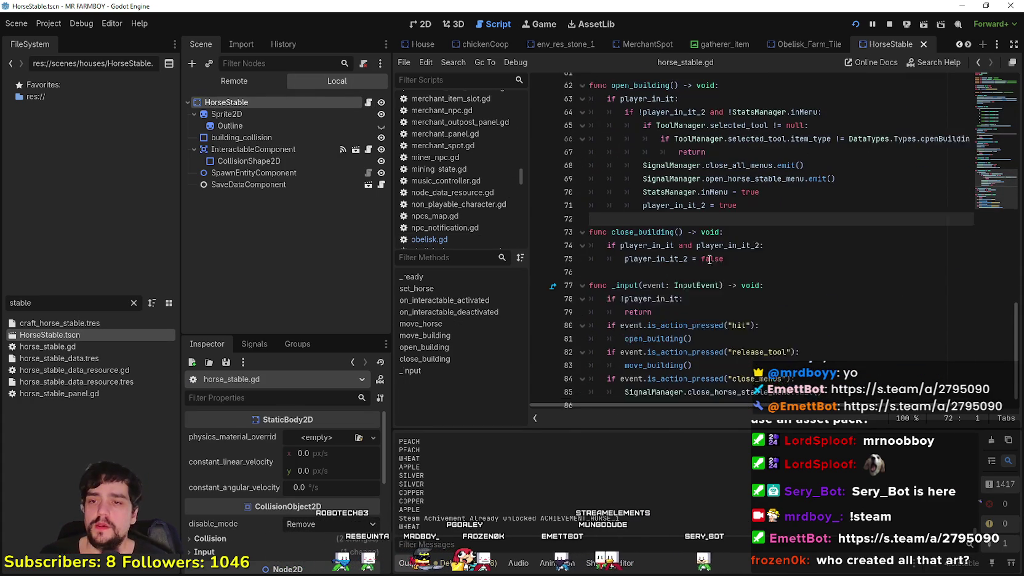
pyautogui.scroll(-1, 726, 253)
pyautogui.click(723, 263)
pyautogui.scroll(5, 745, 271)
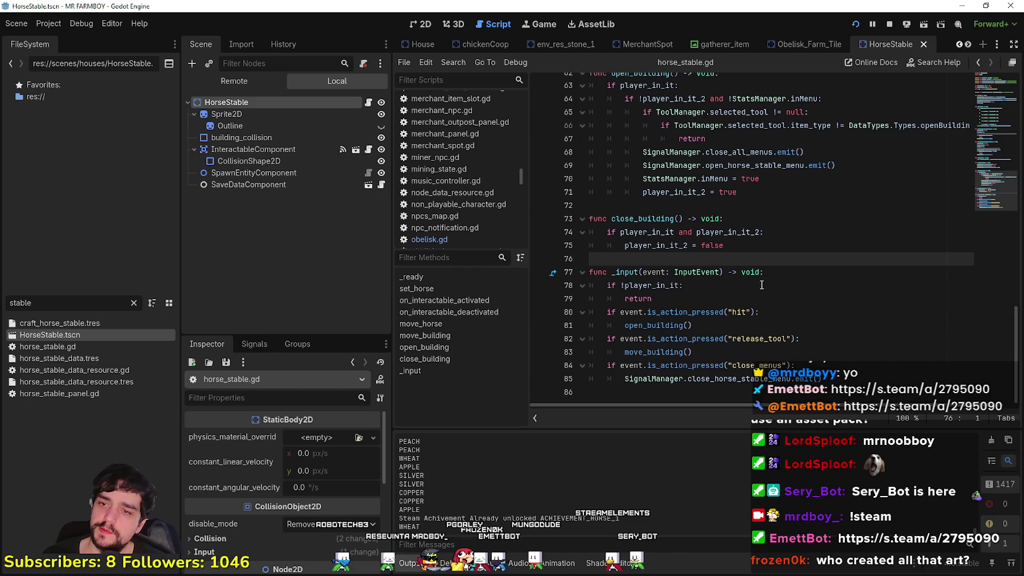
pyautogui.scroll(5, 769, 287)
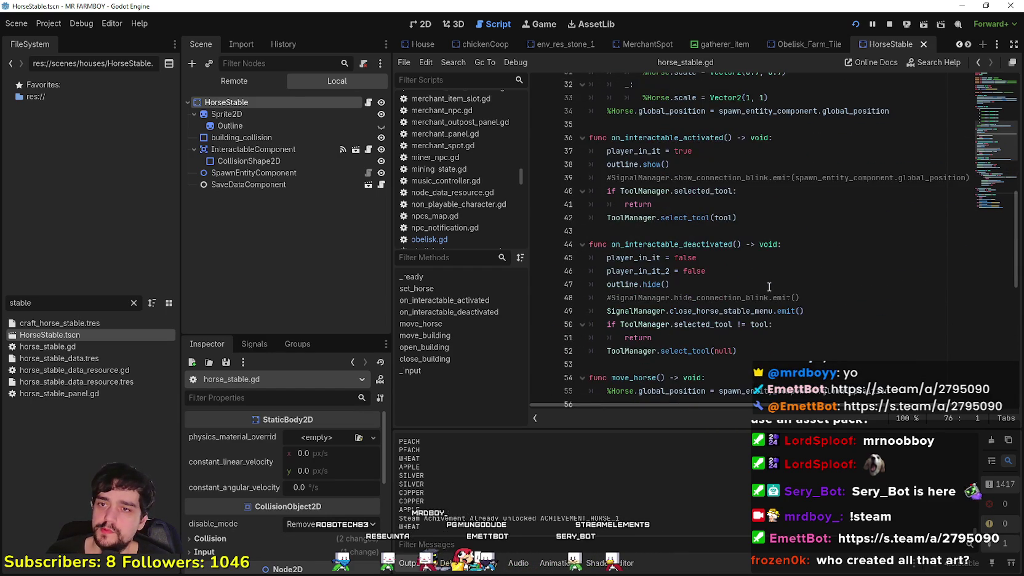
pyautogui.scroll(7, 769, 286)
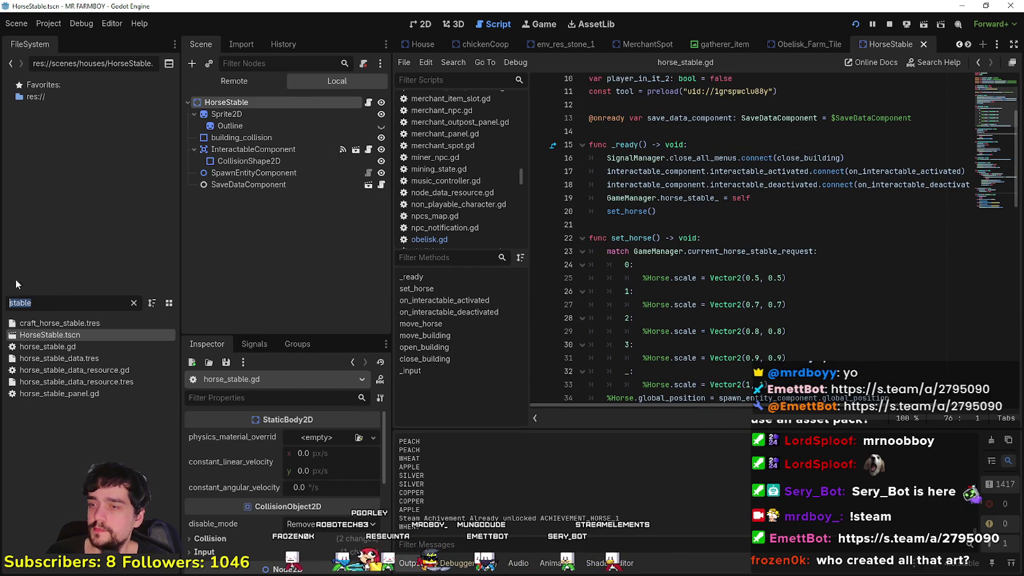
# Step: Filter for 'game', open game_screen_the_endless, and open the HorseStablePanel's horse_stable_panel.gd script
pyautogui.write('m')
pyautogui.press('BackSpace')
pyautogui.write('game')
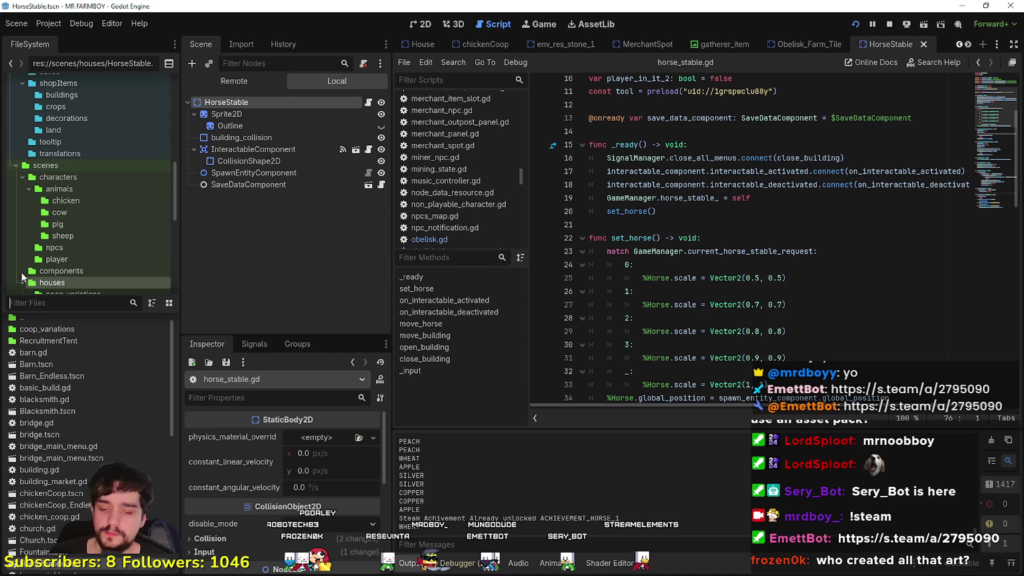
pyautogui.doubleClick(58, 382)
pyautogui.scroll(-5, 314, 234)
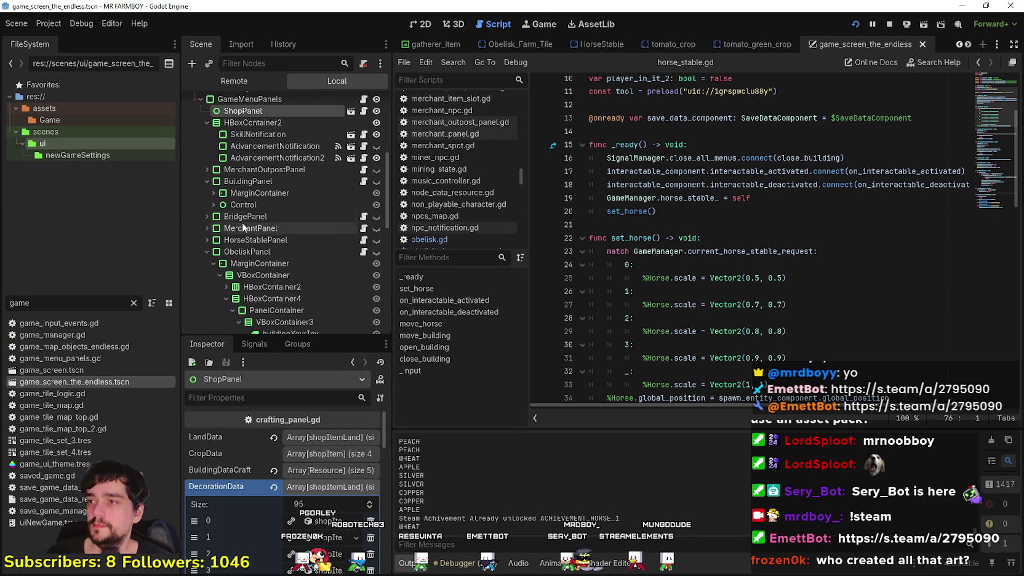
pyautogui.click(207, 252)
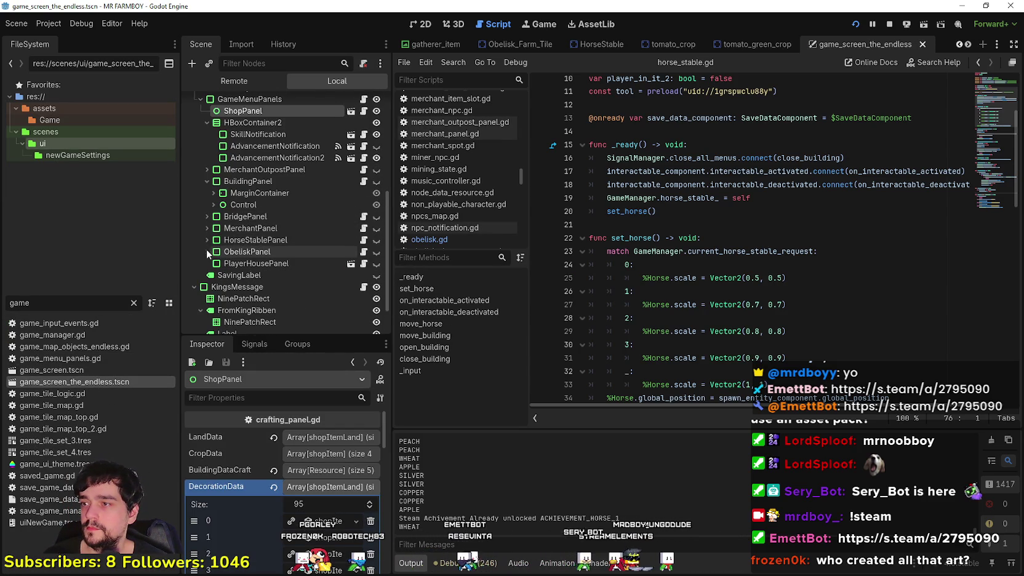
pyautogui.click(364, 240)
# Step: Find the horse_stable_growing call and jump to its function definition
pyautogui.click(805, 220)
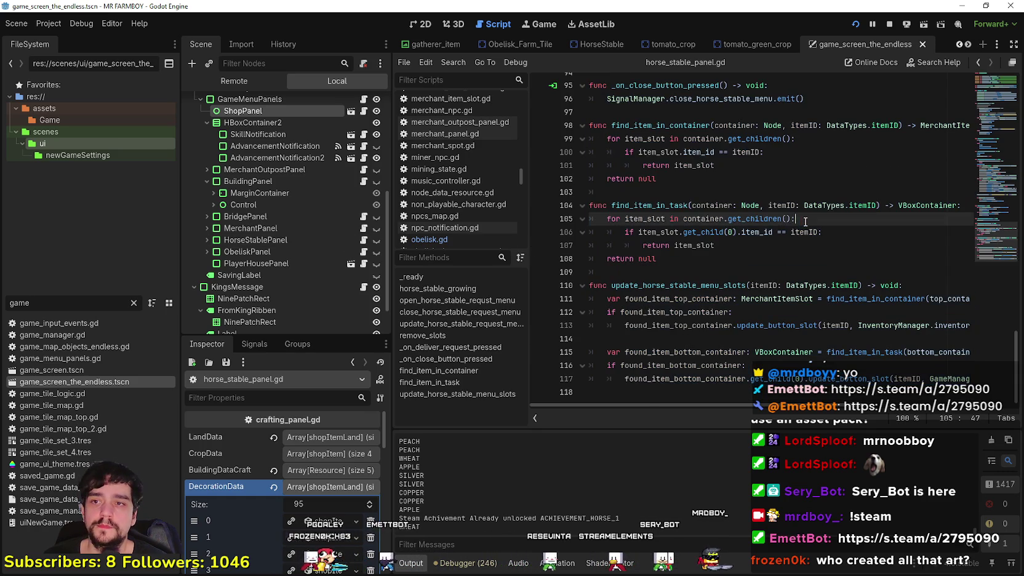
pyautogui.scroll(5, 777, 248)
pyautogui.scroll(6, 777, 248)
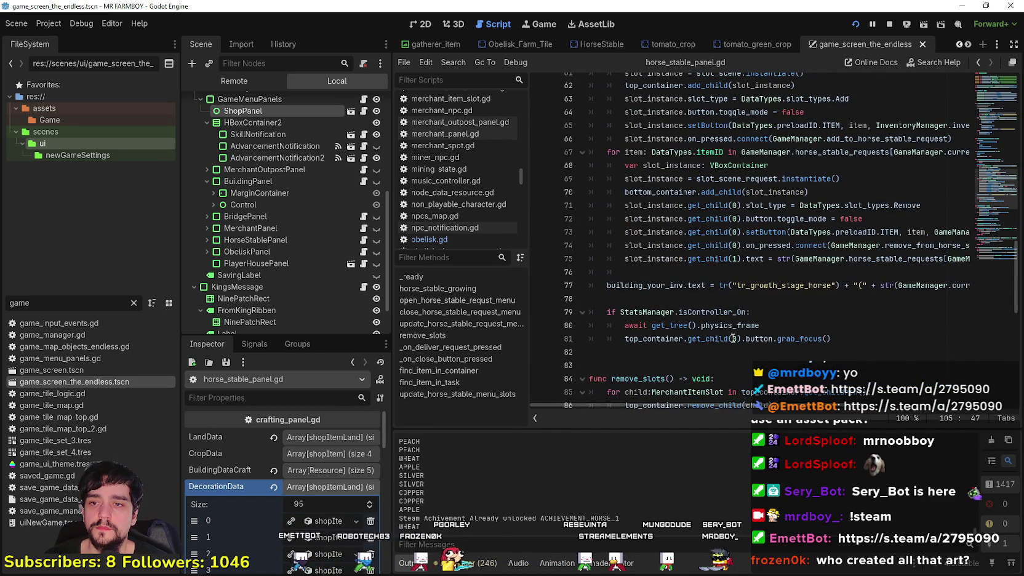
pyautogui.scroll(5, 732, 338)
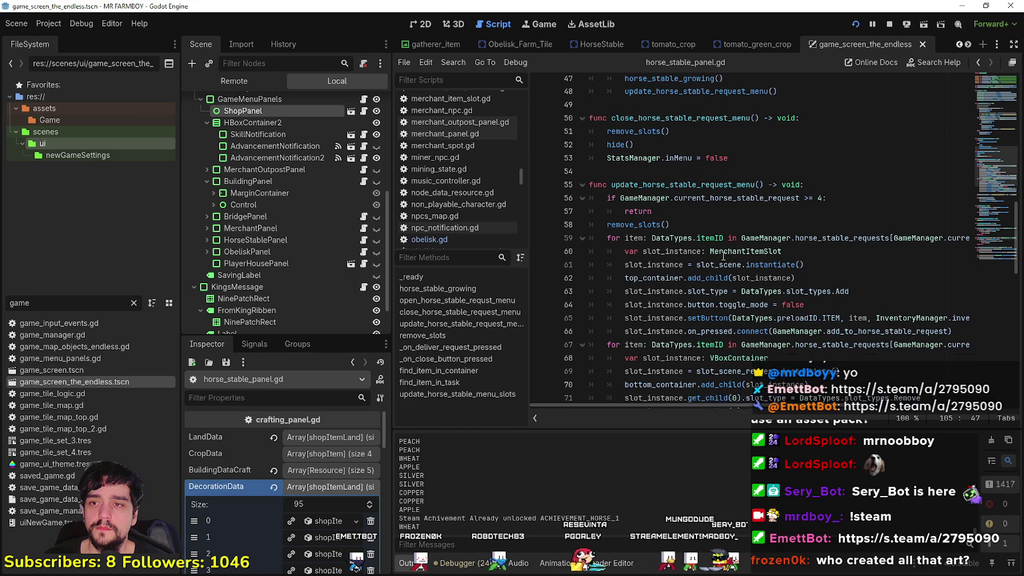
pyautogui.scroll(-4, 711, 246)
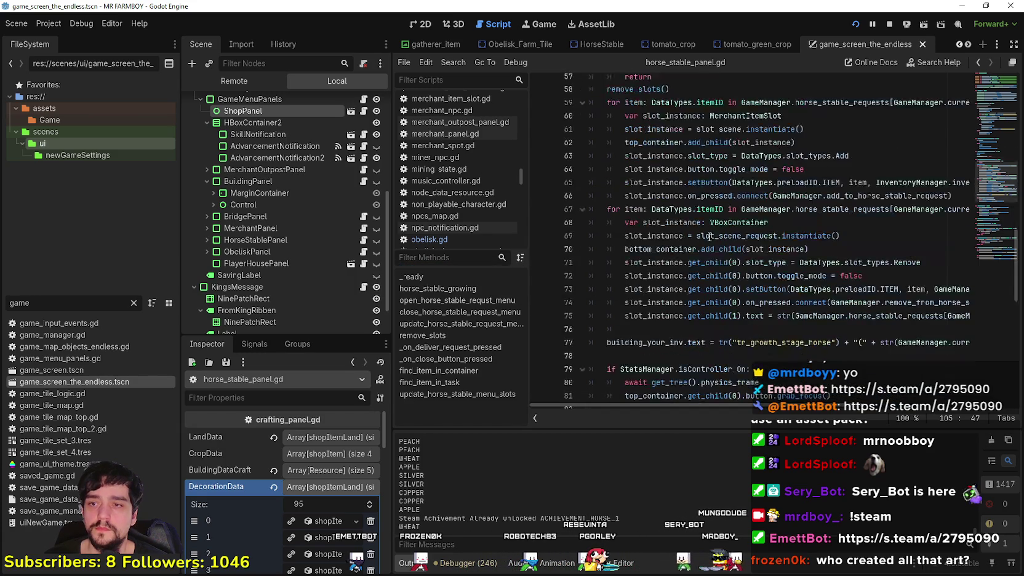
pyautogui.scroll(5, 711, 237)
pyautogui.scroll(2, 705, 235)
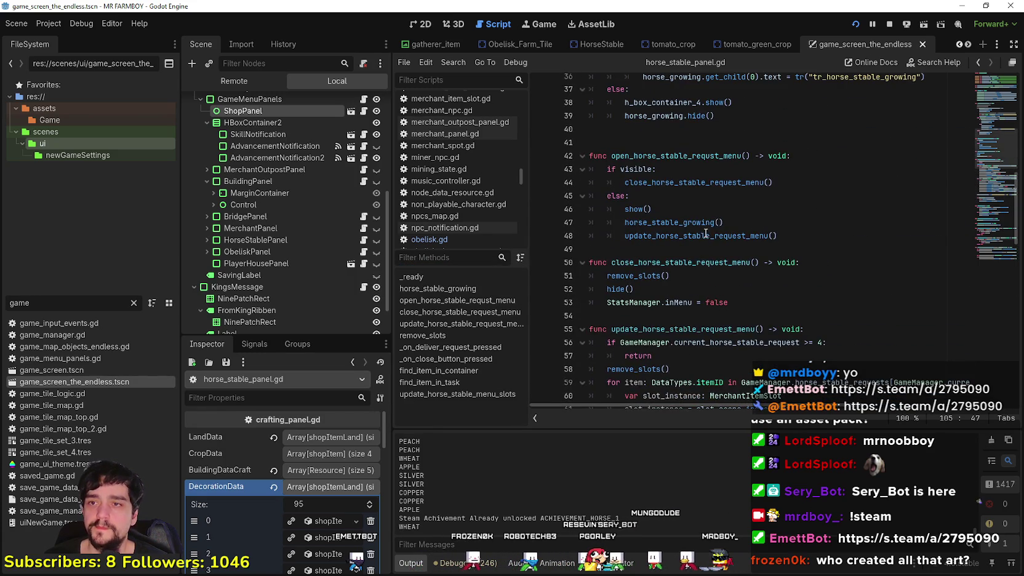
pyautogui.click(698, 223)
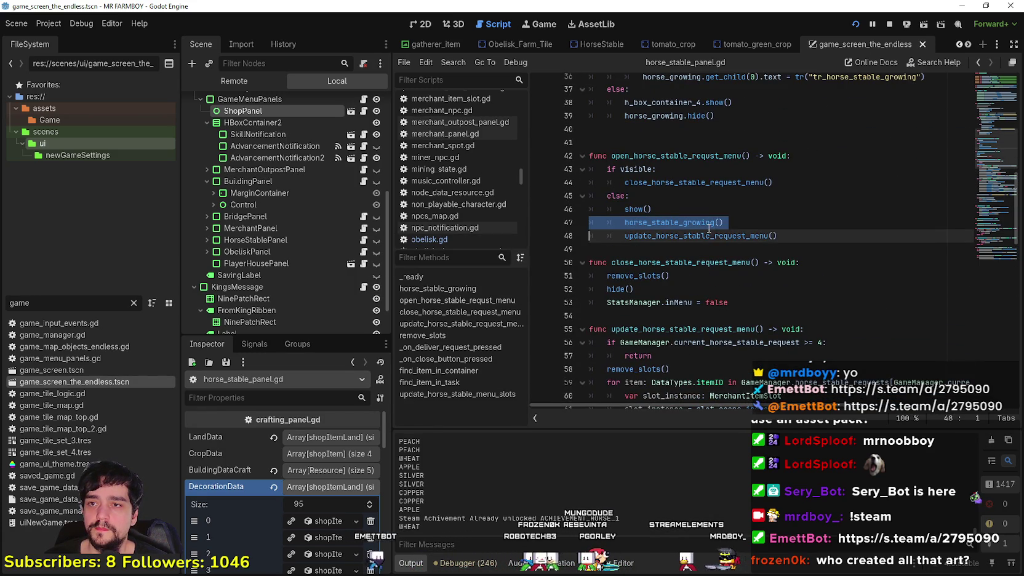
pyautogui.rightClick(670, 226)
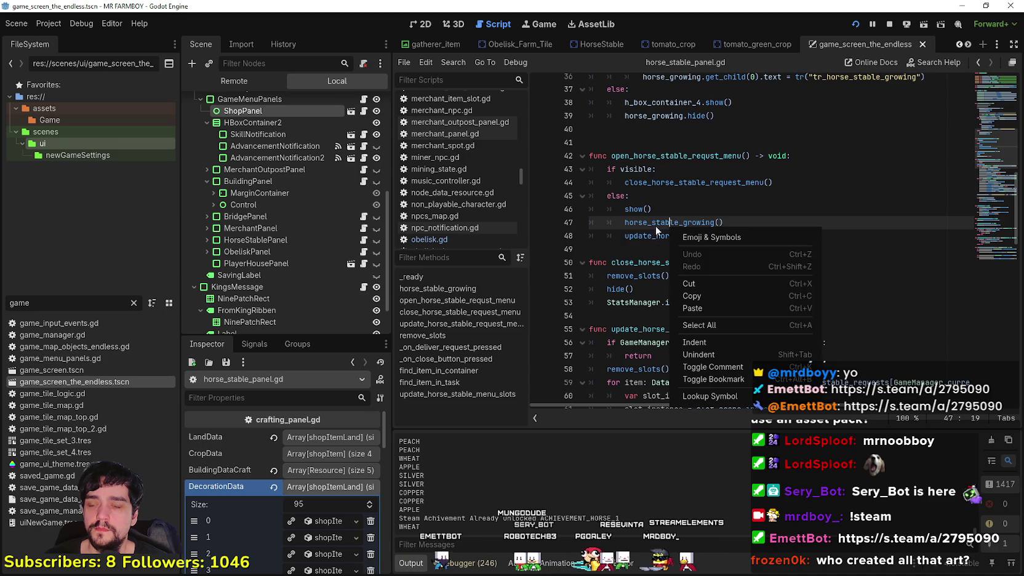
pyautogui.click(708, 396)
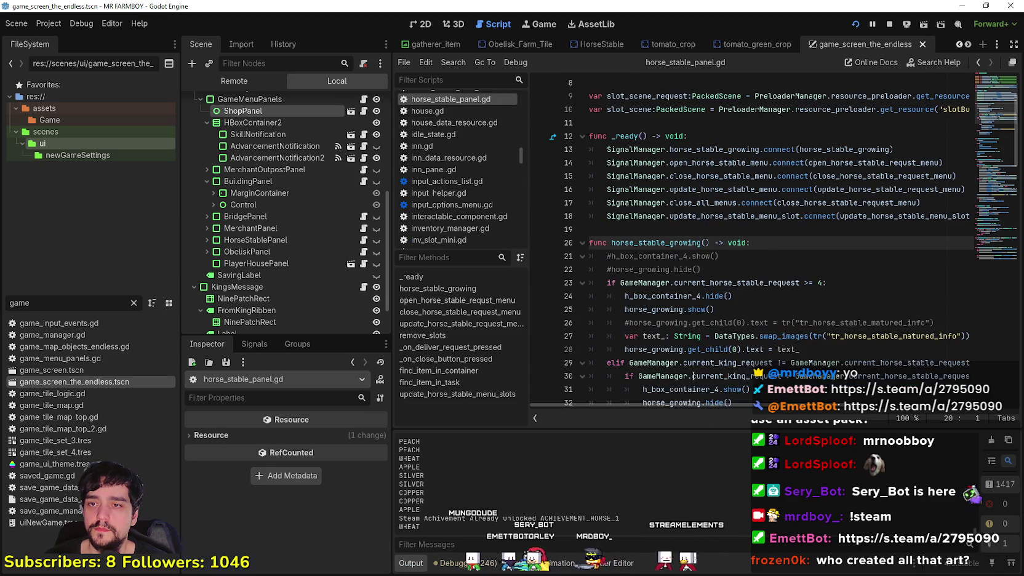
# Step: Widen the script editor, review the request checks, and add a blank line above line 23
pyautogui.scroll(-1, 687, 362)
pyautogui.scroll(-2, 684, 351)
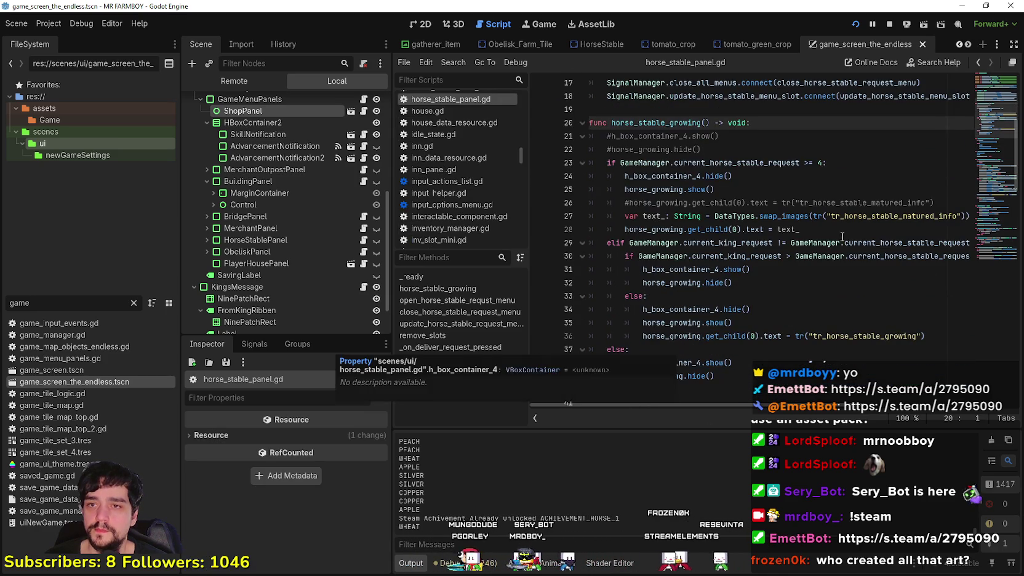
pyautogui.click(727, 190)
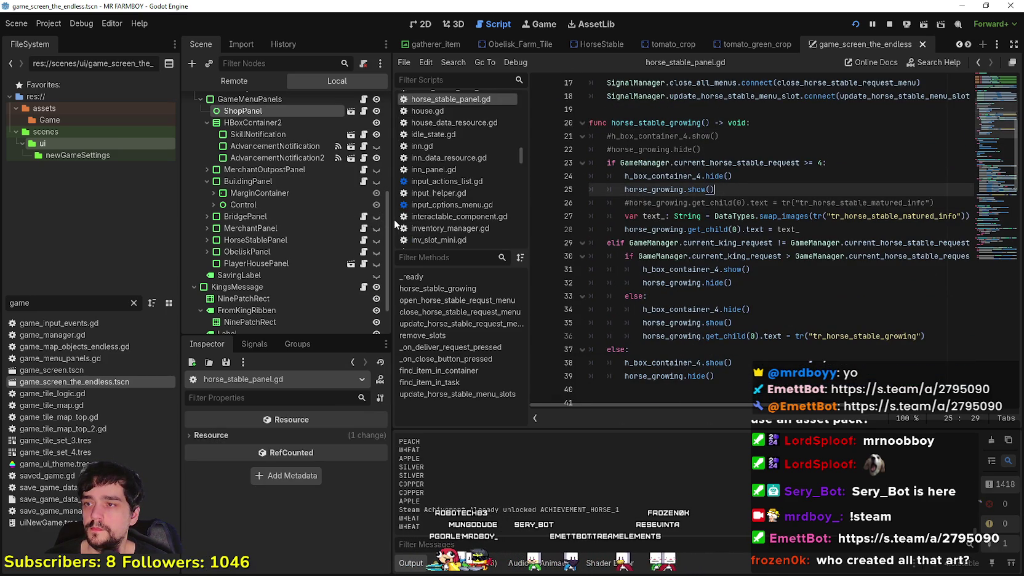
pyautogui.moveTo(394, 219); pyautogui.dragTo(319, 221)
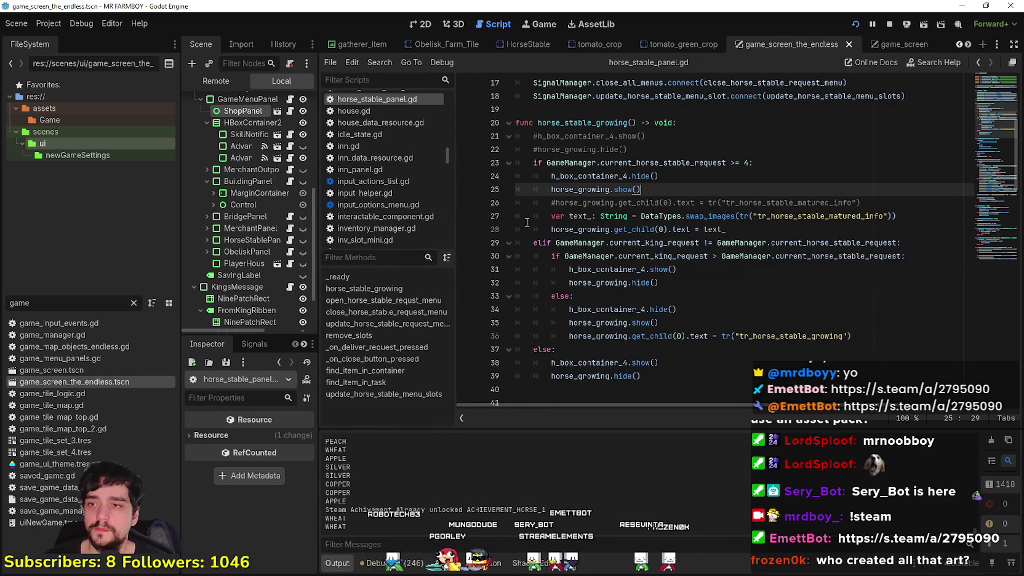
pyautogui.moveTo(534, 163); pyautogui.dragTo(826, 164)
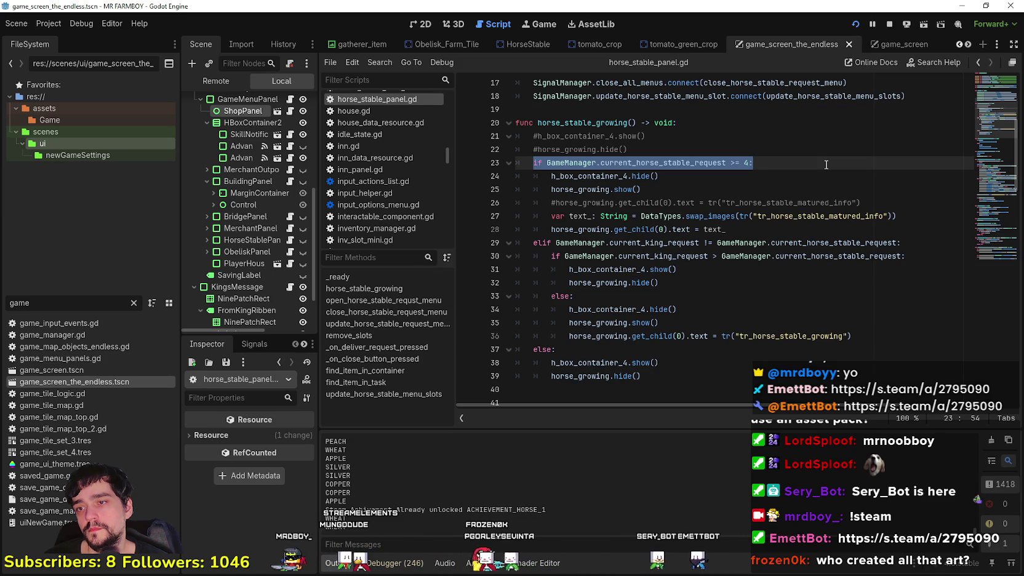
pyautogui.scroll(-1, 635, 255)
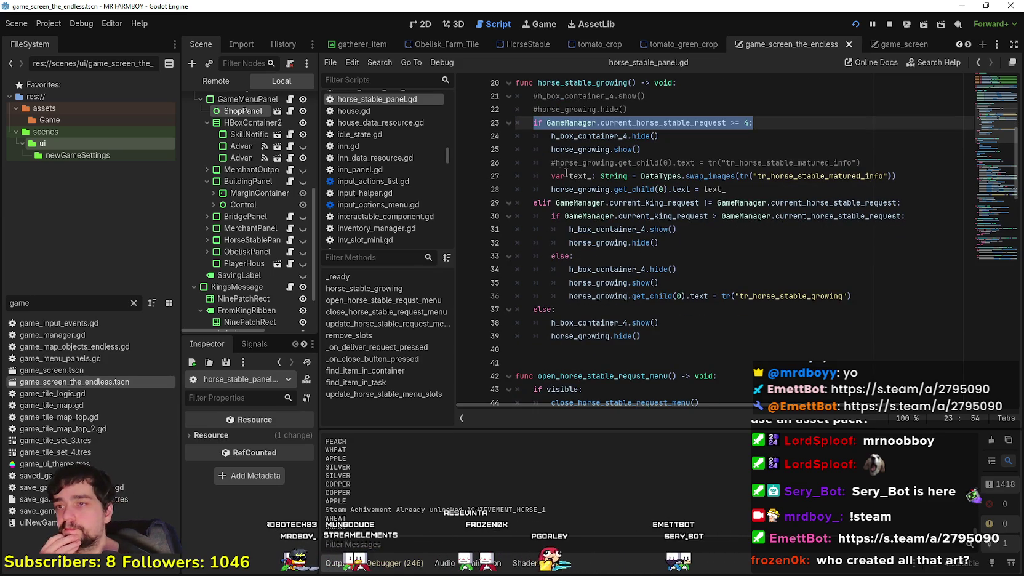
pyautogui.moveTo(901, 203); pyautogui.dragTo(610, 203)
pyautogui.click(725, 339)
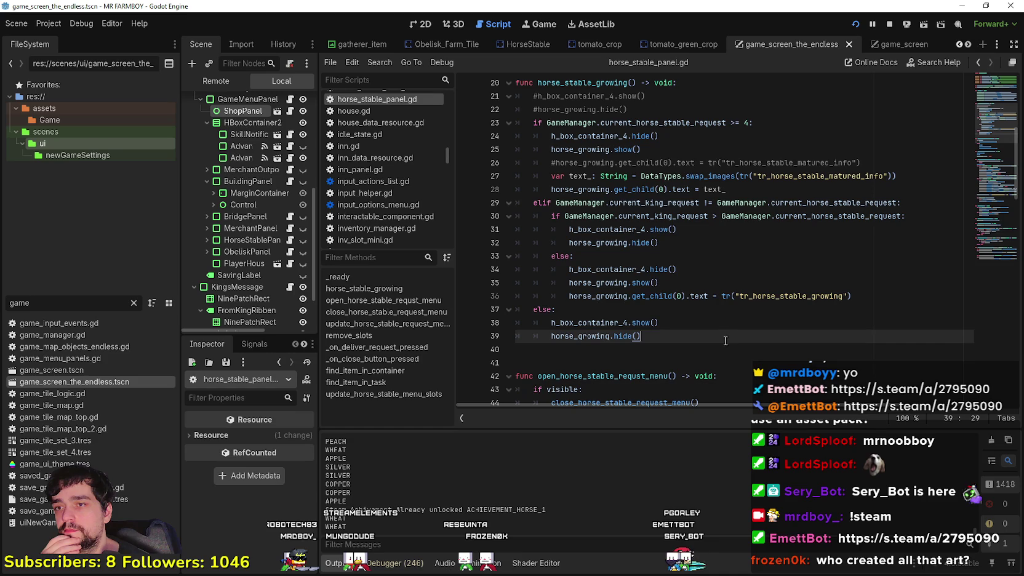
pyautogui.click(652, 310)
pyautogui.click(660, 106)
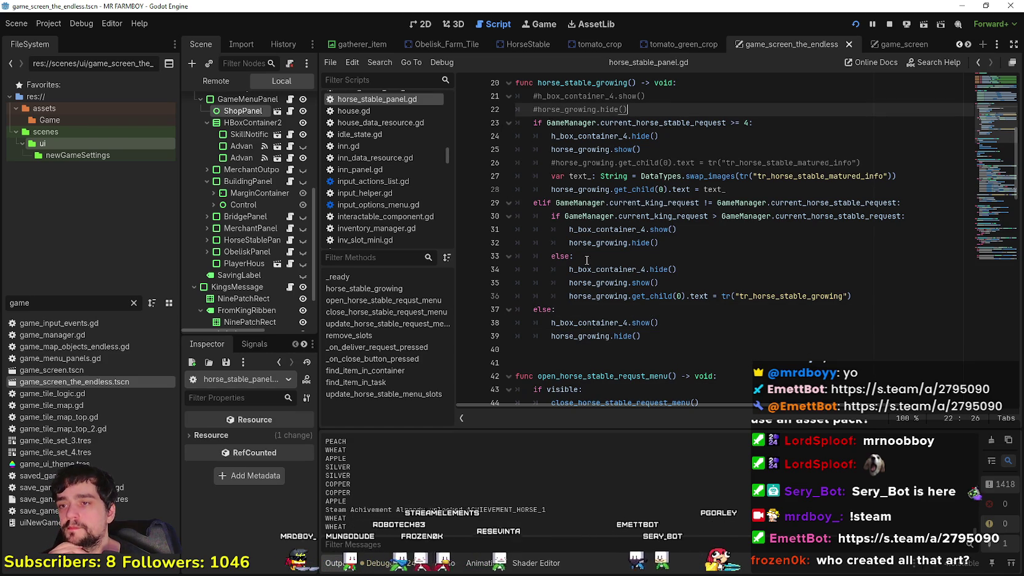
pyautogui.press('Return')
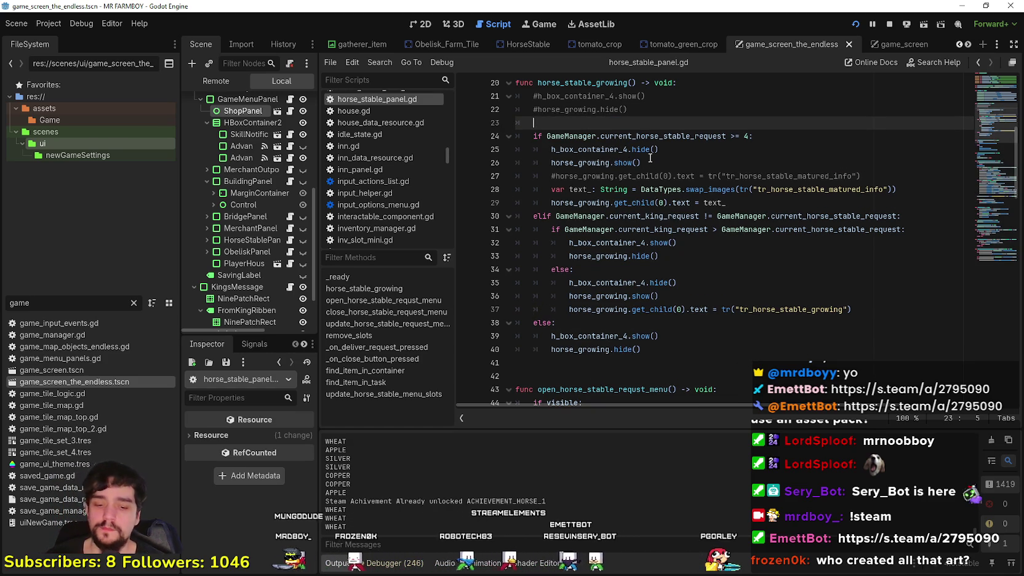
# Step: Write 'if SaveGameManager.current_farm_island.island_ID != DataTypes.scenes.ISLAND_2:' on the new line
pyautogui.write('if SaveG')
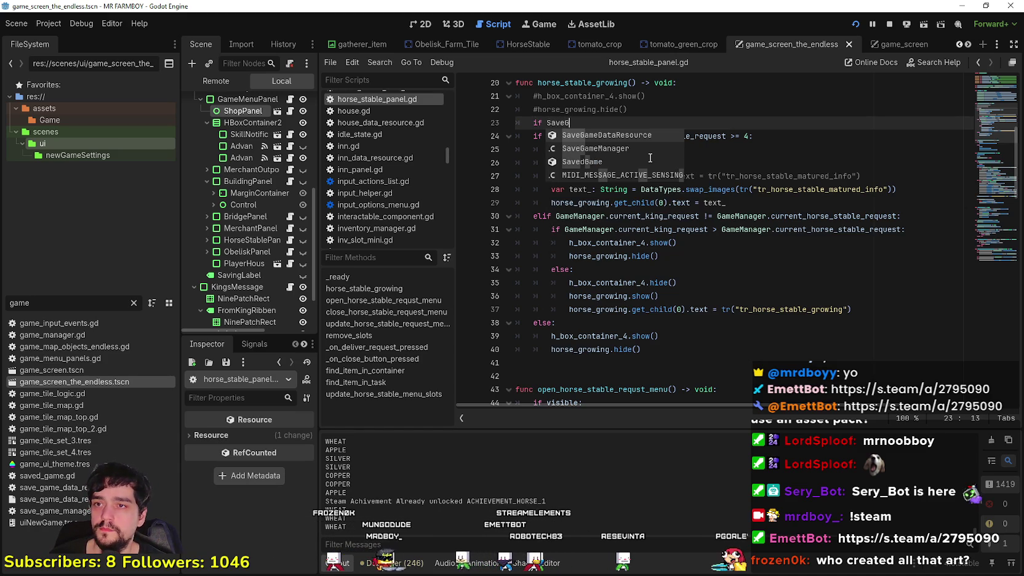
pyautogui.press('Down')
pyautogui.press('Return')
pyautogui.write('.')
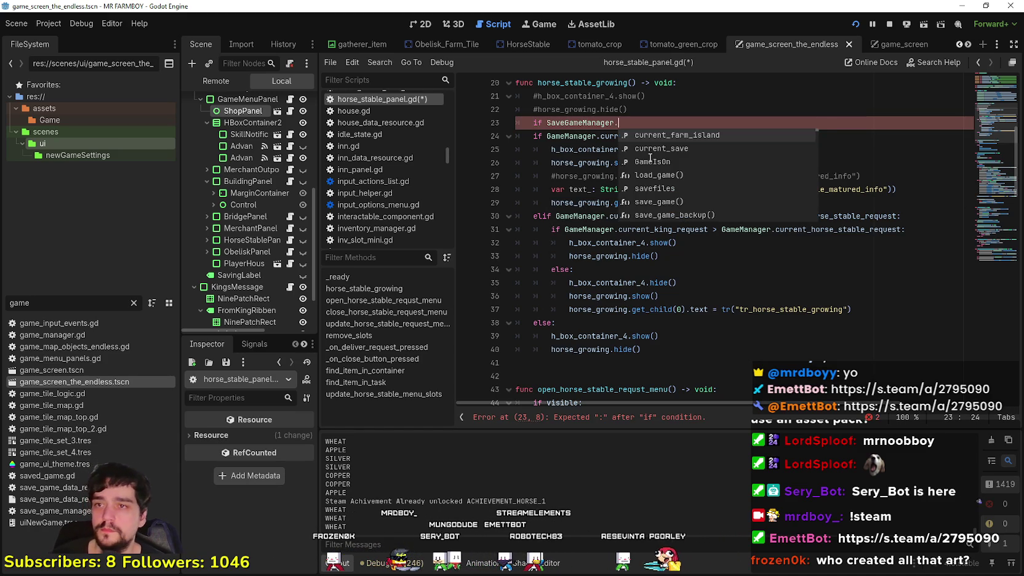
pyautogui.press('Return')
pyautogui.write('.')
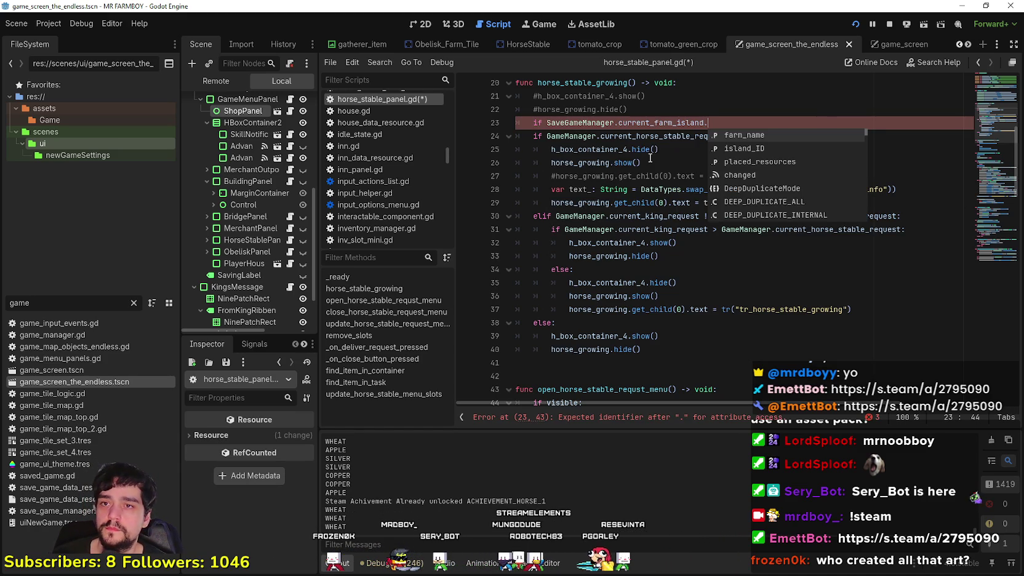
pyautogui.press('Down')
pyautogui.press('Return')
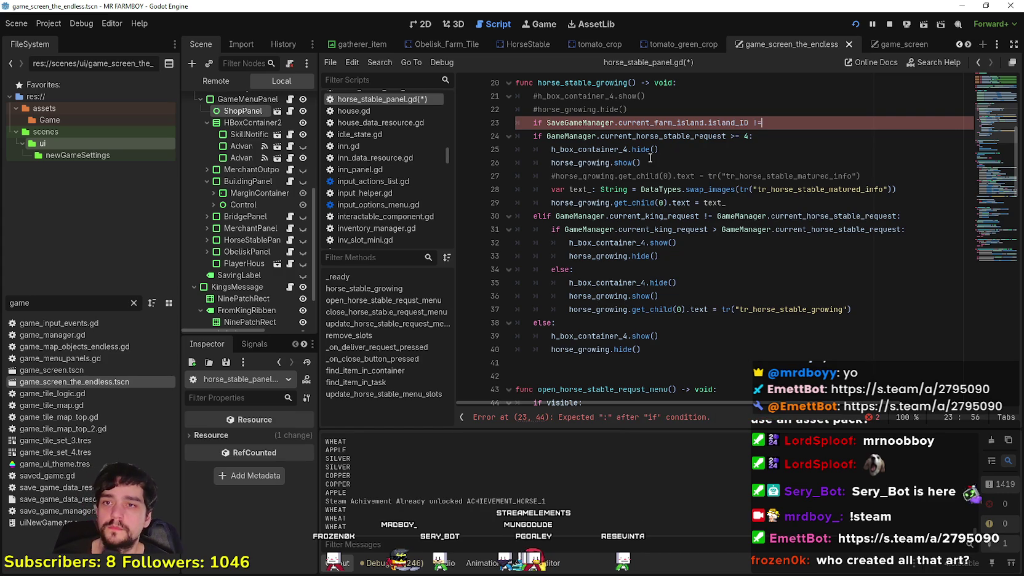
pyautogui.write(' DataTypes.scenes')
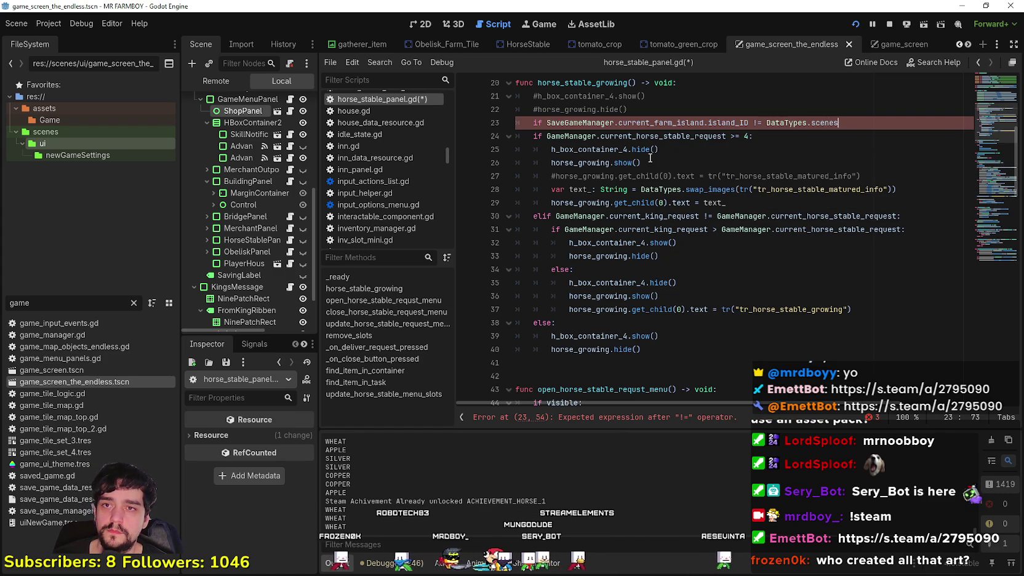
pyautogui.press('Return')
pyautogui.write('.scenes.')
pyautogui.press('Escape')
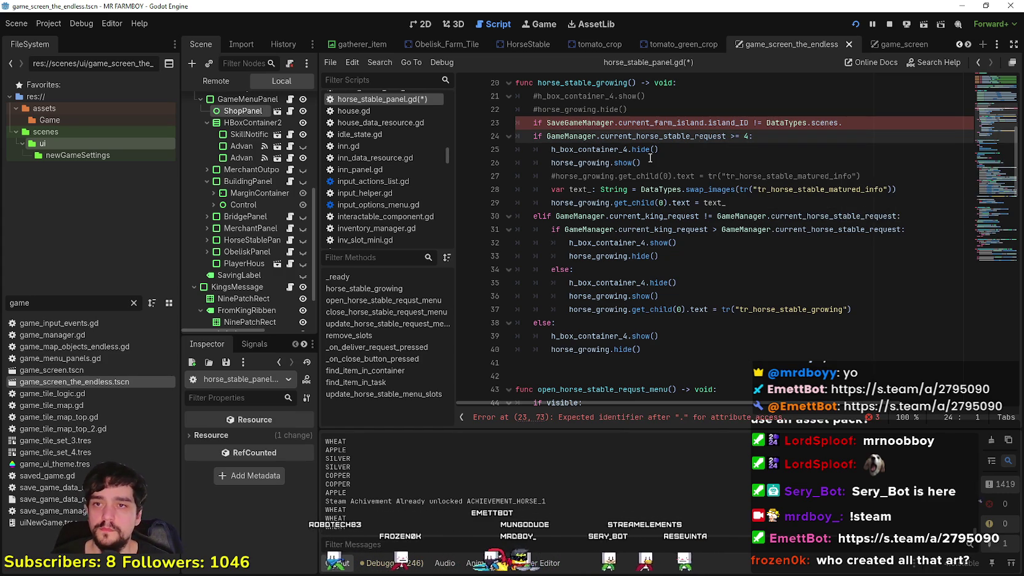
pyautogui.hotkey('ctrl', 'space')
pyautogui.press('Down')
pyautogui.press('Down')
pyautogui.press('Down')
pyautogui.press('Return')
pyautogui.write(':')
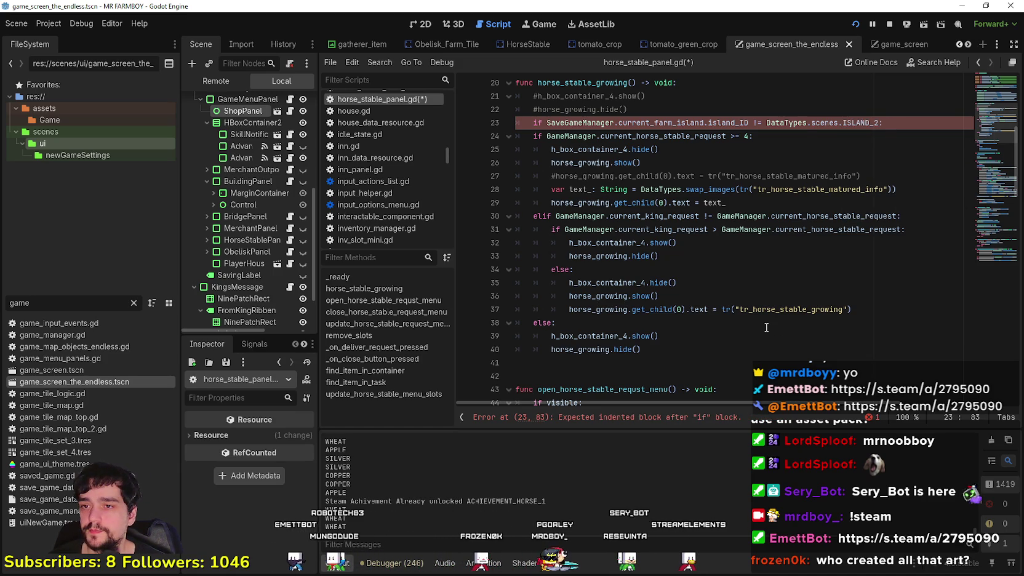
# Step: Indent lines 24–40 one level under the new island check
pyautogui.click(890, 326)
pyautogui.click(673, 361)
pyautogui.press('Up')
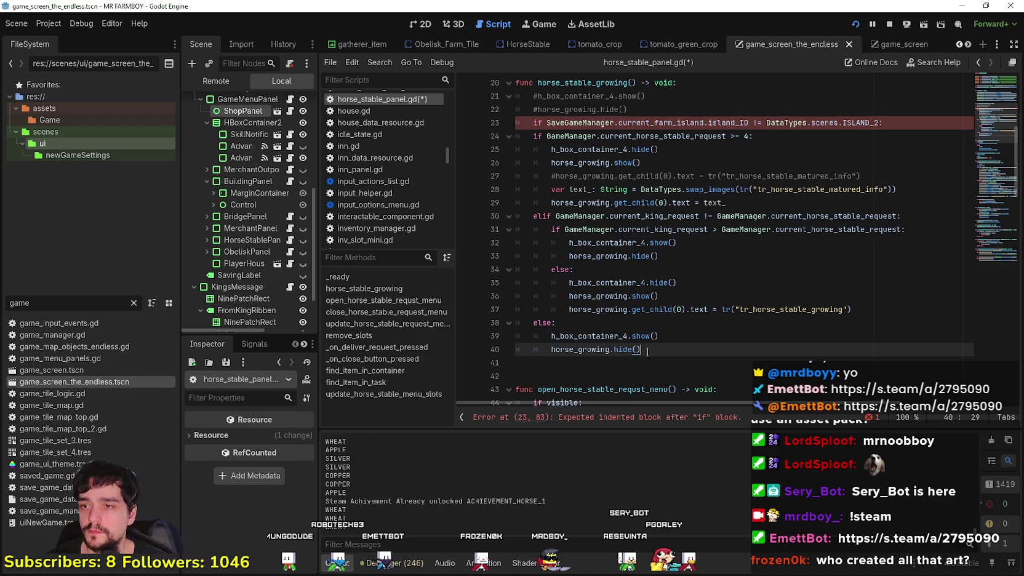
pyautogui.moveTo(653, 359)
pyautogui.mouseDown()
pyautogui.moveTo(592, 296)
pyautogui.moveTo(495, 133)
pyautogui.mouseUp()
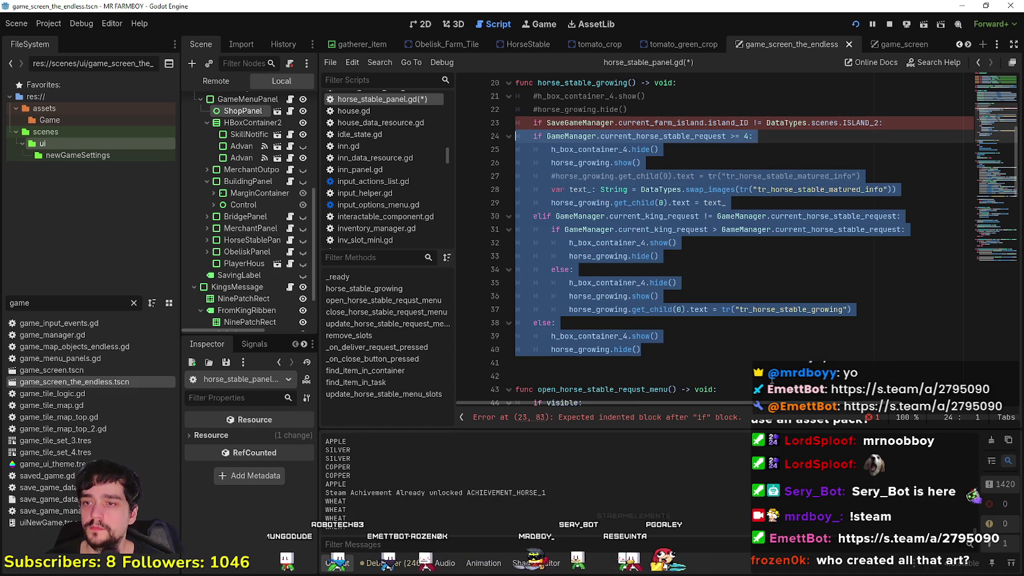
pyautogui.press('Tab')
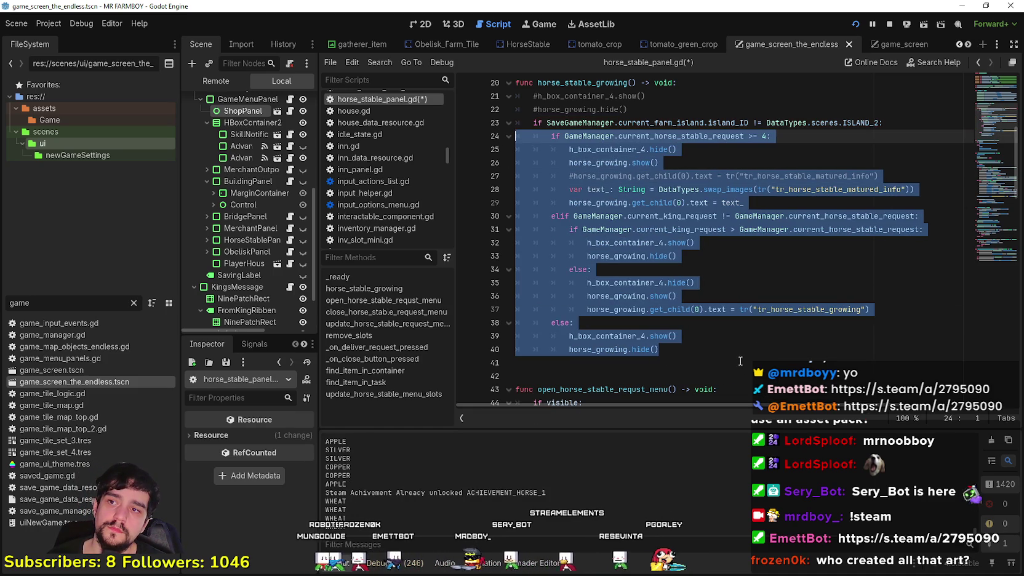
pyautogui.click(713, 363)
# Step: Save the scene, test-run the game with F5, then stop it with F8
pyautogui.hotkey('ctrl', 's')
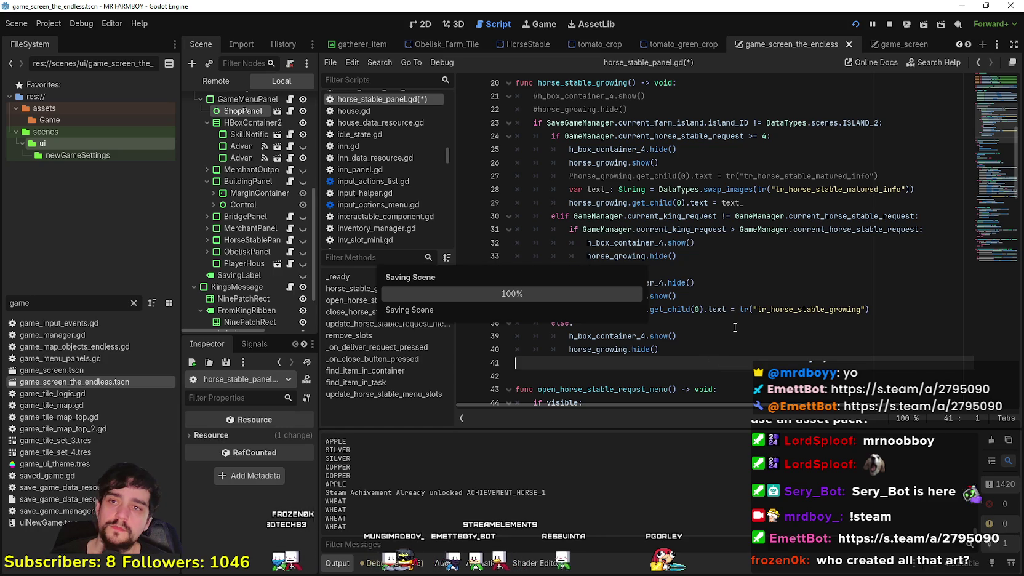
pyautogui.press('F5')
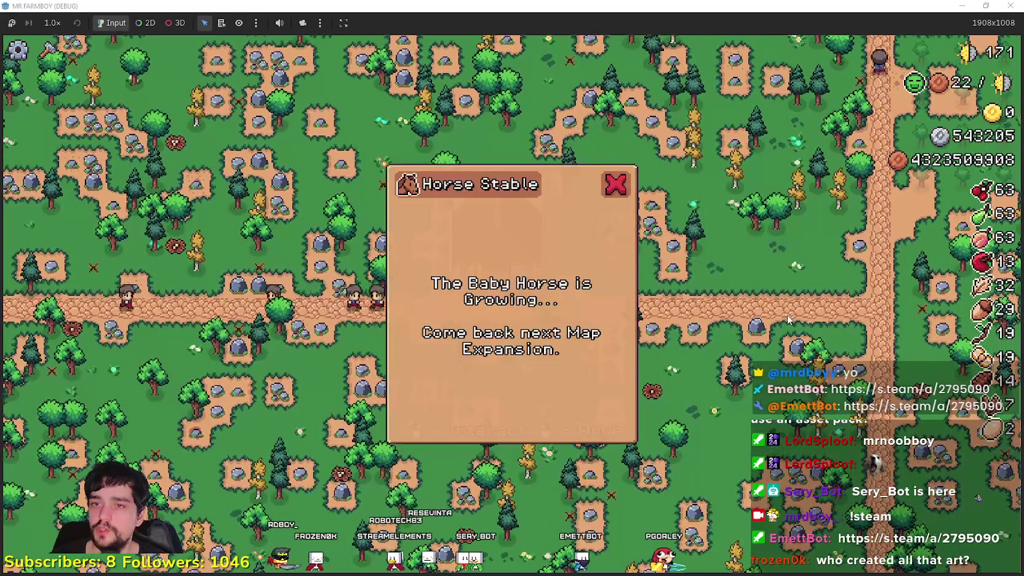
pyautogui.click(791, 315)
pyautogui.press('F8')
pyautogui.scroll(5, 674, 226)
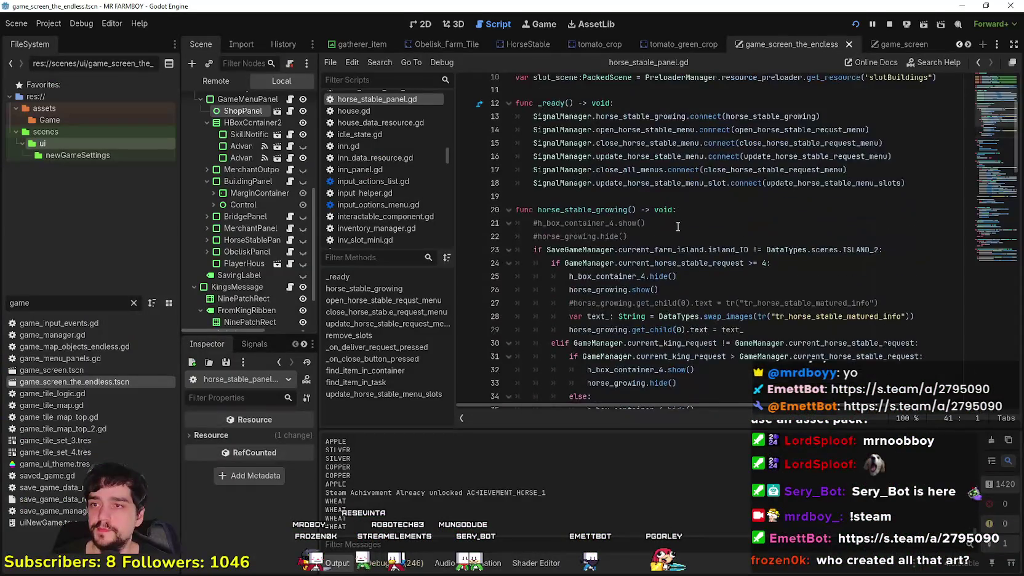
# Step: Review the show and horse_stable_growing calls on lines 47–48 of horse_stable_panel.gd
pyautogui.scroll(-6, 674, 226)
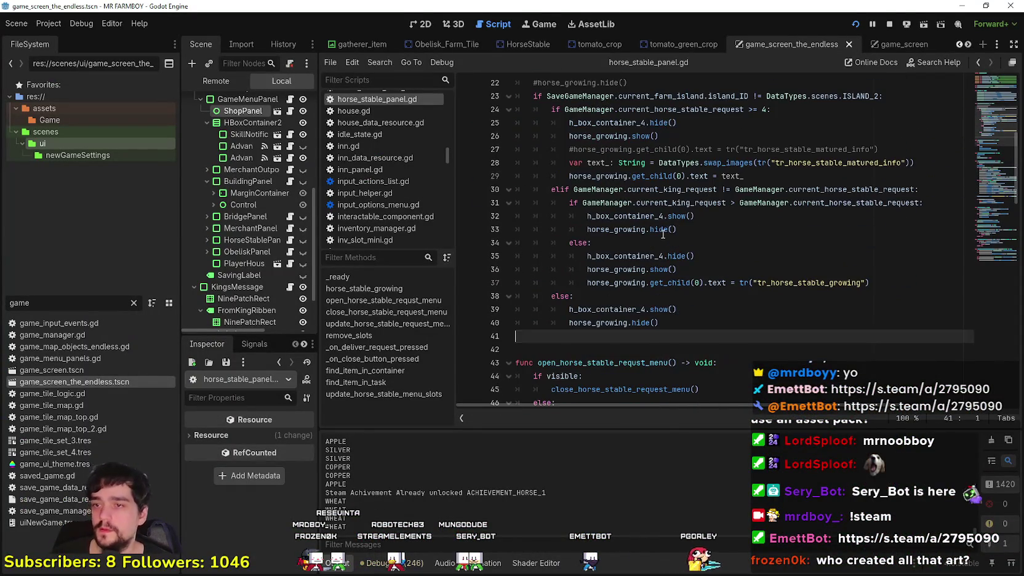
pyautogui.scroll(6, 663, 234)
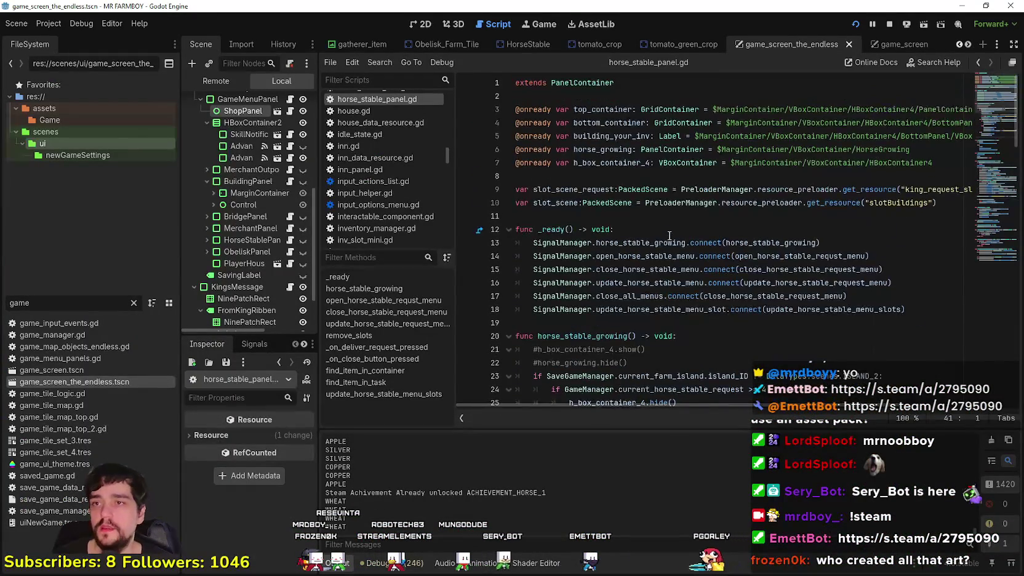
pyautogui.scroll(-10, 668, 232)
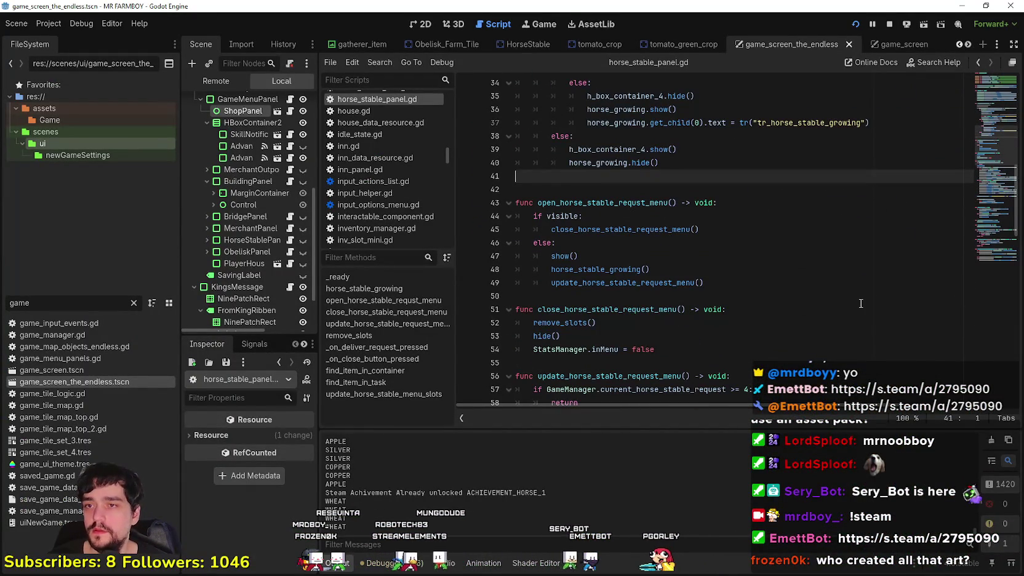
pyautogui.doubleClick(569, 256)
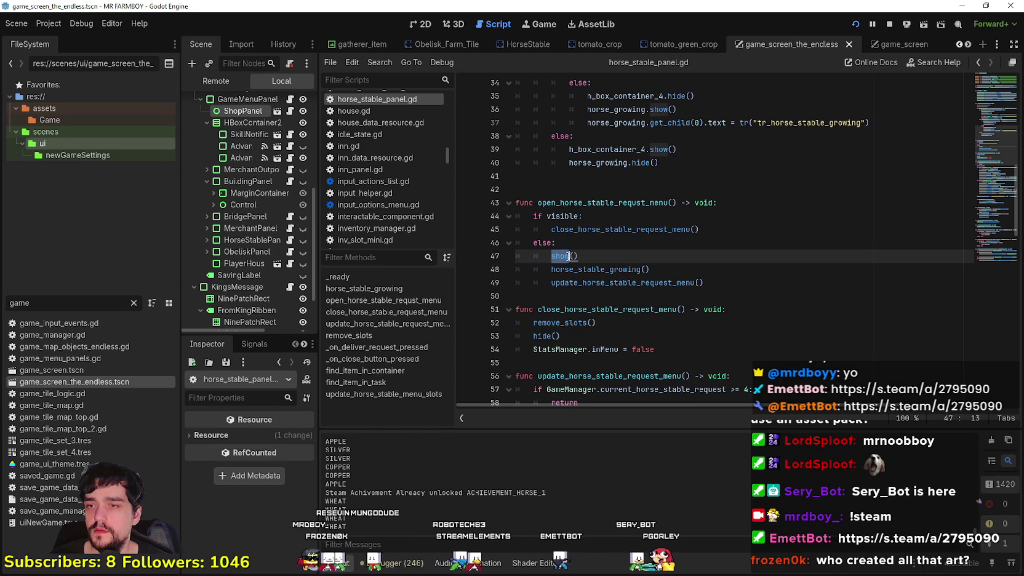
pyautogui.moveTo(651, 269); pyautogui.dragTo(589, 268)
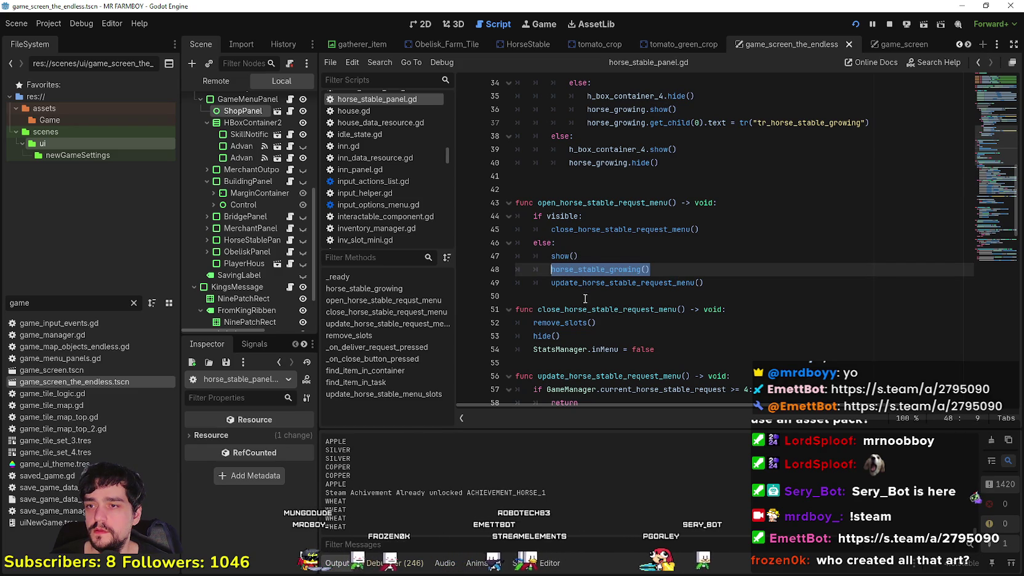
pyautogui.scroll(-3, 568, 256)
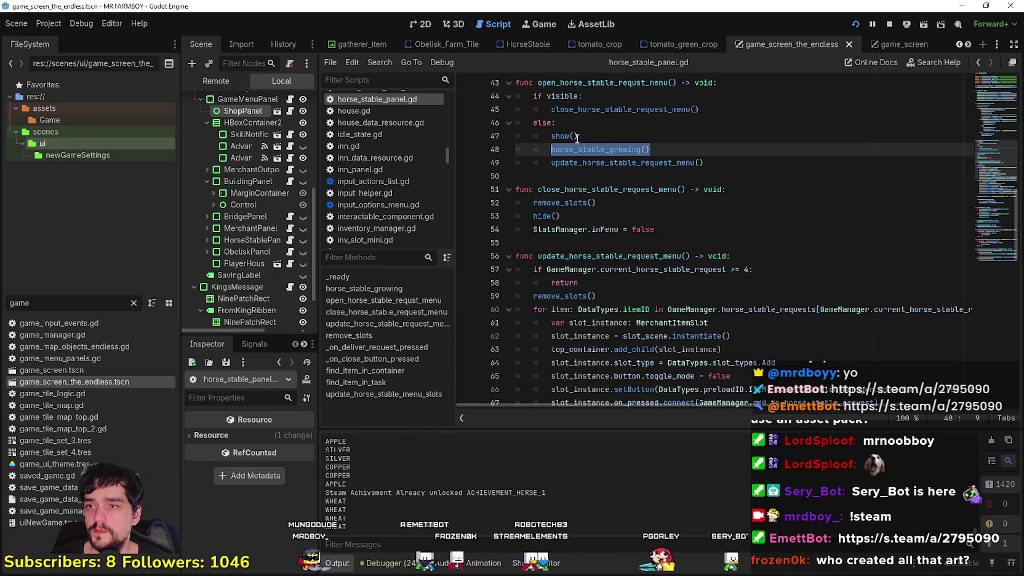
pyautogui.scroll(7, 584, 235)
# Step: Duplicate the else block from lines 38–40, dedent it to the island-check level, and save
pyautogui.click(658, 323)
pyautogui.moveTo(606, 328); pyautogui.dragTo(515, 293)
pyautogui.hotkey('ctrl', 'c')
pyautogui.click(539, 340)
pyautogui.hotkey('ctrl', 'v')
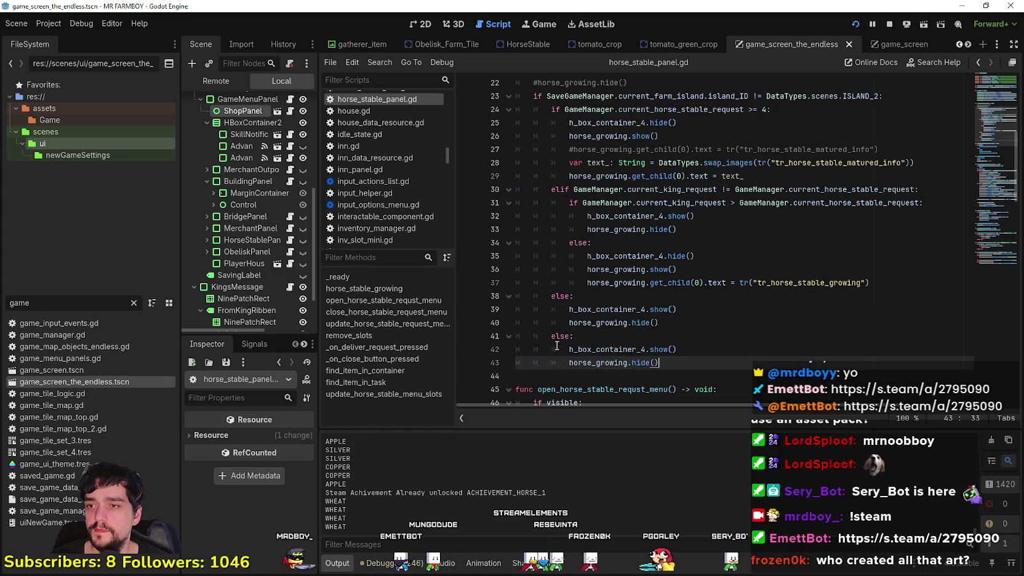
pyautogui.moveTo(687, 362); pyautogui.dragTo(542, 336)
pyautogui.hotkey('shift', 'Tab')
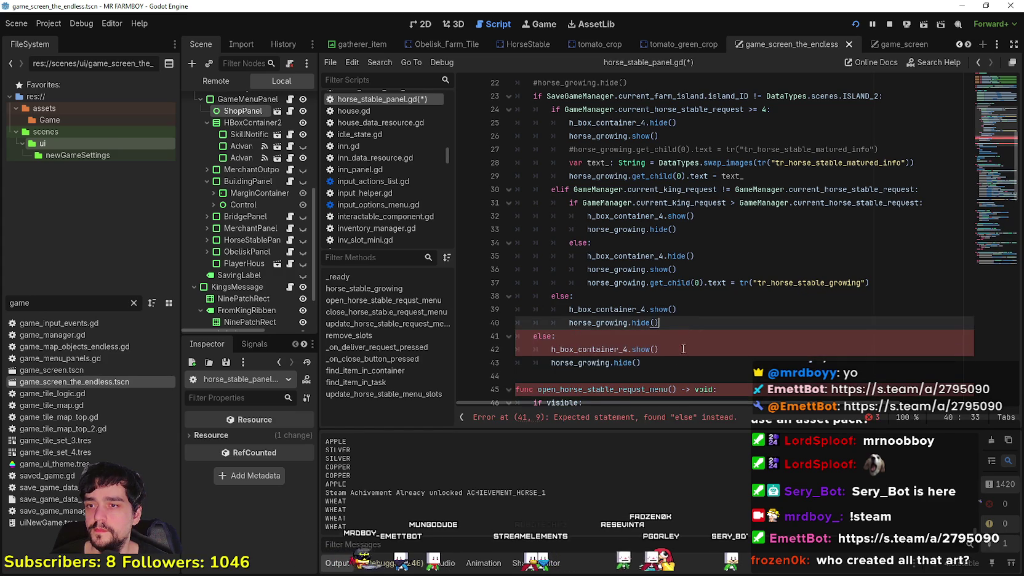
pyautogui.click(677, 362)
pyautogui.hotkey('ctrl', 's')
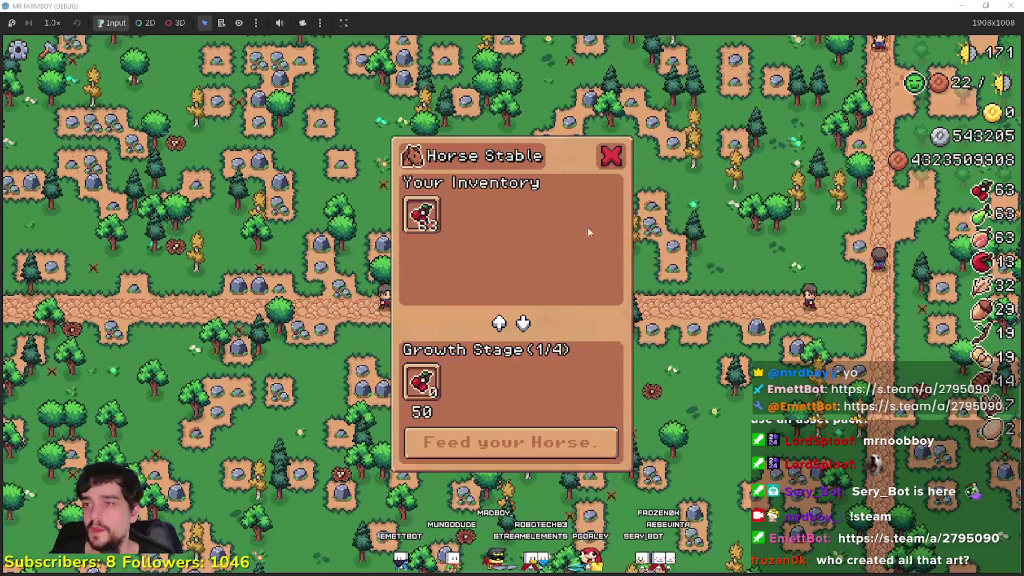
# Step: Feed the horse cherries and green peppers until it reaches Growth Stage 3/4
pyautogui.click(422, 214)
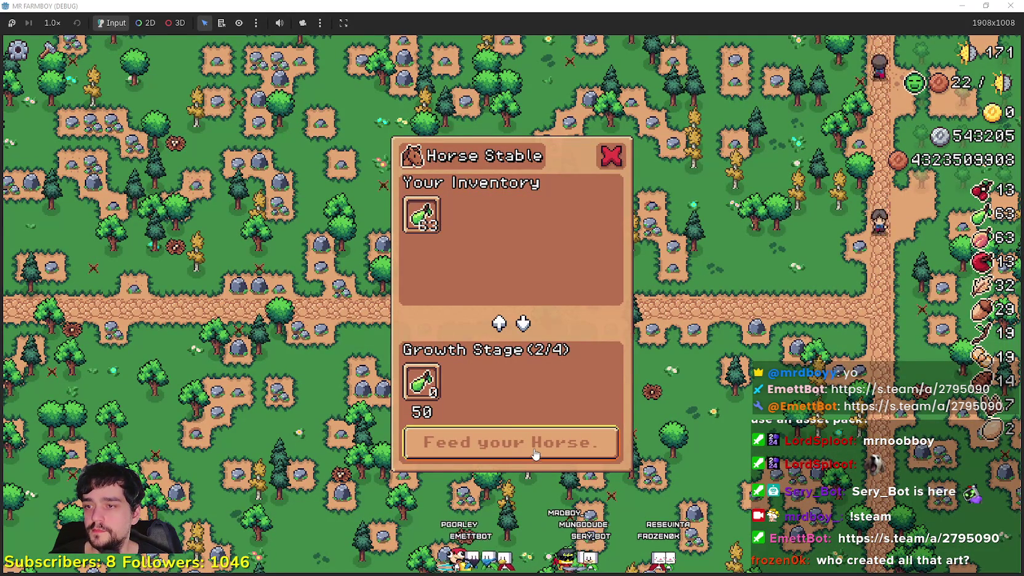
pyautogui.click(422, 215)
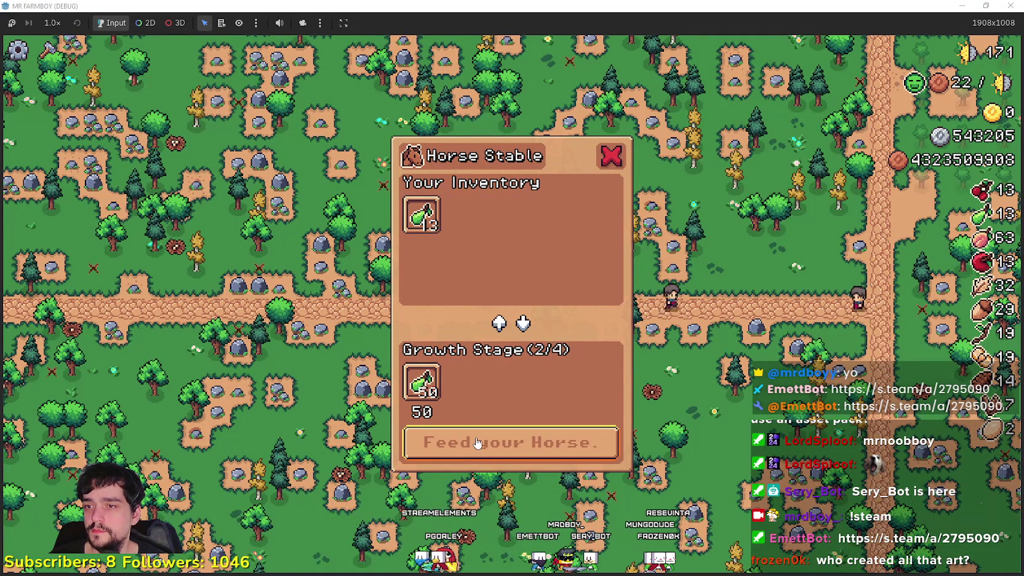
pyautogui.click(477, 442)
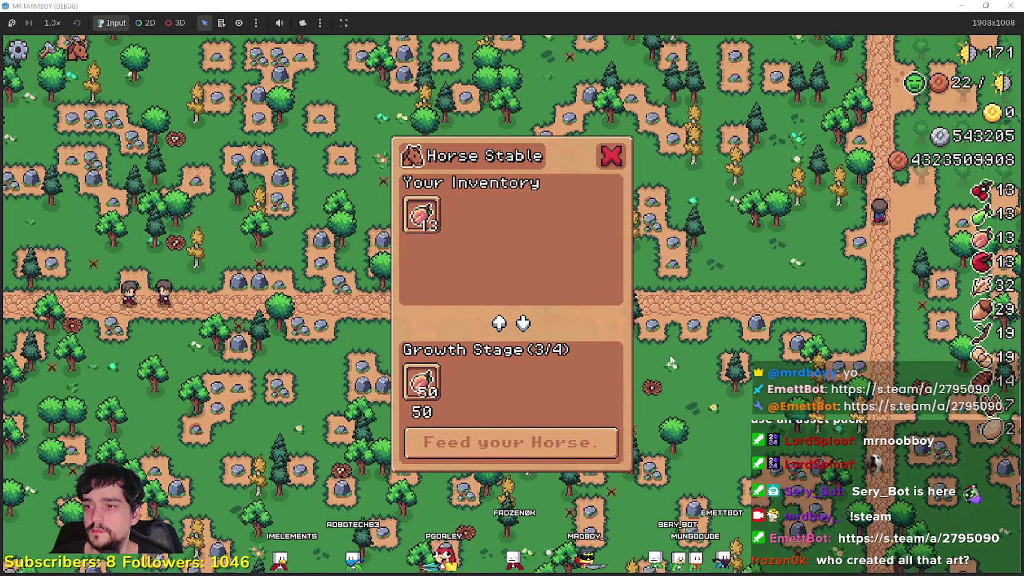
# Step: Close and reopen the Horse Stable panel several times, leaving it closed
pyautogui.click(710, 360)
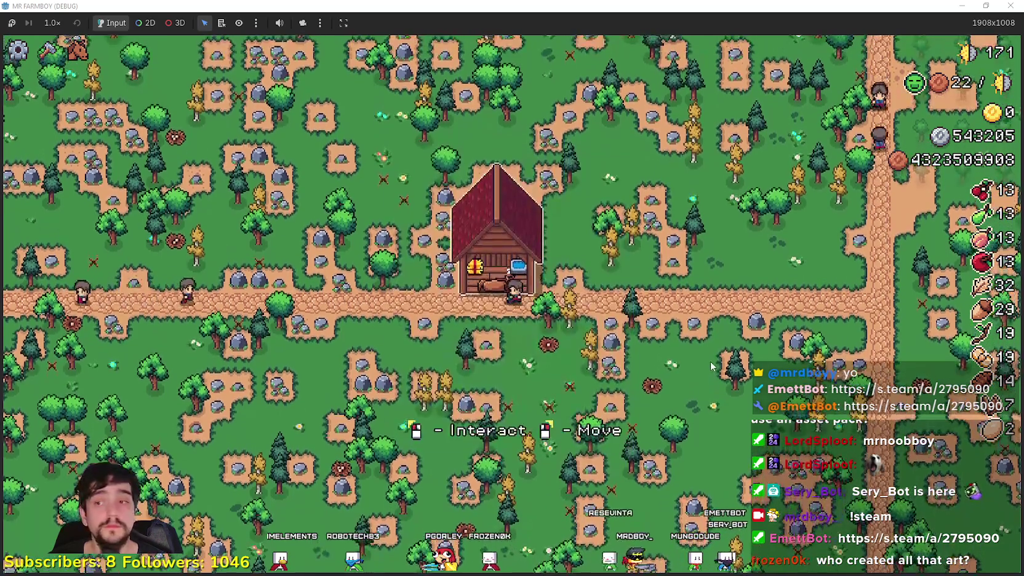
pyautogui.click(711, 361)
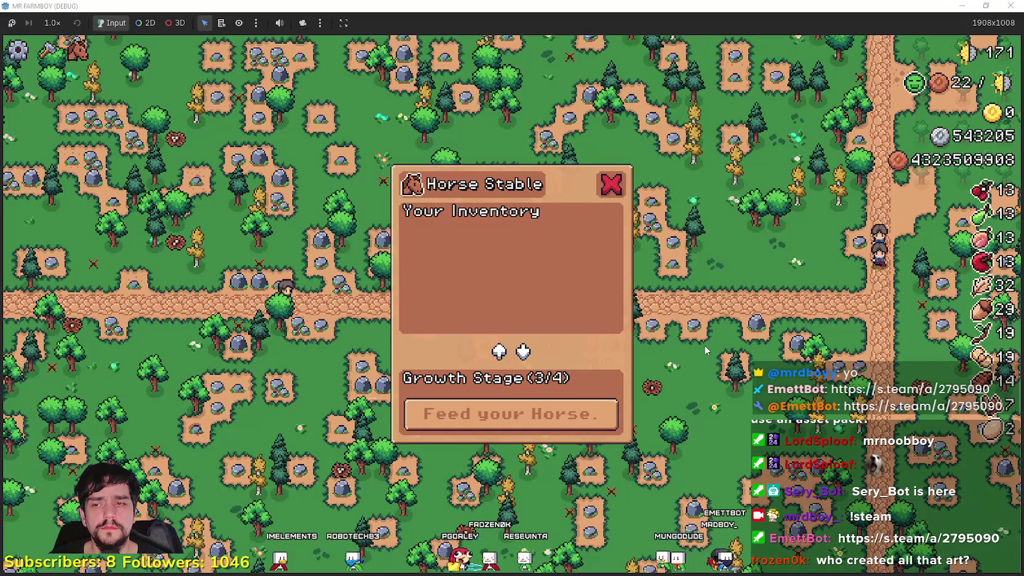
pyautogui.click(705, 348)
pyautogui.click(704, 344)
pyautogui.click(704, 345)
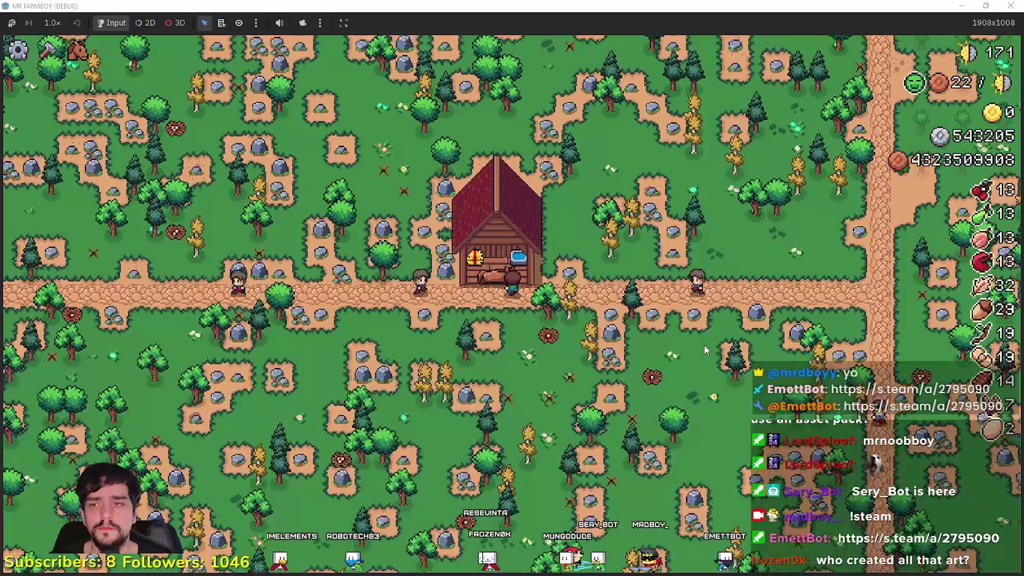
pyautogui.click(704, 344)
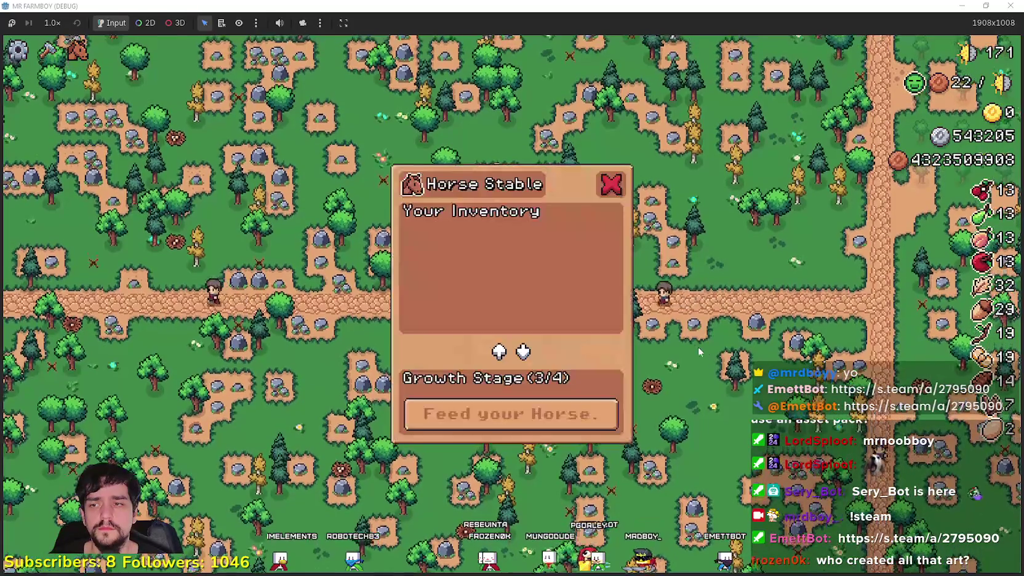
pyautogui.click(706, 326)
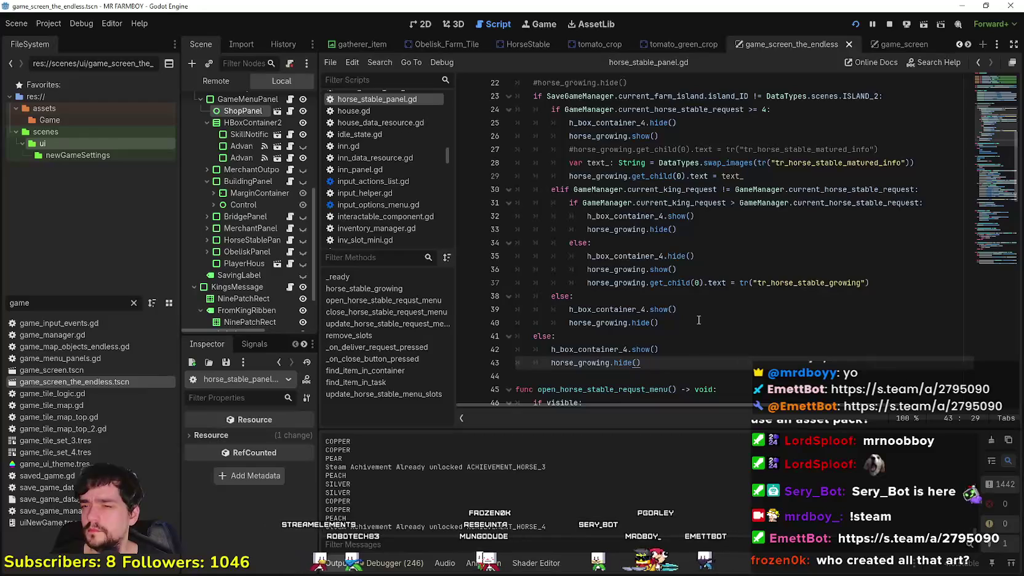
pyautogui.scroll(-14, 687, 314)
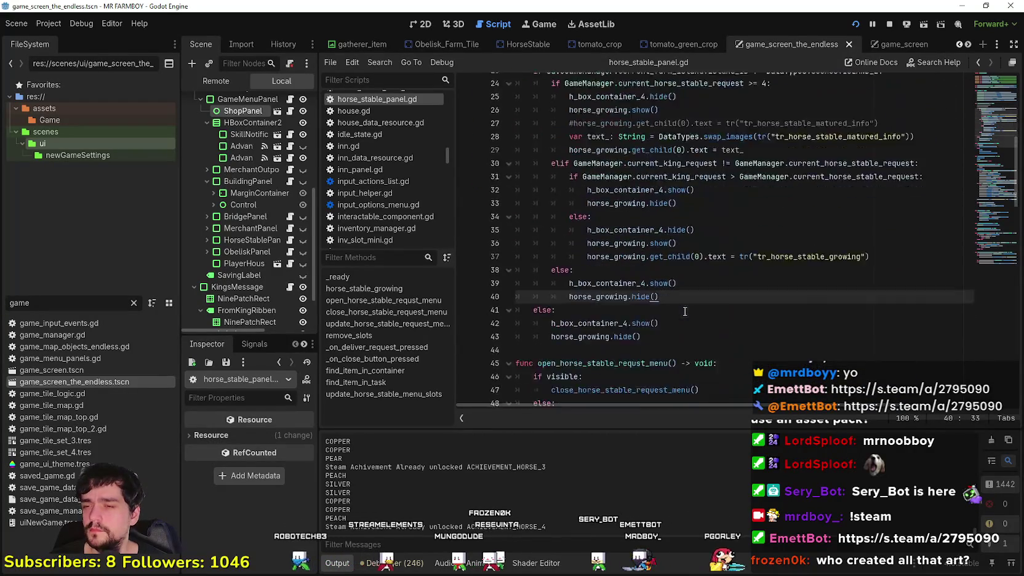
pyautogui.scroll(-4, 677, 303)
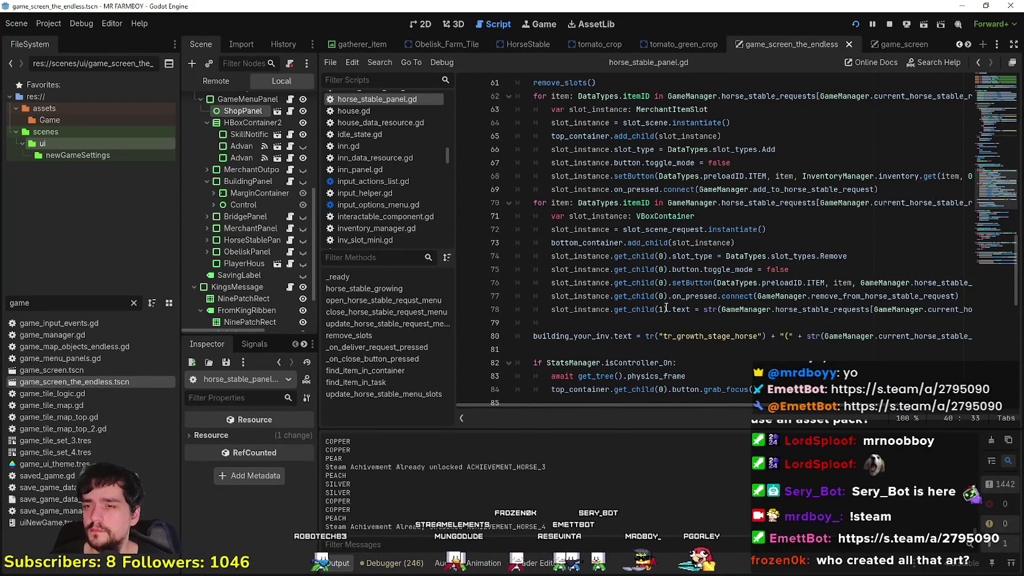
pyautogui.scroll(-2, 667, 306)
pyautogui.click(657, 293)
pyautogui.scroll(1, 657, 293)
pyautogui.scroll(2, 657, 293)
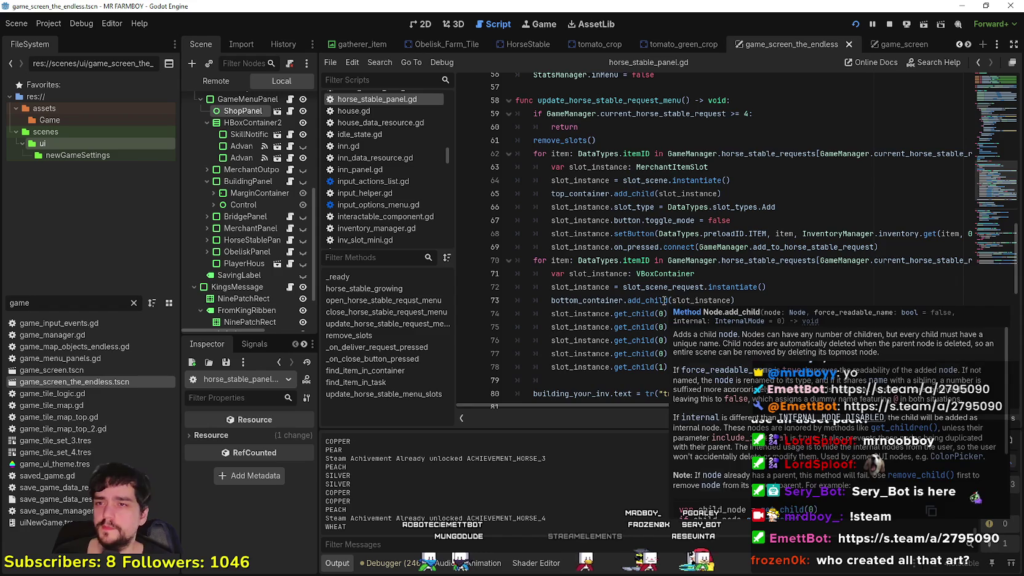
pyautogui.scroll(4, 665, 301)
pyautogui.click(588, 274)
pyautogui.scroll(2, 630, 296)
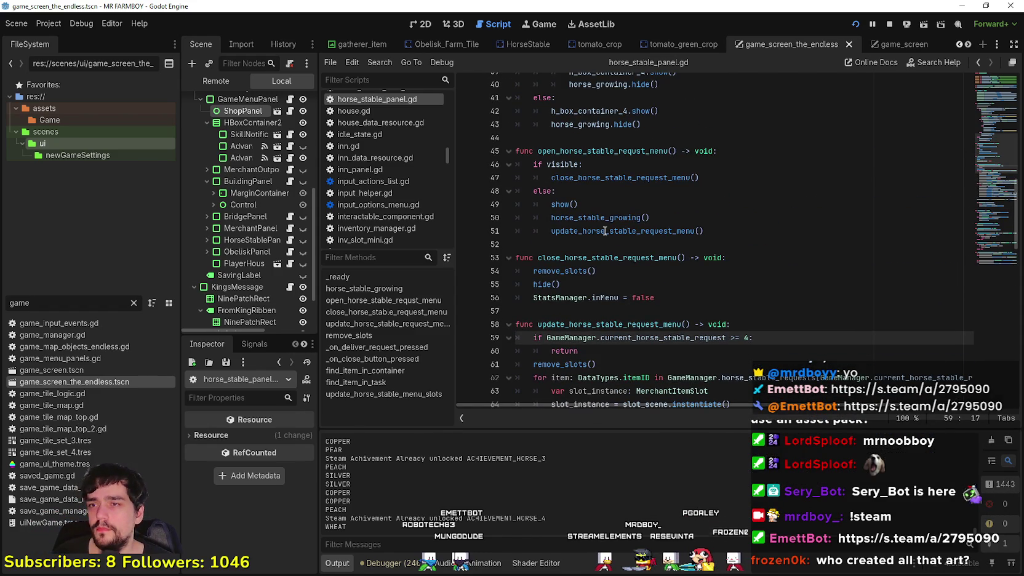
pyautogui.rightClick(592, 219)
pyautogui.click(622, 389)
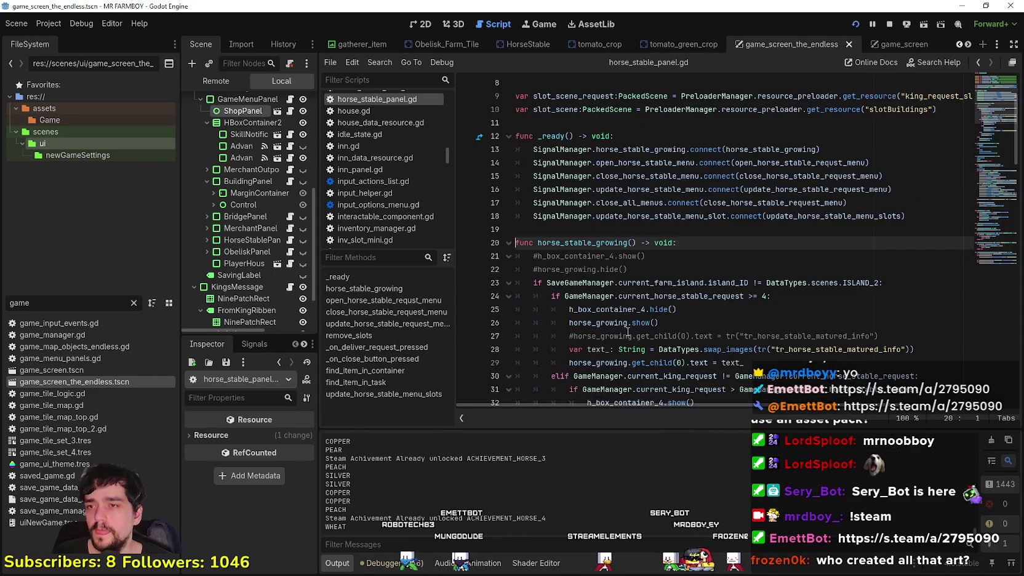
pyautogui.scroll(-3, 633, 306)
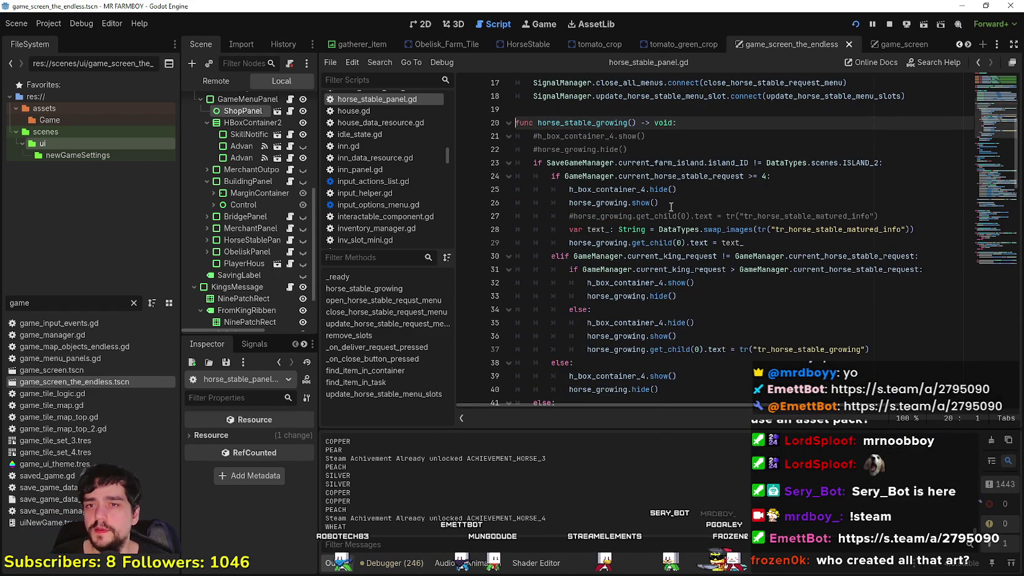
pyautogui.moveTo(550, 175)
pyautogui.mouseDown()
pyautogui.moveTo(974, 227)
pyautogui.moveTo(584, 190)
pyautogui.moveTo(551, 176)
pyautogui.mouseUp()
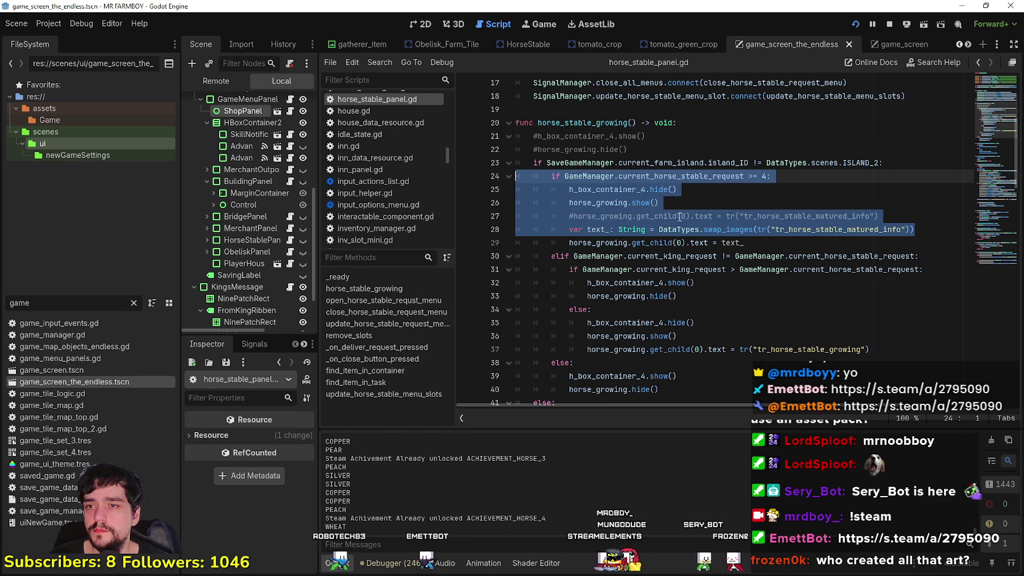
pyautogui.click(752, 229)
pyautogui.moveTo(766, 241); pyautogui.dragTo(505, 177)
pyautogui.hotkey('ctrl', 'c')
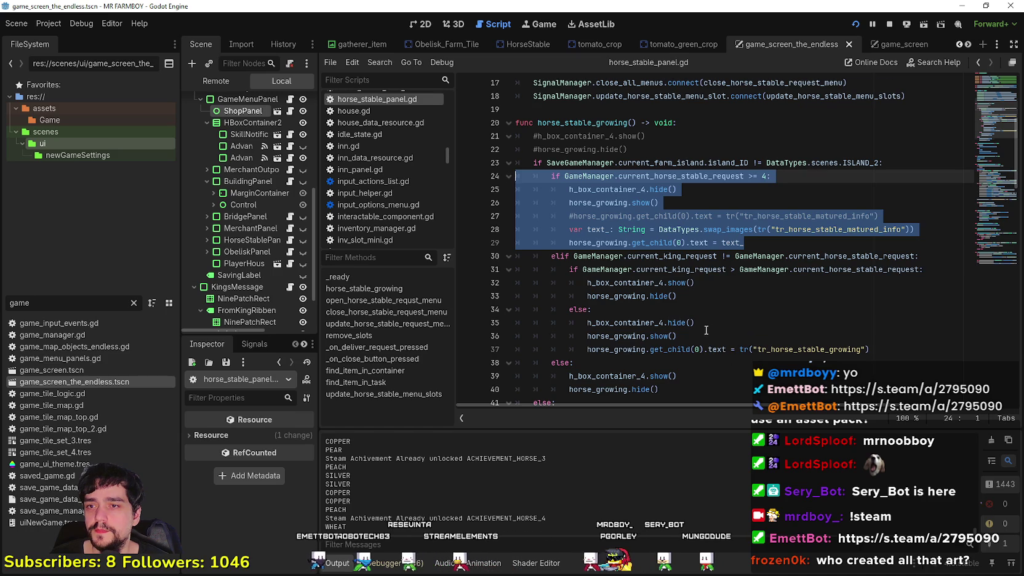
pyautogui.scroll(-3, 649, 281)
pyautogui.click(655, 318)
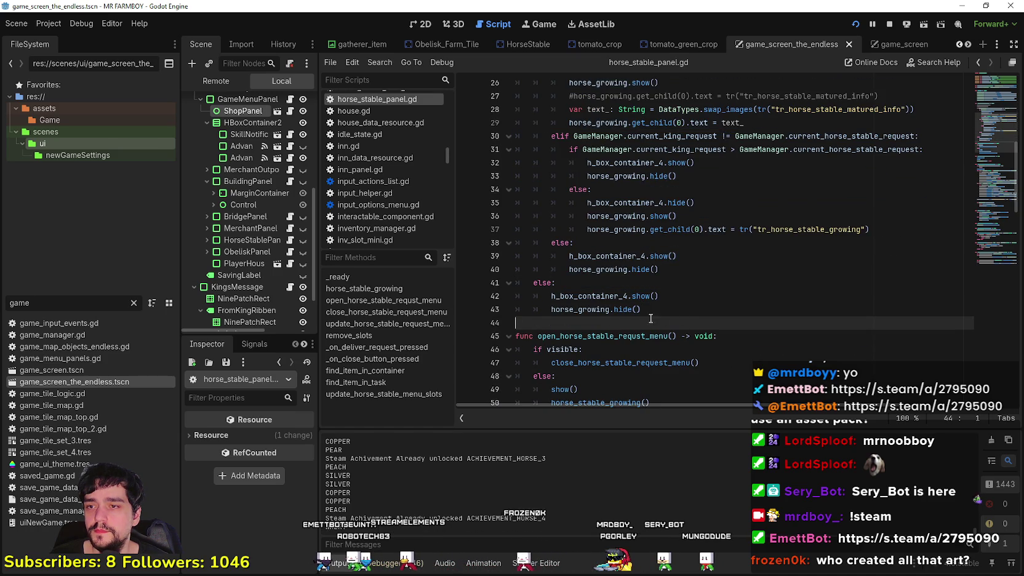
pyautogui.click(645, 310)
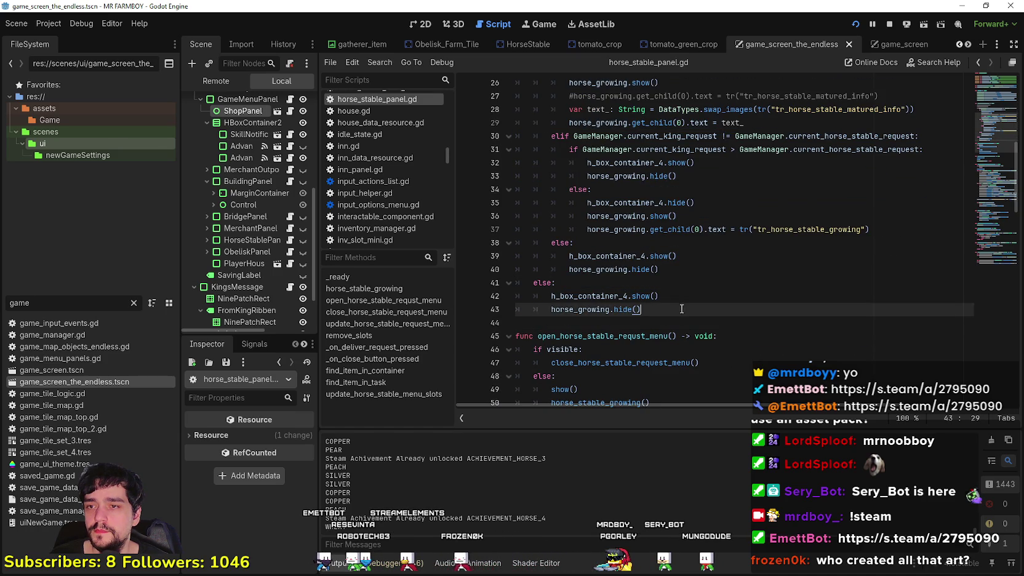
pyautogui.scroll(1, 645, 320)
pyautogui.click(553, 358)
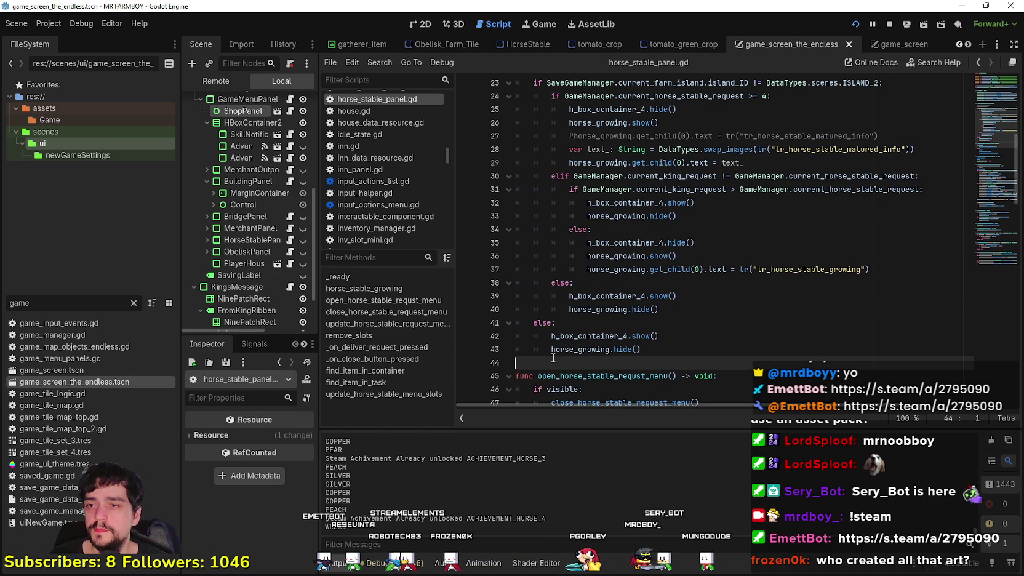
pyautogui.click(560, 324)
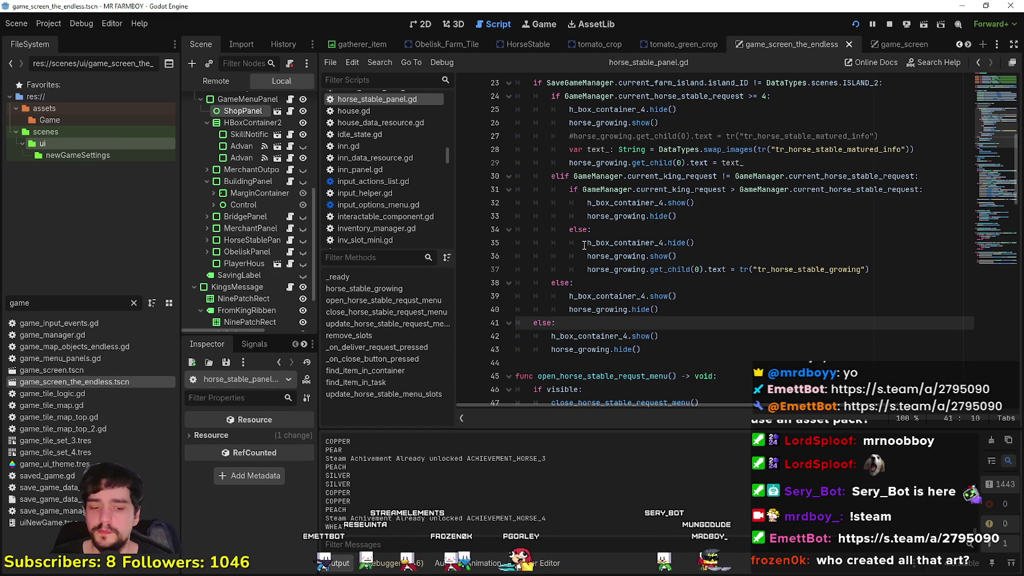
# Step: Paste the matured-horse block under the outer else and delete the redundant else line
pyautogui.press('Return')
pyautogui.hotkey('ctrl', 'v')
pyautogui.scroll(5, 594, 242)
pyautogui.scroll(-5, 572, 259)
pyautogui.click(543, 273)
pyautogui.doubleClick(543, 272)
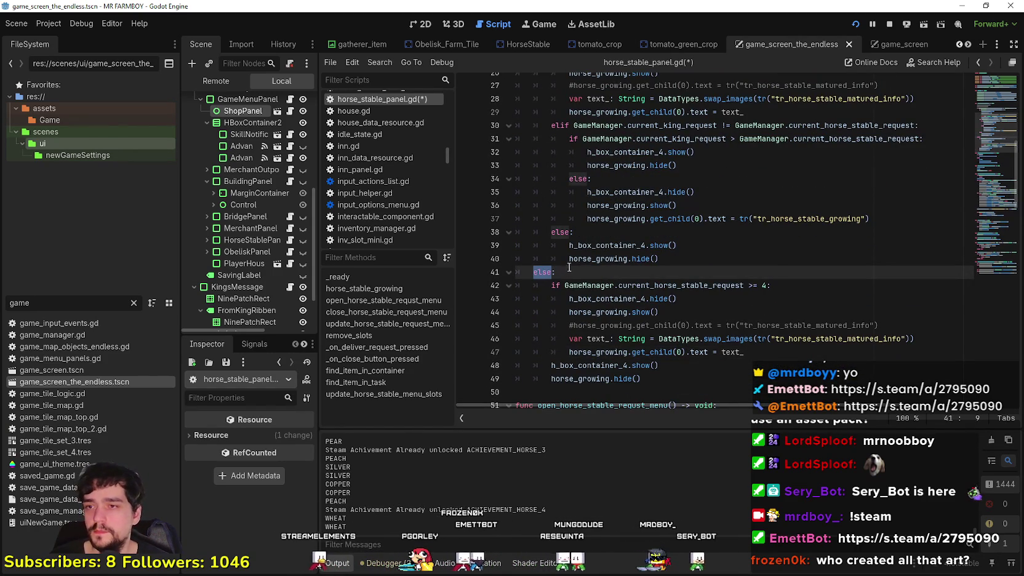
pyautogui.hotkey('ctrl', 'shift', 'k')
# Step: Dedent the pasted block into an elif for stable requests >= 4 and save the script
pyautogui.moveTo(770, 340)
pyautogui.mouseDown()
pyautogui.moveTo(536, 311)
pyautogui.moveTo(536, 271)
pyautogui.mouseUp()
pyautogui.hotkey('shift', 'Tab')
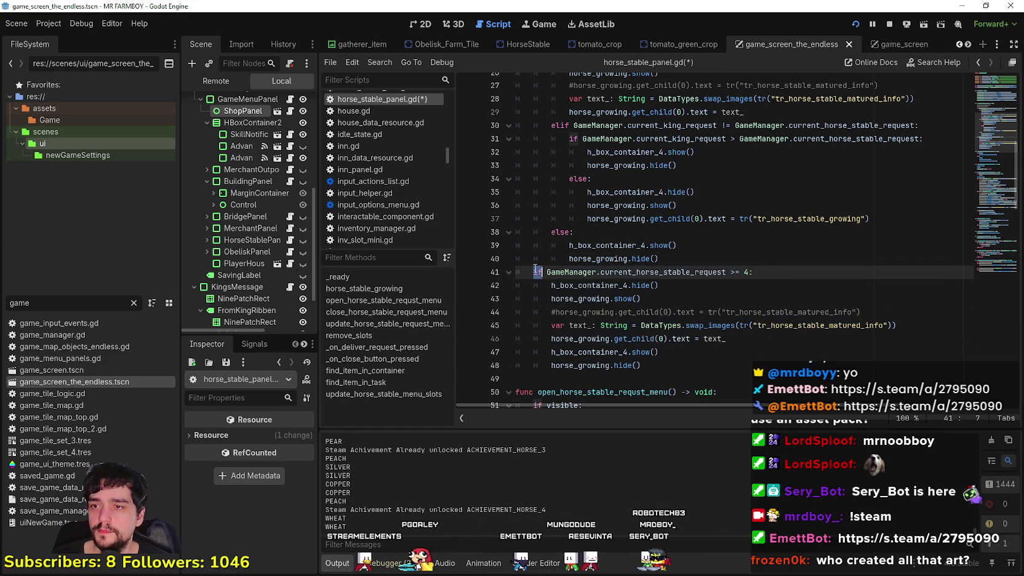
pyautogui.write('elif')
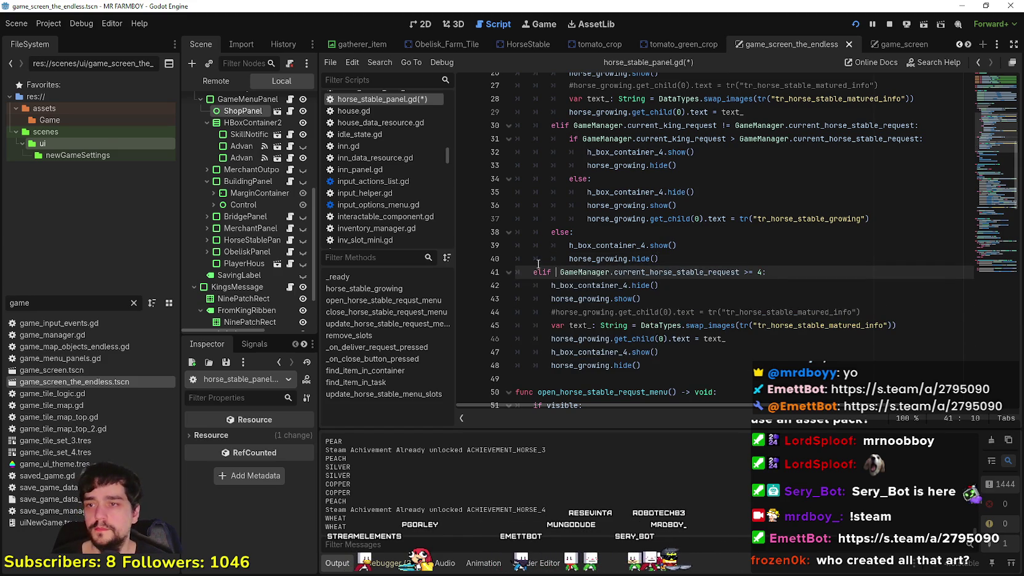
pyautogui.click(742, 339)
pyautogui.press('Return')
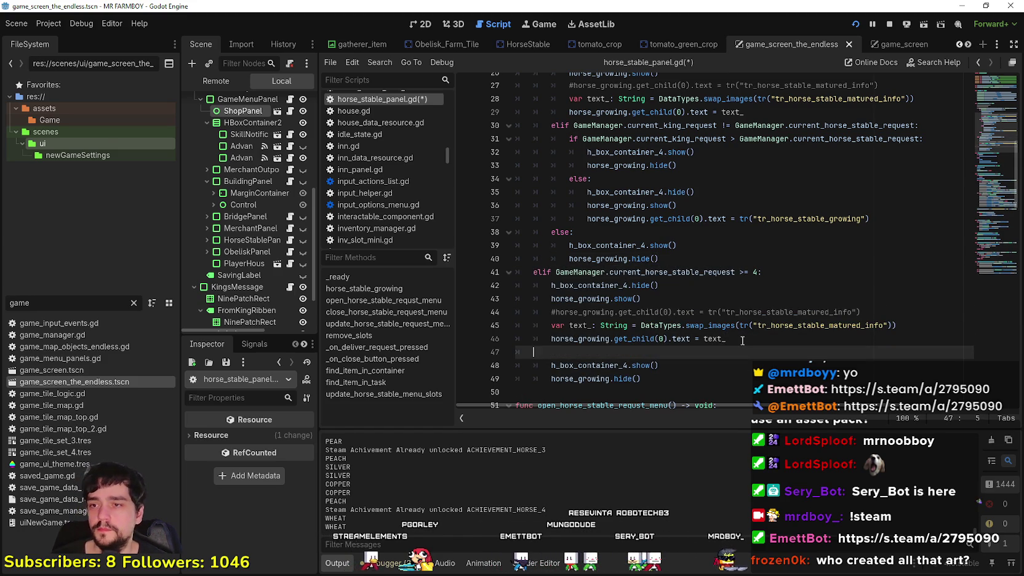
pyautogui.write('else:')
pyautogui.hotkey('ctrl', 's')
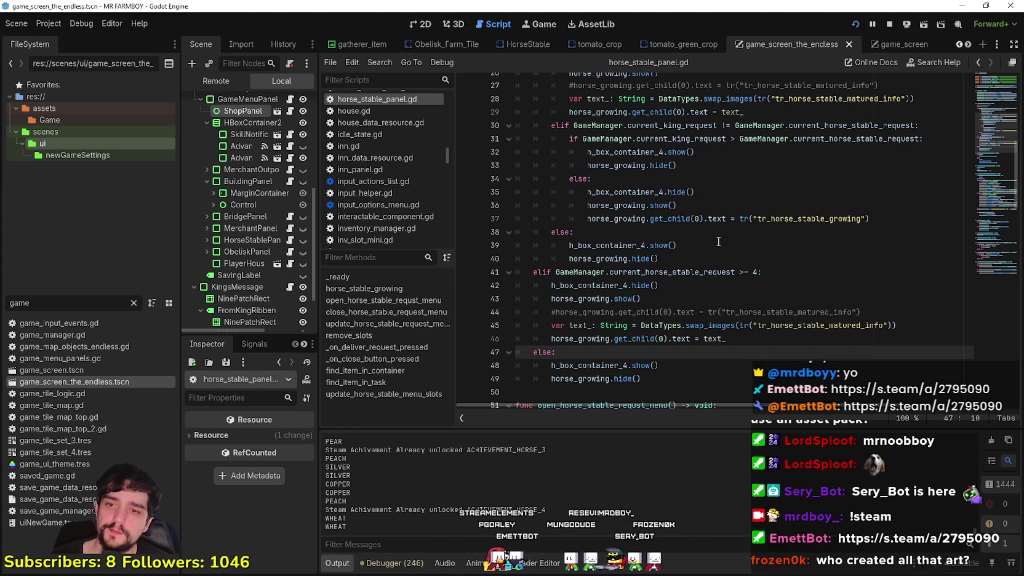
# Step: Test-run the game with the Horse Stable panel, stop it, and select commented line 44
pyautogui.press('F5')
pyautogui.press('e')
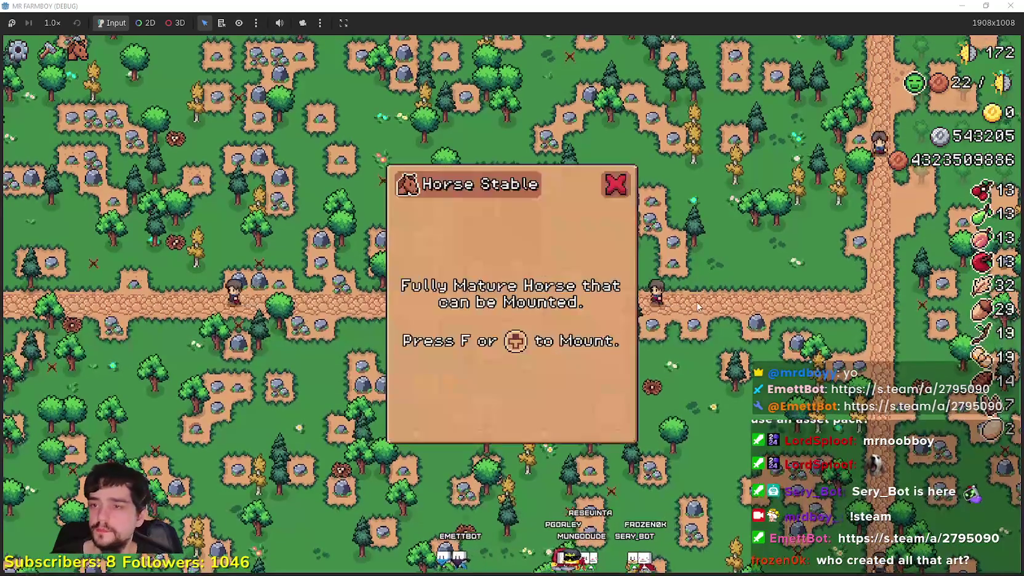
pyautogui.press('e')
pyautogui.press('e')
pyautogui.press('e')
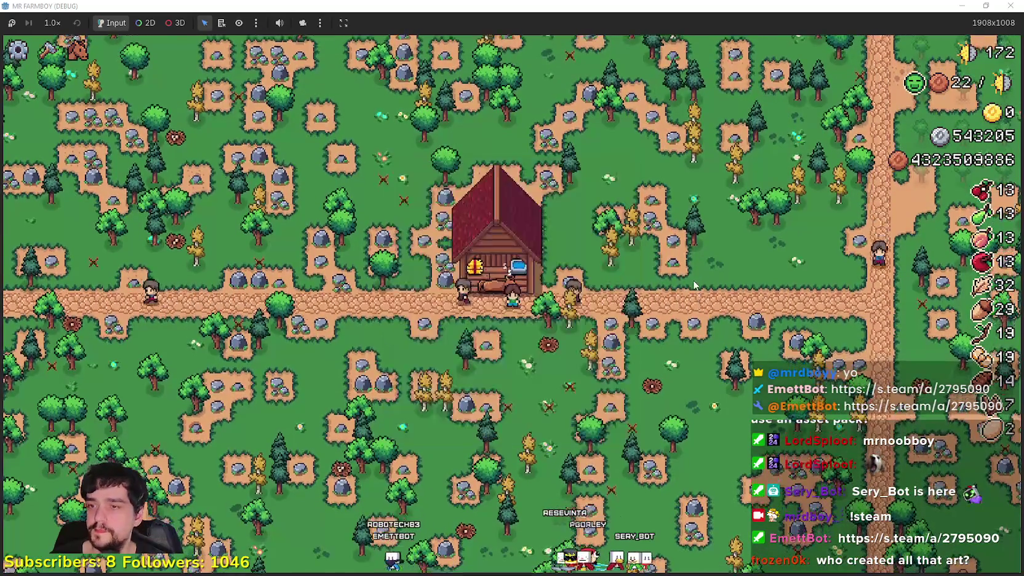
pyautogui.press('F8')
pyautogui.moveTo(861, 312); pyautogui.dragTo(533, 310)
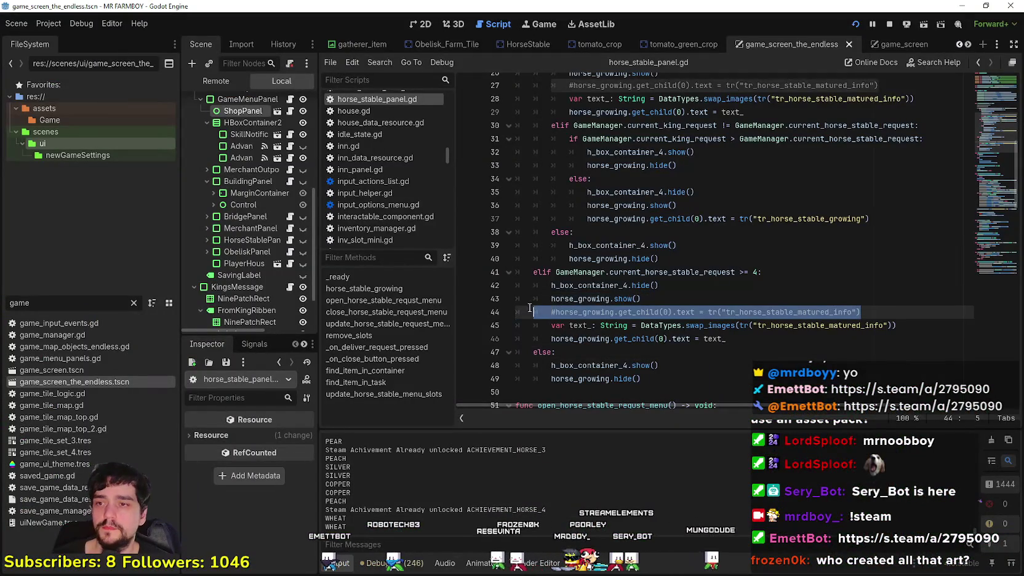
# Step: Delete the commented-out line and its leftover blank line from the matured-horse branch
pyautogui.press('Delete')
pyautogui.press('BackSpace')
pyautogui.click(676, 346)
pyautogui.scroll(4, 684, 339)
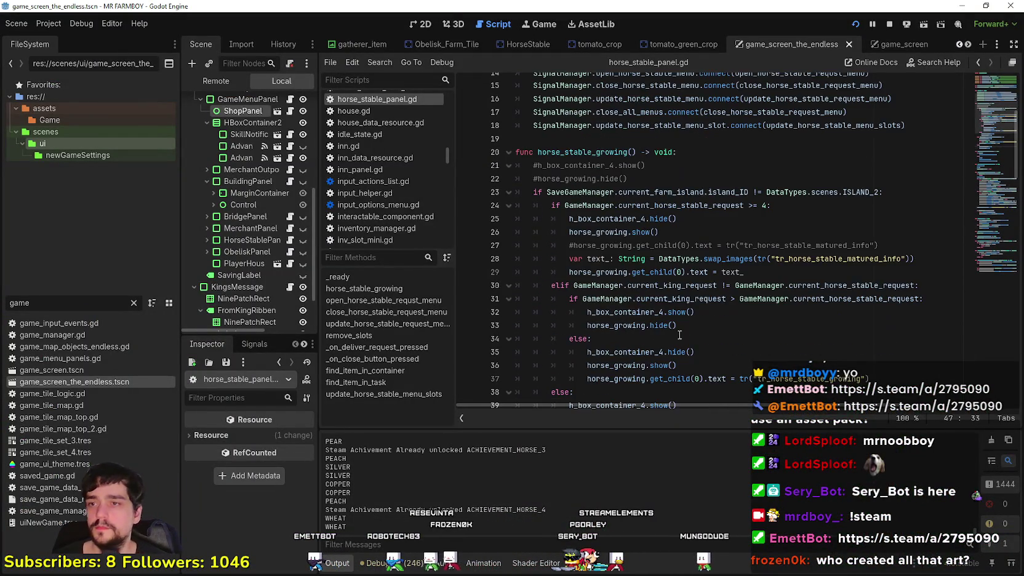
pyautogui.scroll(-3, 549, 175)
pyautogui.scroll(-2, 552, 276)
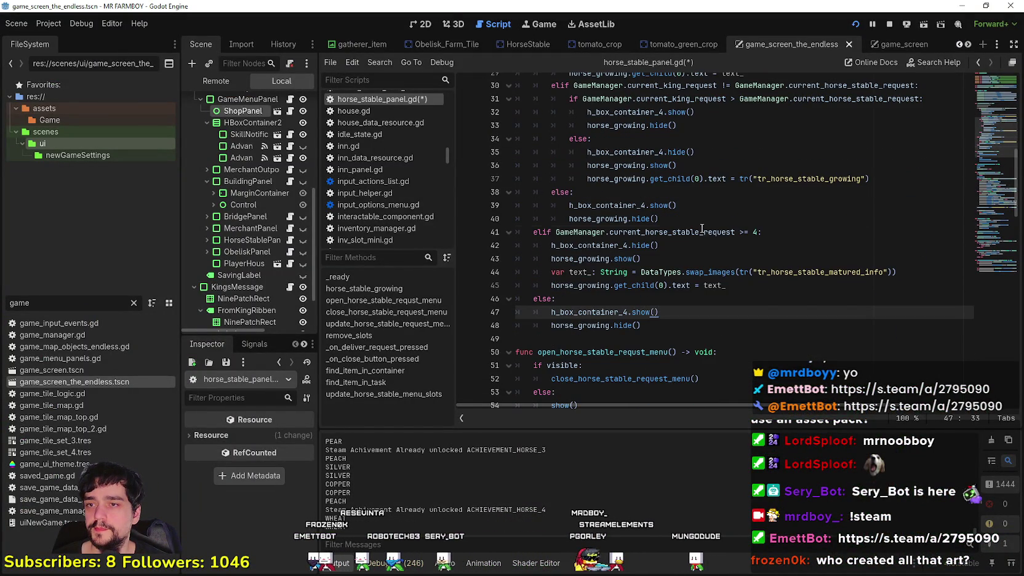
pyautogui.click(700, 352)
pyautogui.click(701, 325)
# Step: Save, test-run the game, and return to the editor with the file filter cleared
pyautogui.hotkey('ctrl', 's')
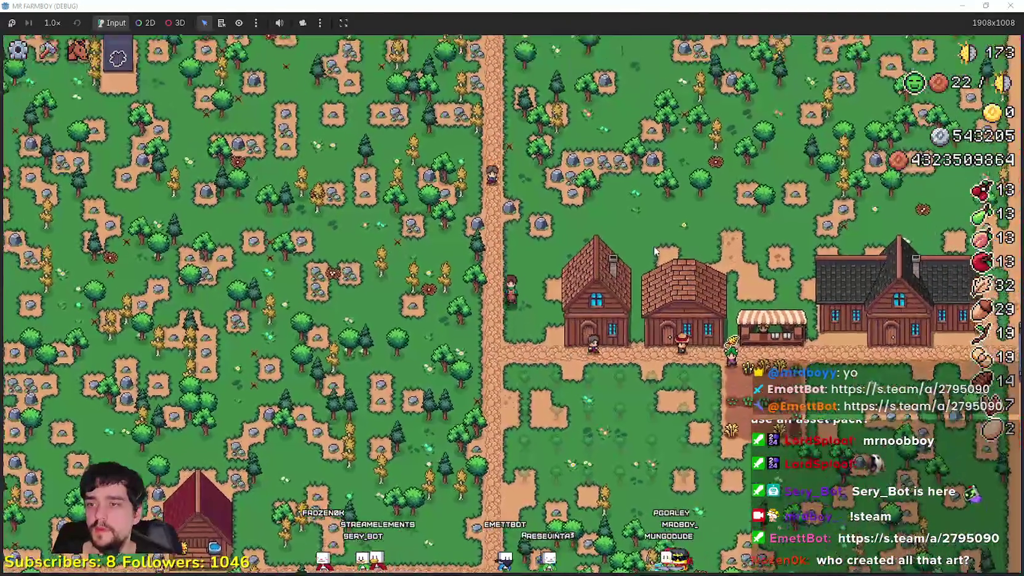
pyautogui.hotkey('alt', 'Tab')
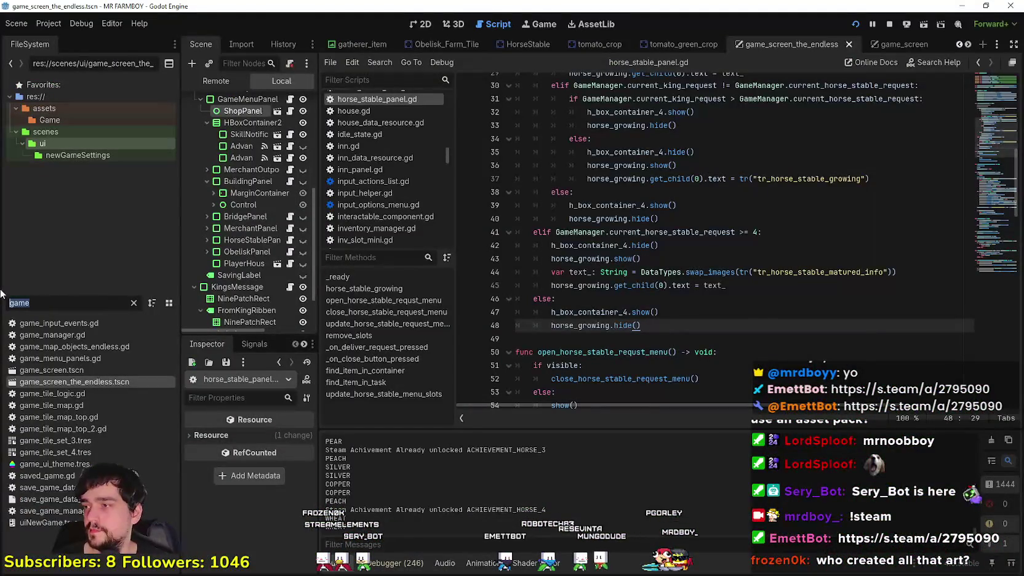
pyautogui.press('BackSpace')
# Step: Browse to data/shopItems/buildings and bring up file actions for craft_horse_stable.tres
pyautogui.scroll(-3, 79, 231)
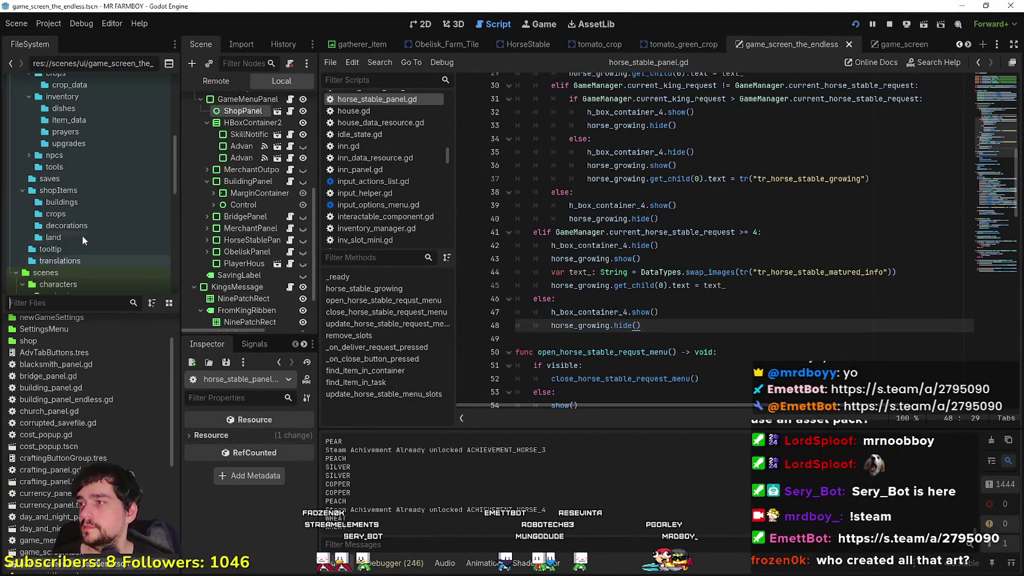
pyautogui.scroll(5, 84, 234)
pyautogui.scroll(-4, 92, 133)
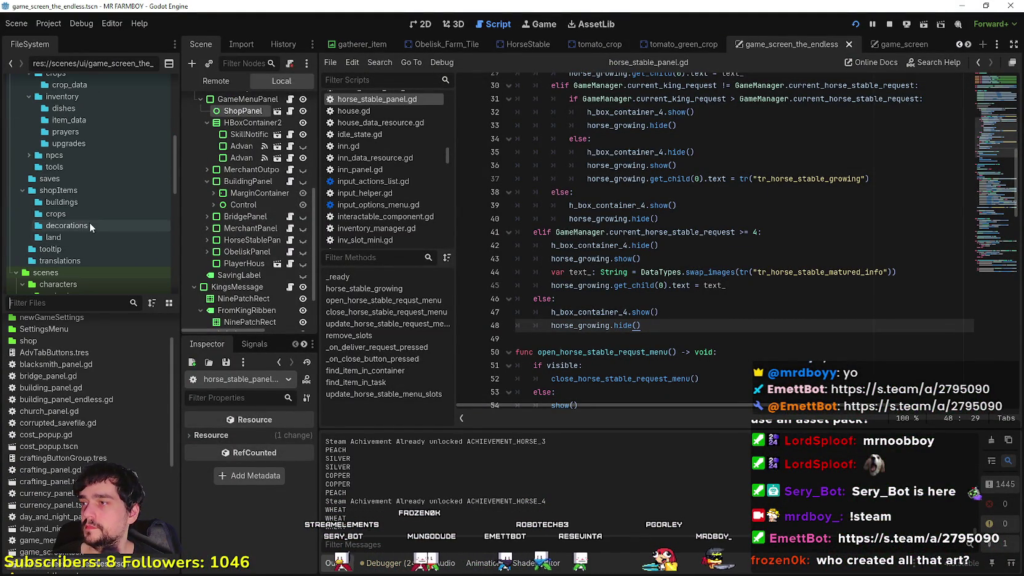
pyautogui.scroll(-2, 90, 228)
pyautogui.click(69, 176)
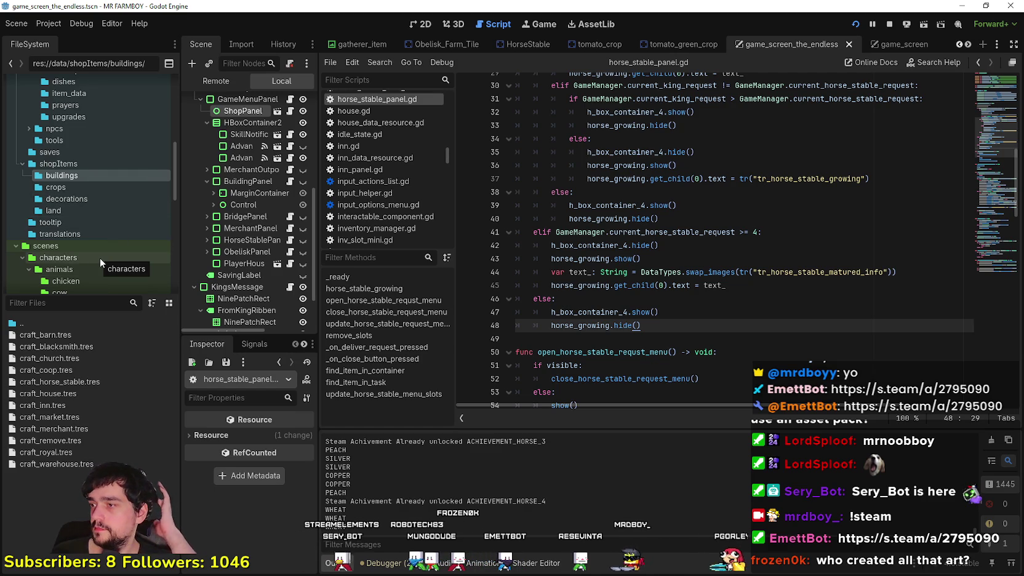
pyautogui.rightClick(52, 380)
# Step: Duplicate craft_horse_stable.tres as craft_poneglyph.tres and select it for editing
pyautogui.click(92, 481)
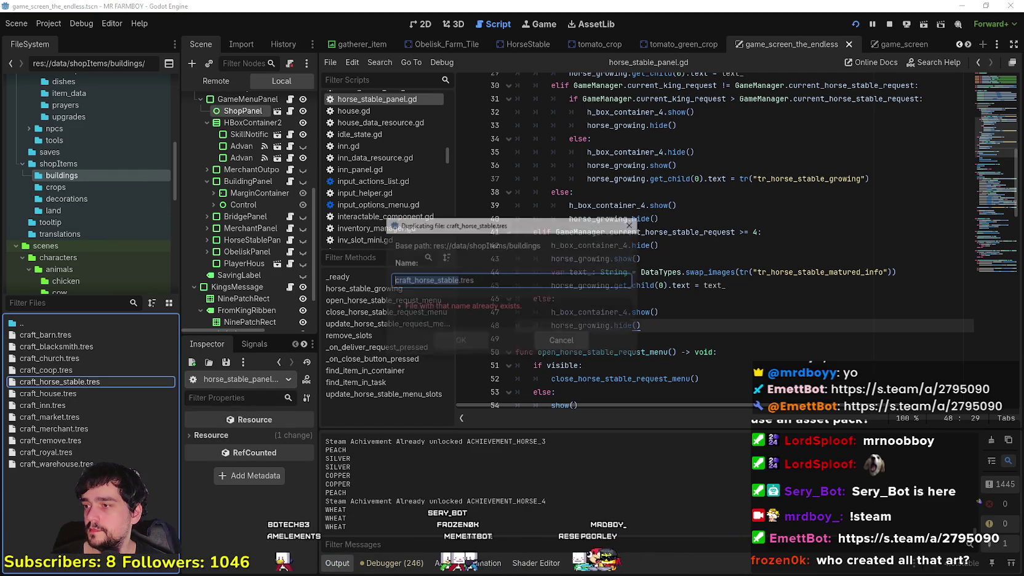
pyautogui.click(457, 280)
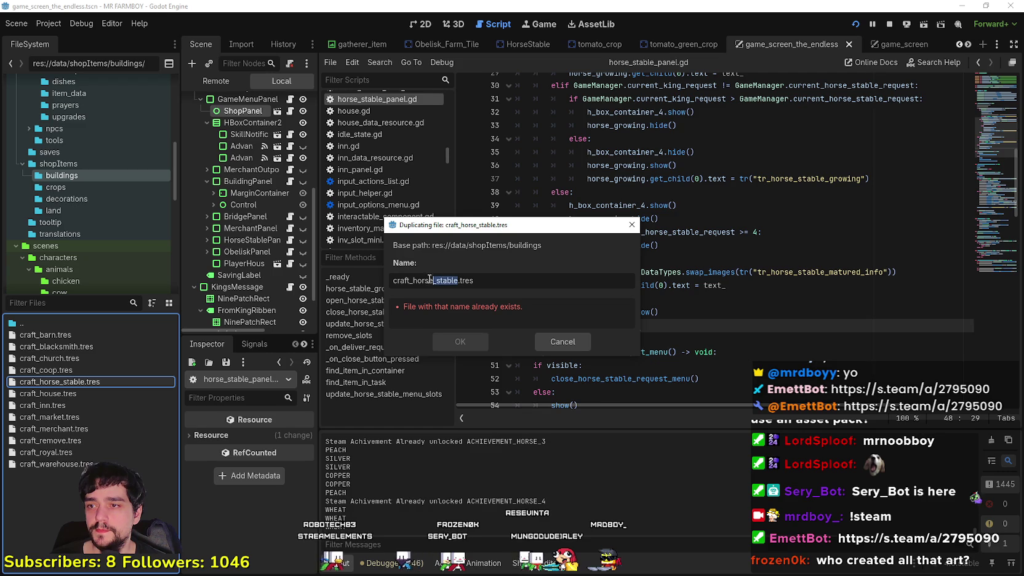
pyautogui.press('BackSpace')
pyautogui.write('glyp')
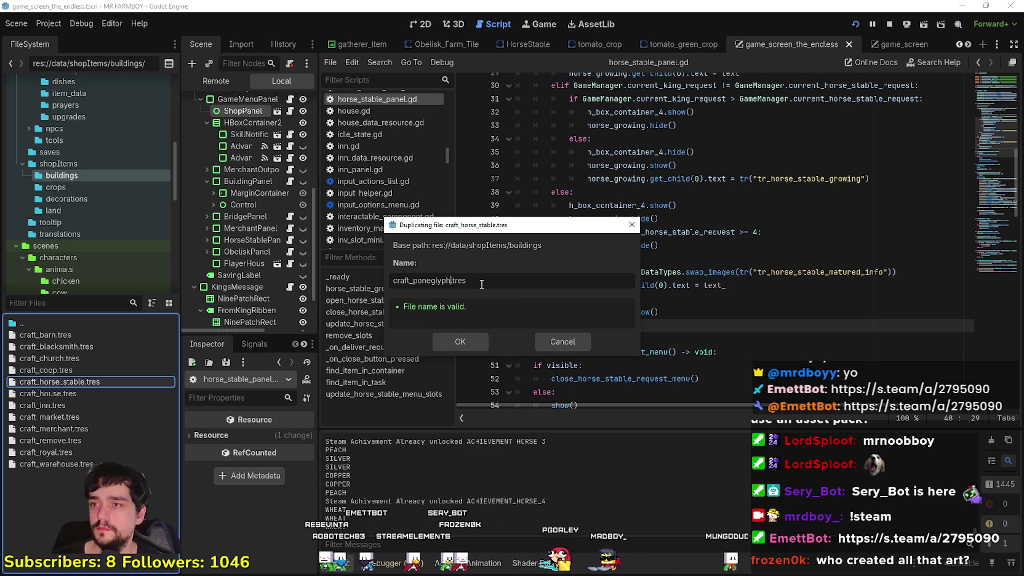
pyautogui.press('Return')
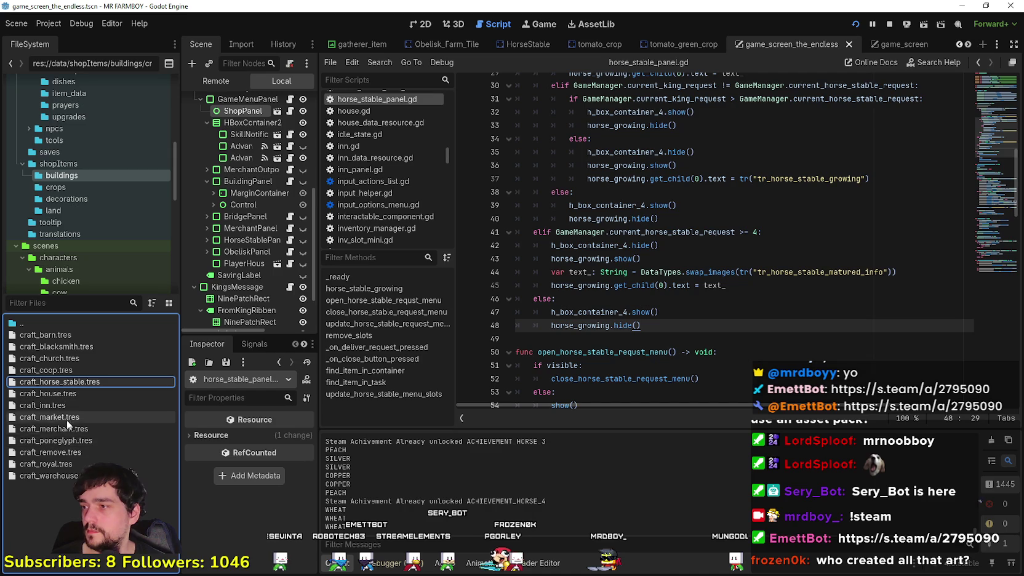
pyautogui.click(61, 441)
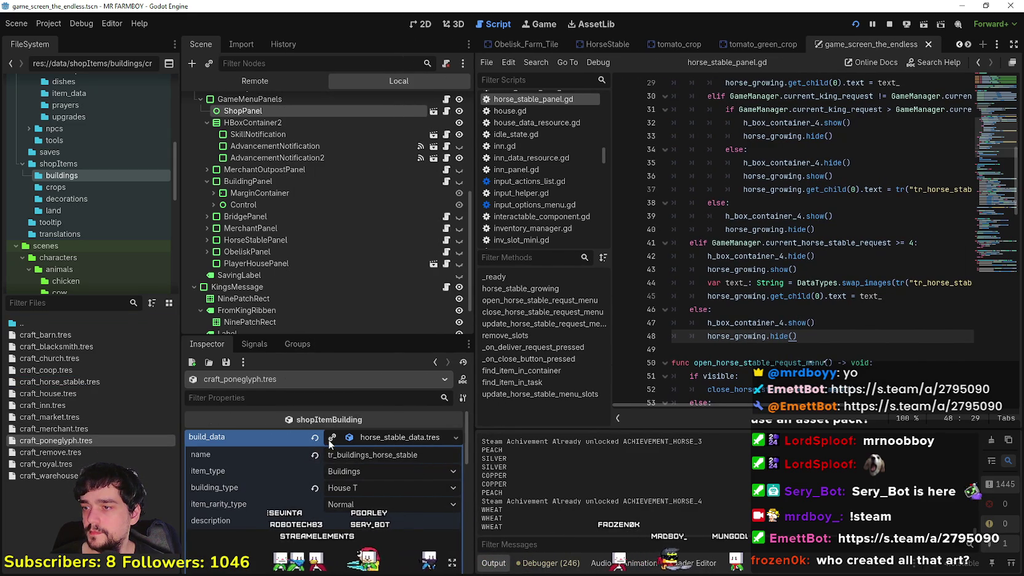
# Step: Make build_data a unique BuildingData and rename the name key to tr_buildings_poneglyph
pyautogui.click(333, 437)
pyautogui.click(373, 437)
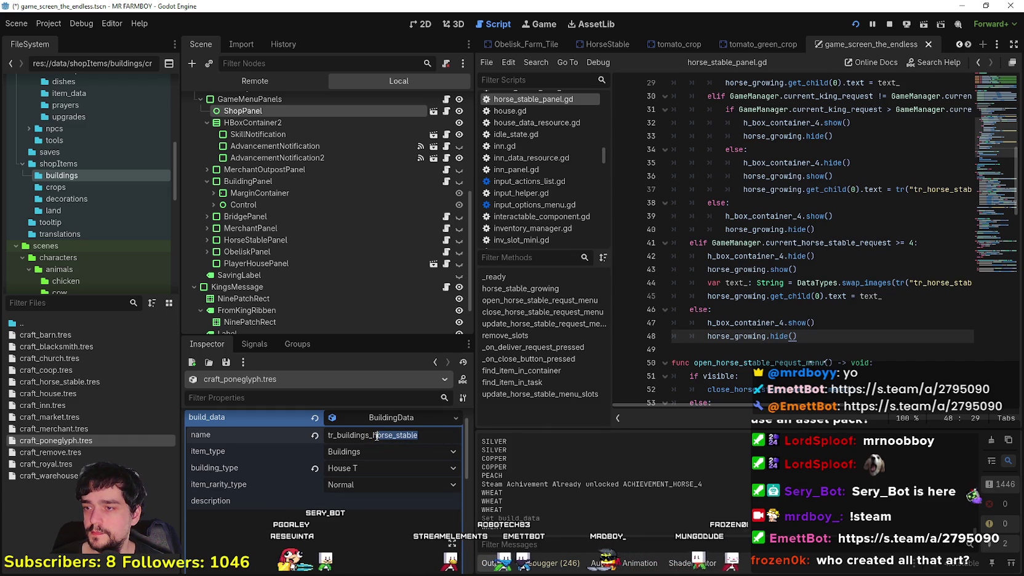
pyautogui.write('poneg')
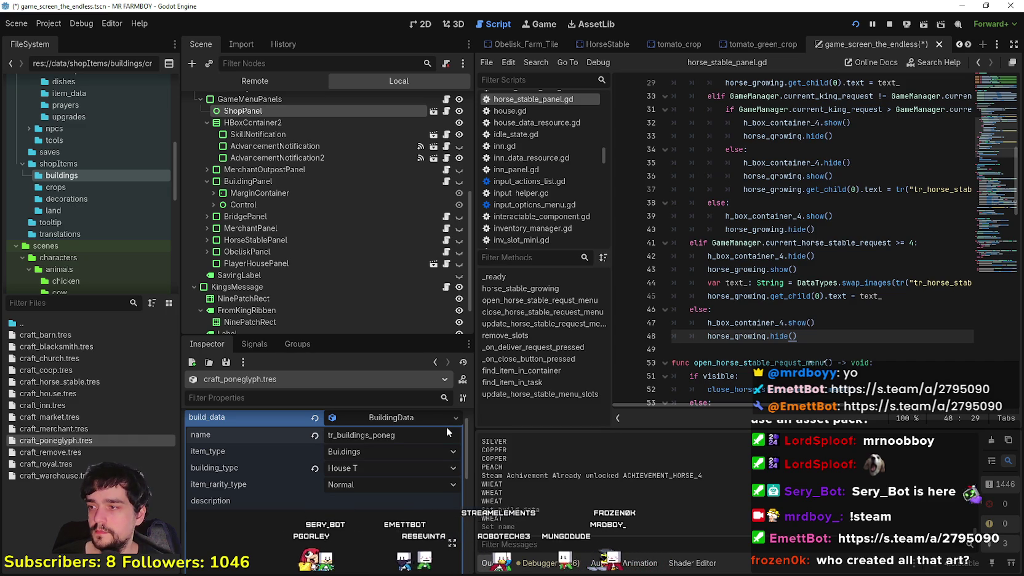
pyautogui.write('lyph')
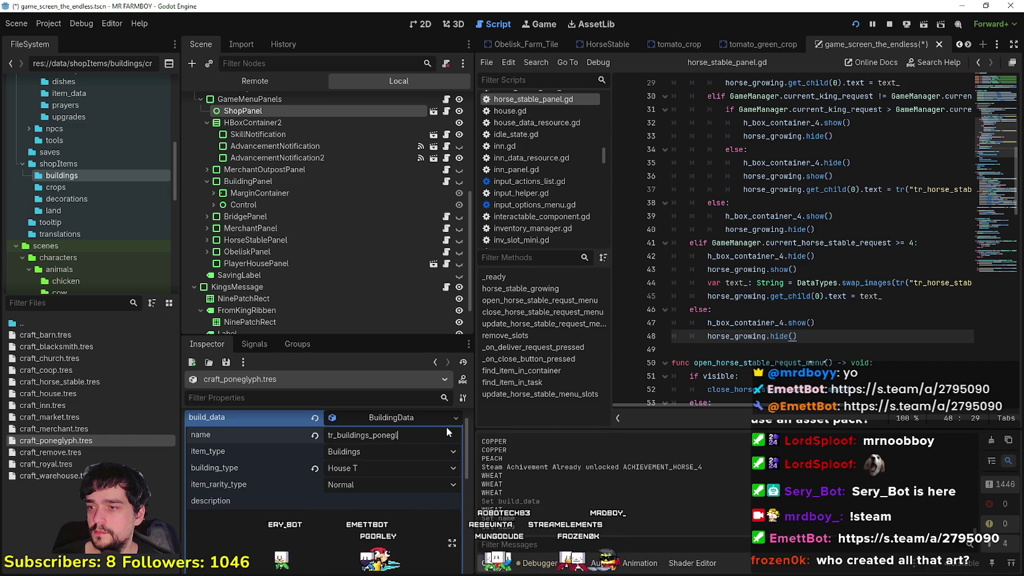
# Step: Check the building_type list, keeping it at House T
pyautogui.scroll(-1, 447, 431)
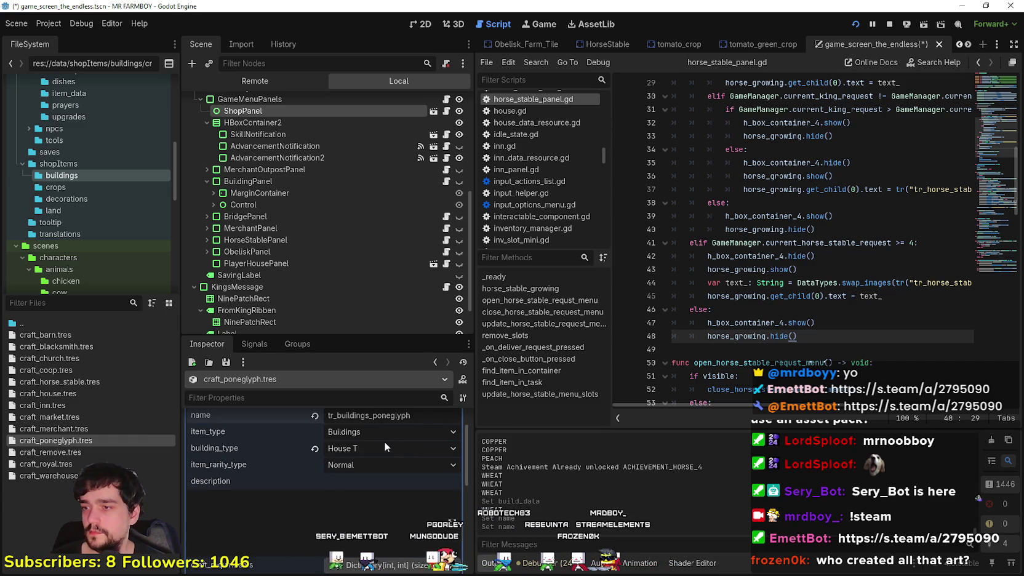
pyautogui.click(384, 448)
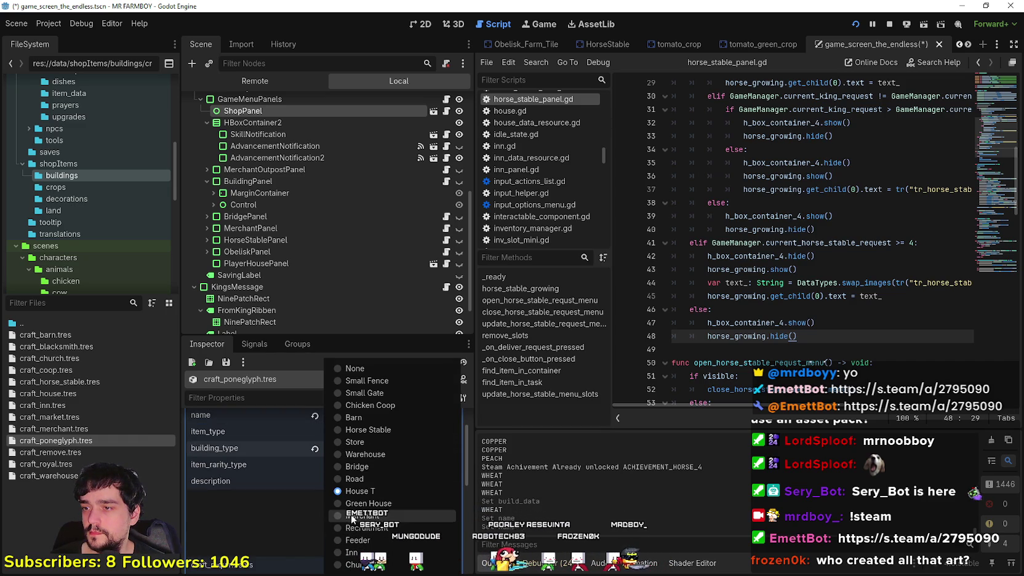
pyautogui.click(266, 541)
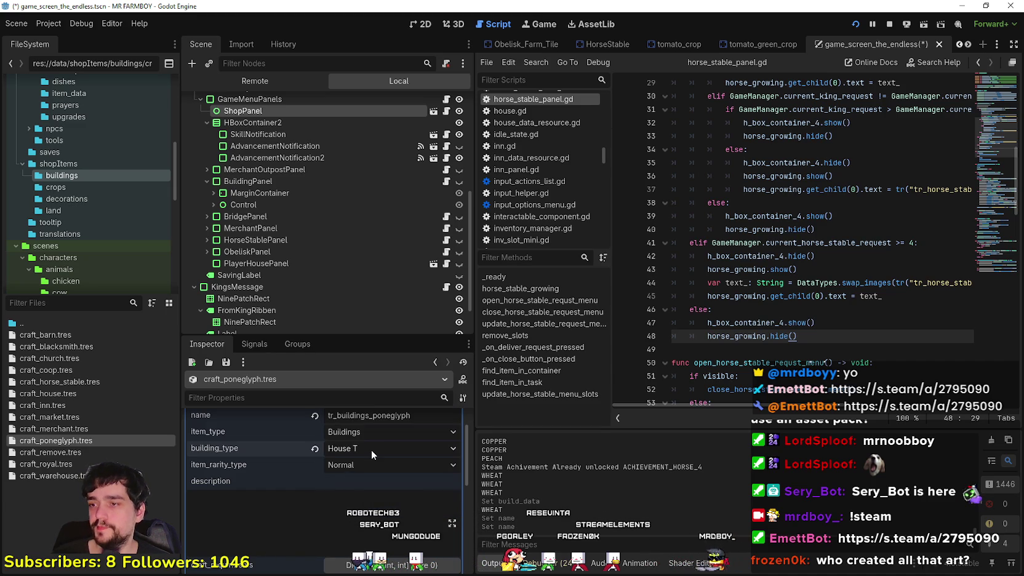
pyautogui.scroll(-3, 378, 455)
pyautogui.scroll(3, 377, 471)
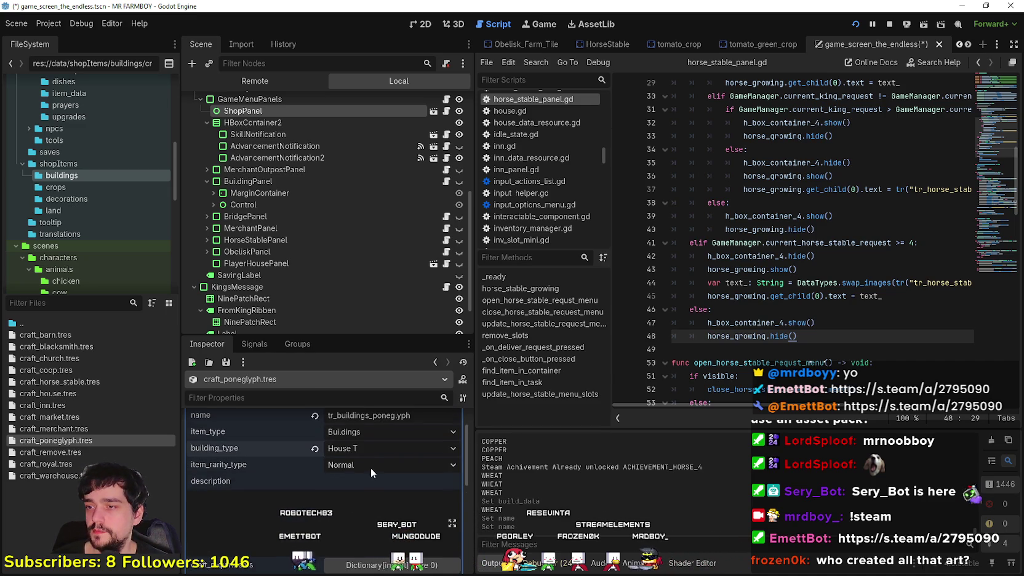
pyautogui.click(358, 444)
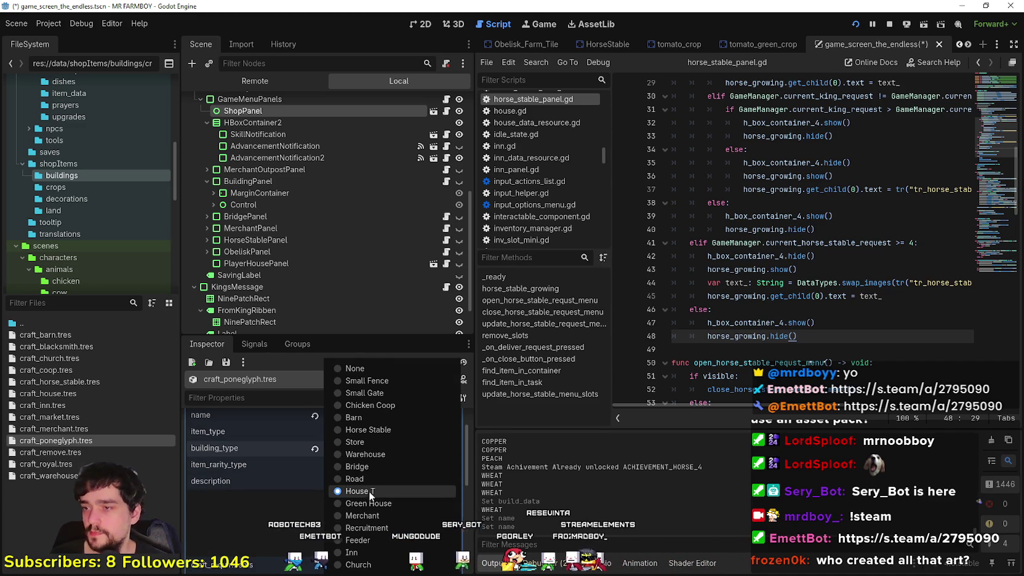
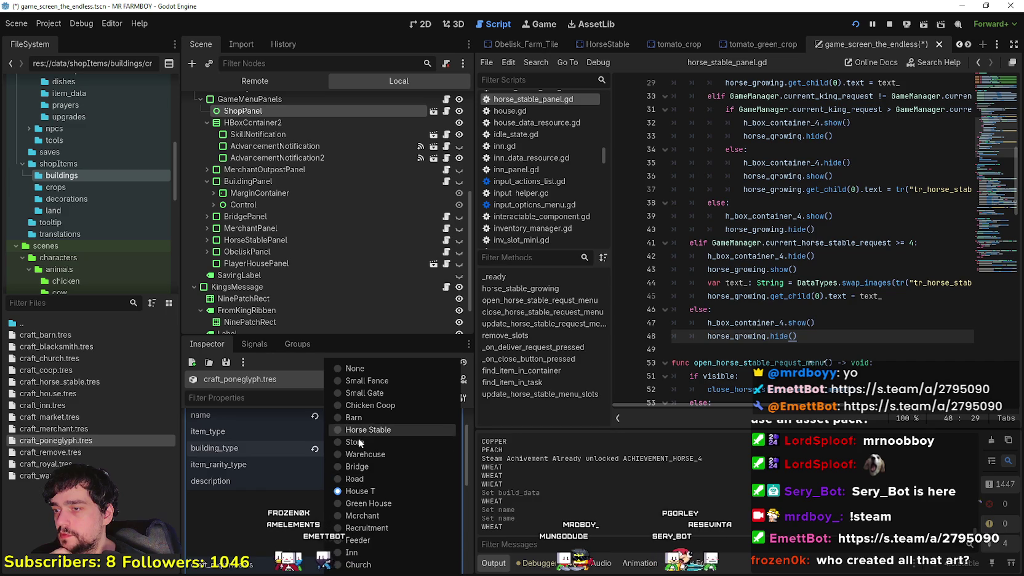
# Step: Keep House T as the building type and reselect the craft texture's region on the dark square
pyautogui.click(270, 505)
pyautogui.scroll(3, 270, 489)
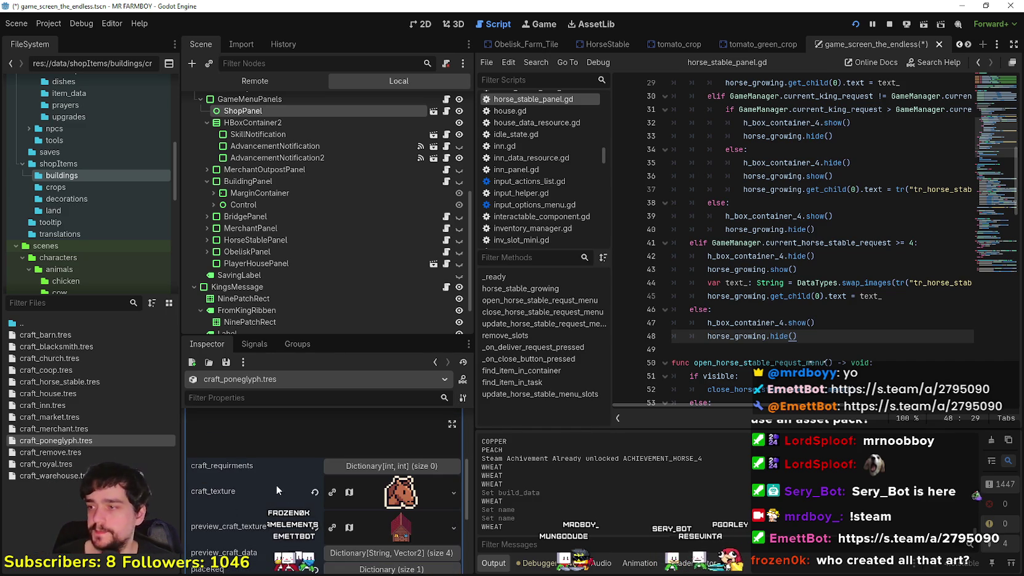
pyautogui.scroll(-5, 293, 479)
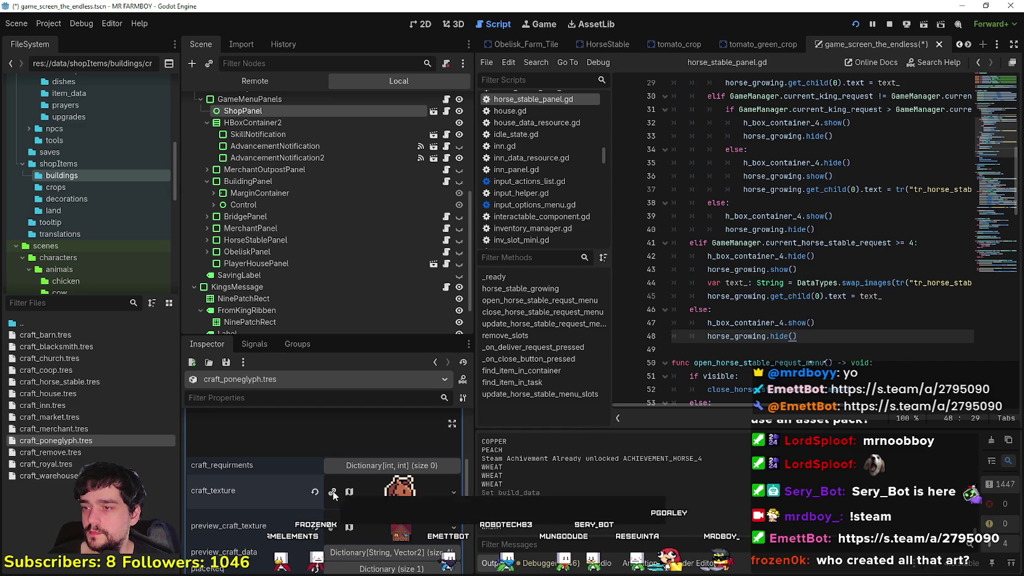
pyautogui.scroll(-2, 400, 495)
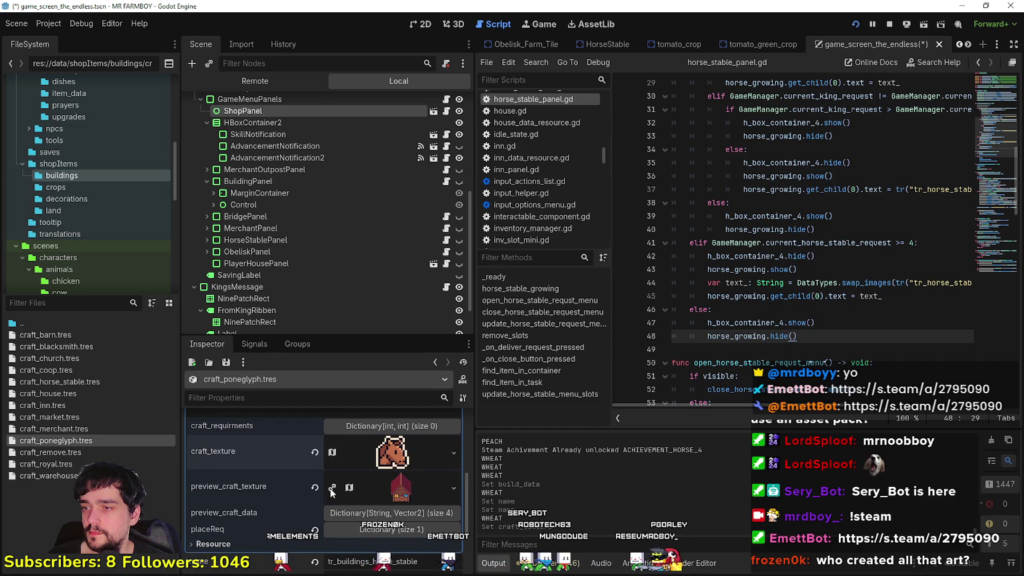
pyautogui.click(394, 462)
pyautogui.scroll(-5, 395, 466)
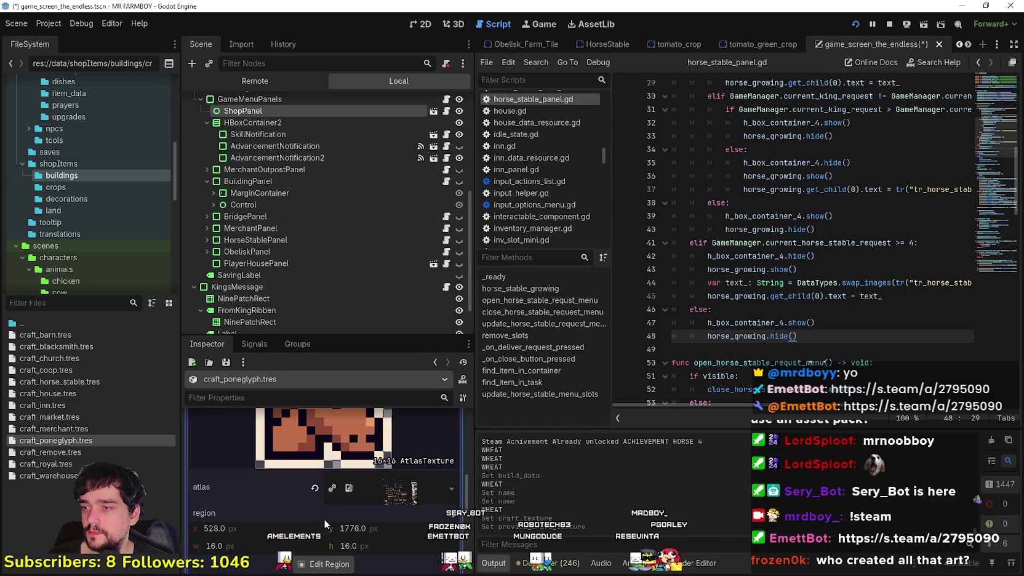
pyautogui.click(330, 544)
pyautogui.scroll(-8, 395, 345)
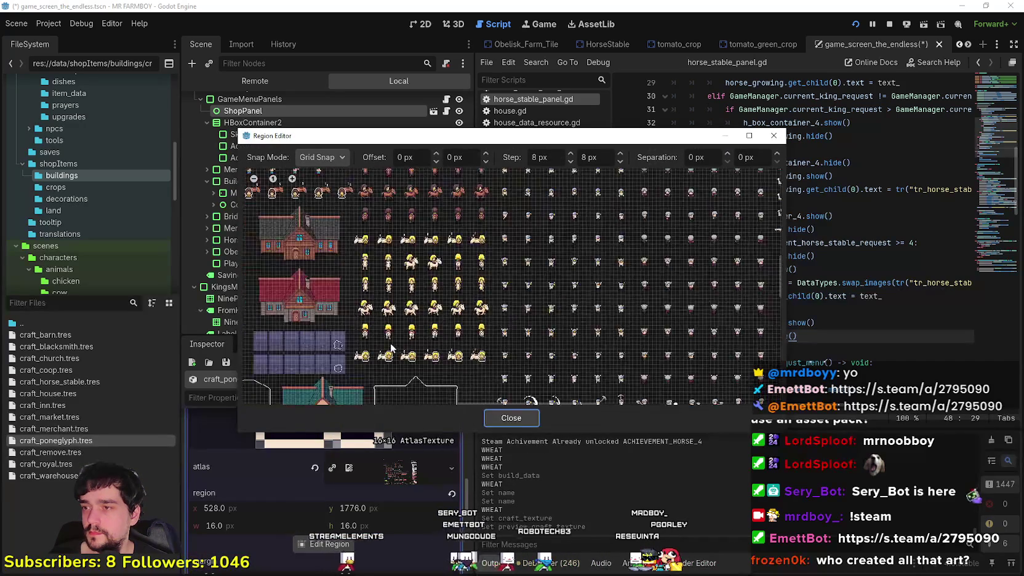
pyautogui.scroll(6, 482, 302)
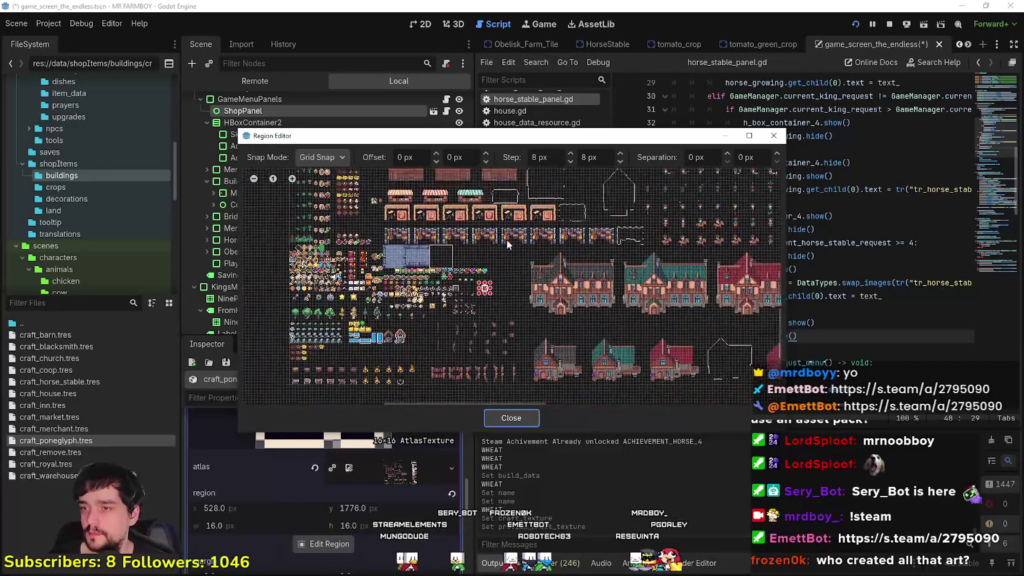
pyautogui.scroll(3, 480, 296)
pyautogui.moveTo(496, 286); pyautogui.dragTo(471, 255)
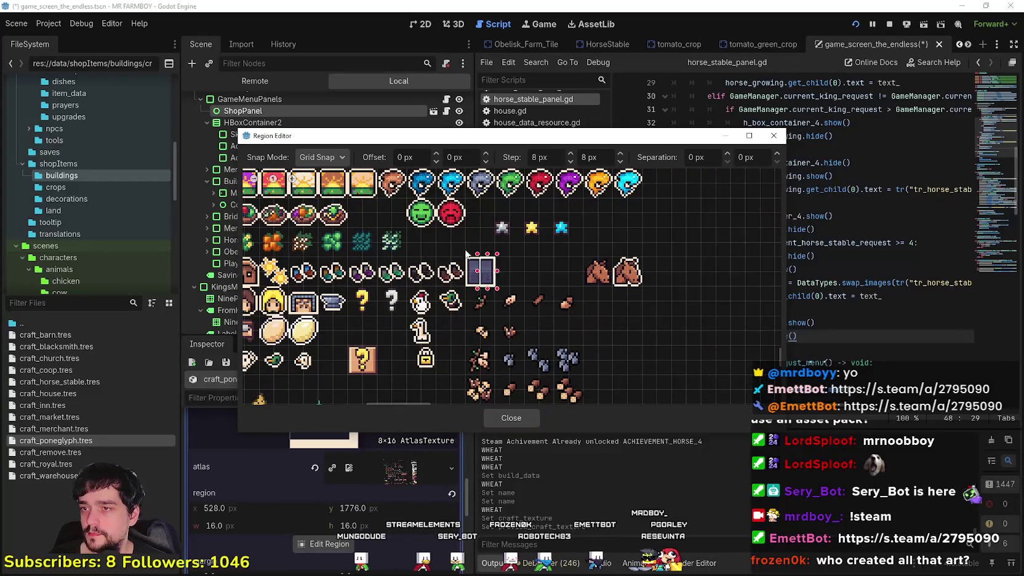
pyautogui.click(488, 418)
# Step: Check the preview craft texture's region against the horse and character sprites, then switch to Aseprite
pyautogui.scroll(3, 346, 483)
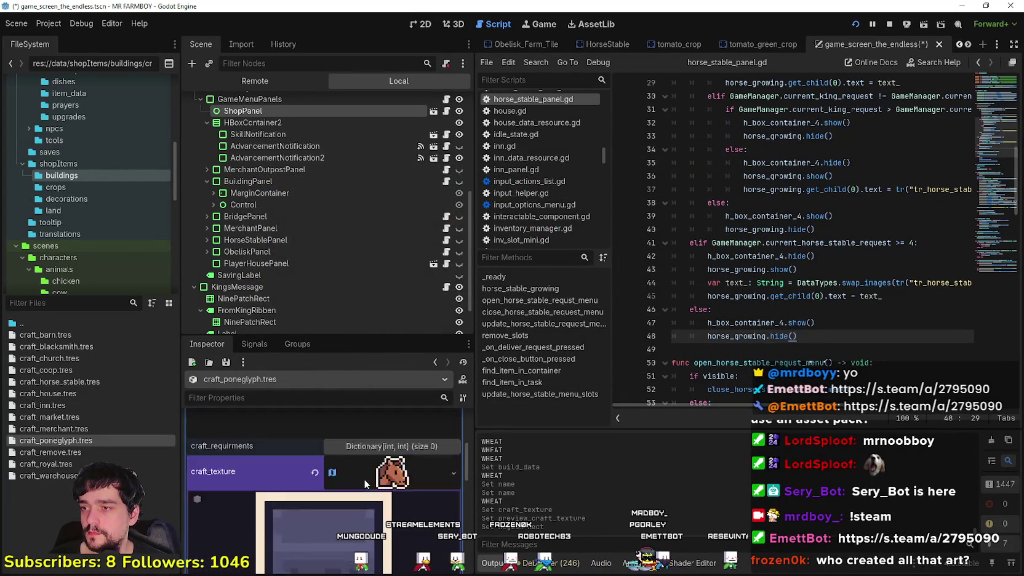
pyautogui.scroll(3, 370, 505)
pyautogui.scroll(-5, 371, 498)
pyautogui.click(372, 472)
pyautogui.scroll(-3, 350, 506)
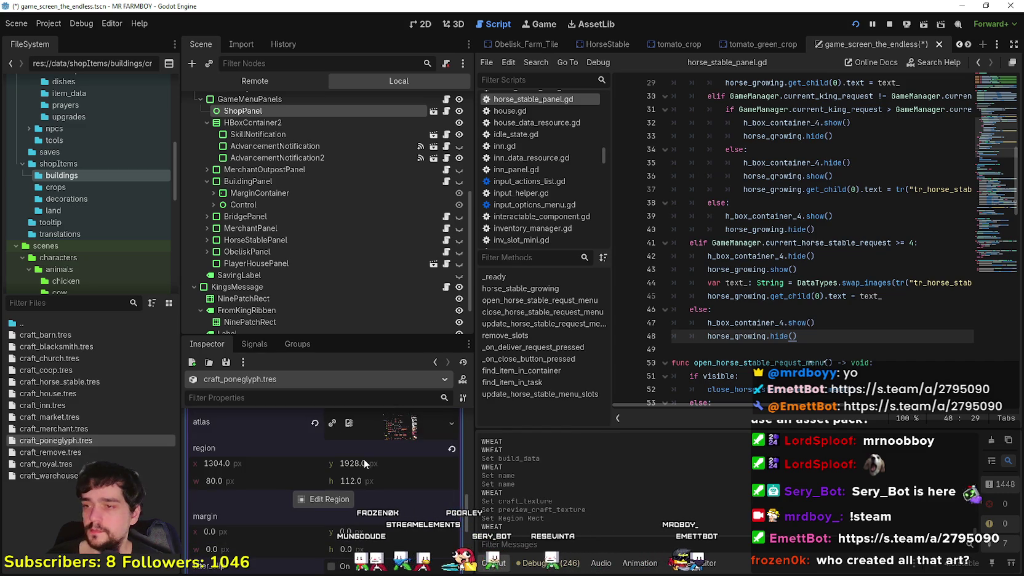
pyautogui.click(336, 498)
pyautogui.scroll(-3, 477, 314)
pyautogui.scroll(-2, 331, 324)
pyautogui.scroll(3, 635, 250)
pyautogui.scroll(-1, 635, 259)
pyautogui.moveTo(635, 259)
pyautogui.mouseDown()
pyautogui.moveTo(348, 182)
pyautogui.moveTo(372, 171)
pyautogui.mouseUp()
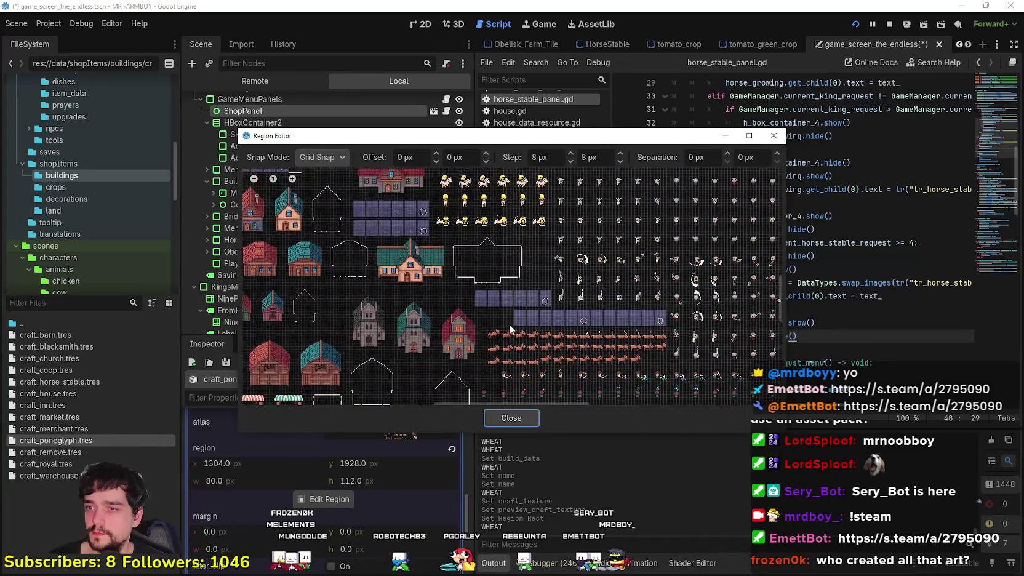
pyautogui.scroll(3, 523, 301)
pyautogui.click(774, 135)
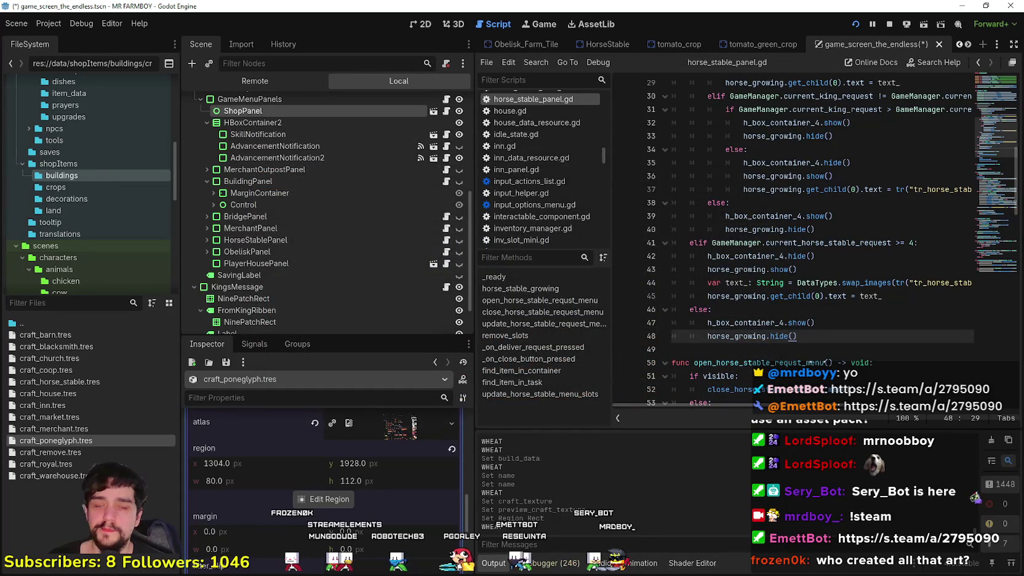
pyautogui.hotkey('alt', 'Tab')
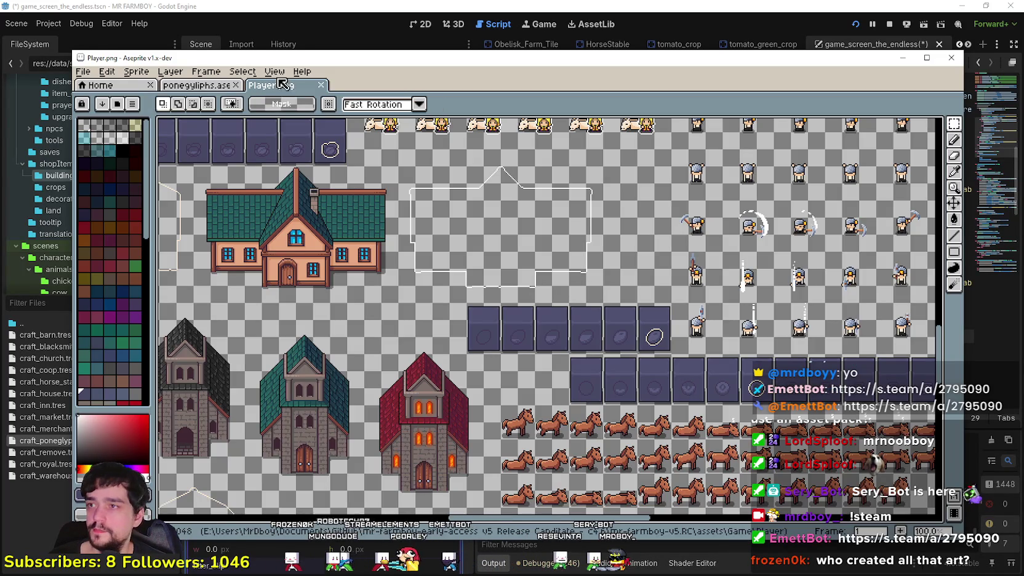
# Step: Select the top-left blank tile in poneglyphs.ase
pyautogui.click(197, 85)
pyautogui.scroll(3, 465, 397)
pyautogui.scroll(-3, 464, 397)
pyautogui.scroll(5, 519, 264)
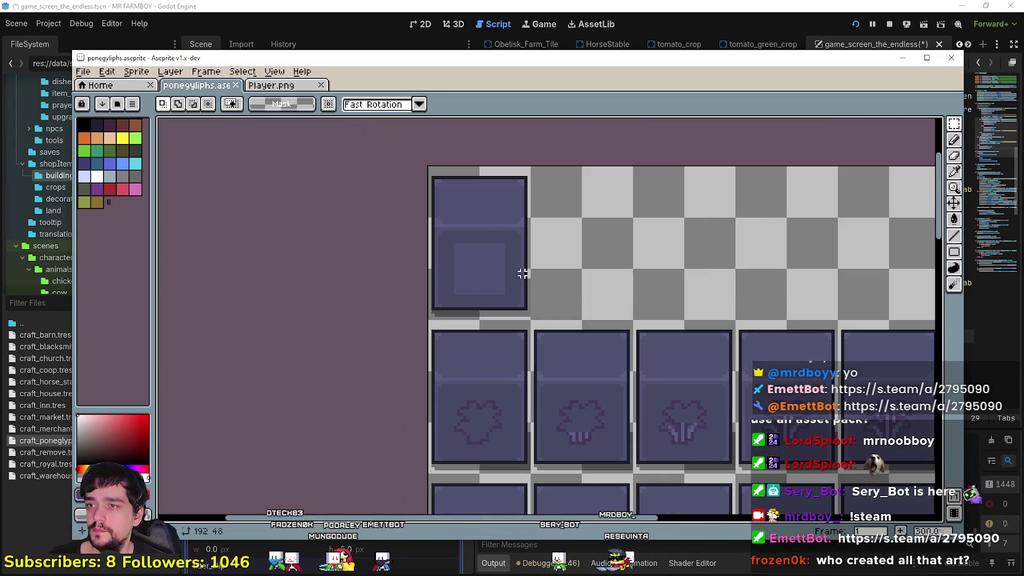
pyautogui.moveTo(522, 305); pyautogui.dragTo(457, 199)
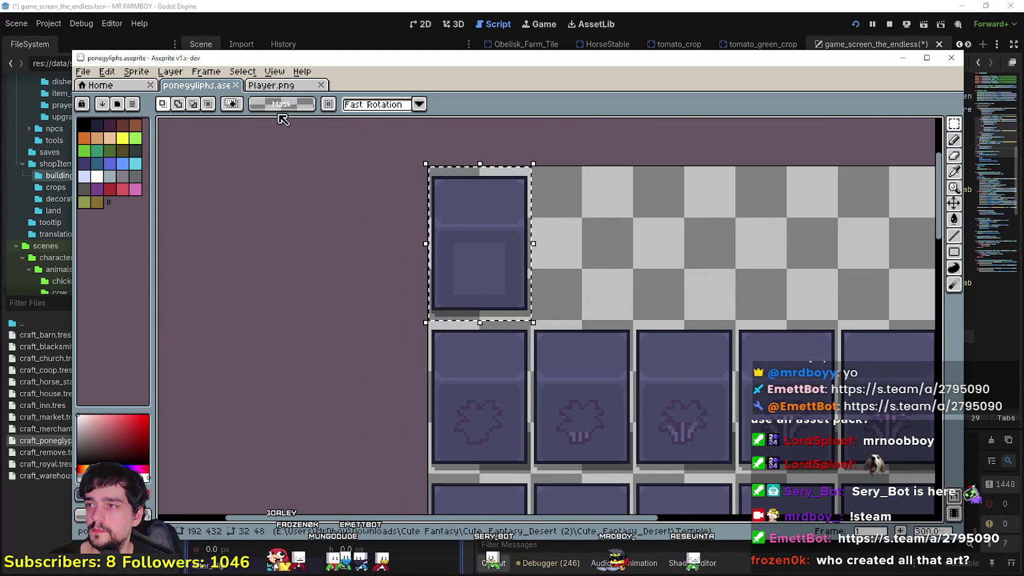
# Step: Paste the blank tile into Player.png at the start of the lower card row
pyautogui.click(272, 84)
pyautogui.scroll(2, 537, 379)
pyautogui.hscroll(-5, 517, 289)
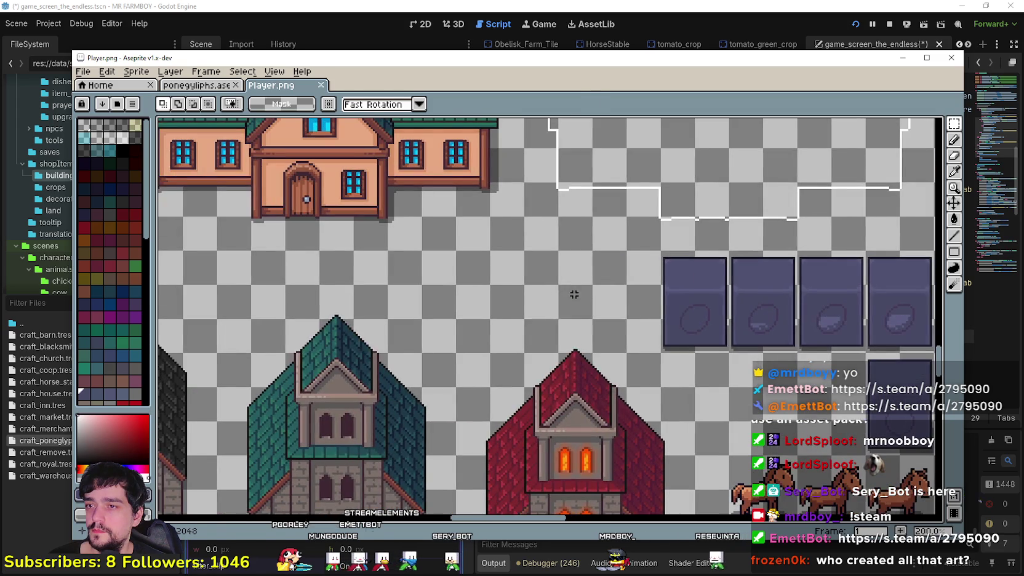
pyautogui.hotkey('ctrl', 'v')
pyautogui.moveTo(580, 354); pyautogui.dragTo(634, 308)
pyautogui.press('Return')
pyautogui.hotkey('ctrl', 'z')
pyautogui.hotkey('ctrl', 'z')
pyautogui.scroll(-4, 693, 385)
pyautogui.scroll(4, 693, 386)
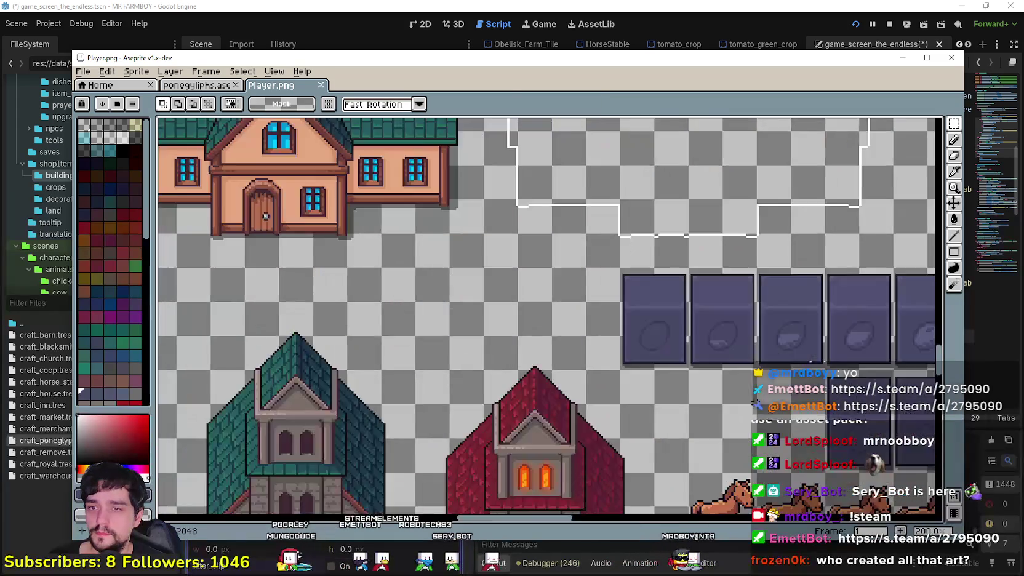
pyautogui.hotkey('ctrl', 'v')
pyautogui.moveTo(569, 349)
pyautogui.mouseDown()
pyautogui.moveTo(628, 379)
pyautogui.moveTo(663, 379)
pyautogui.mouseUp()
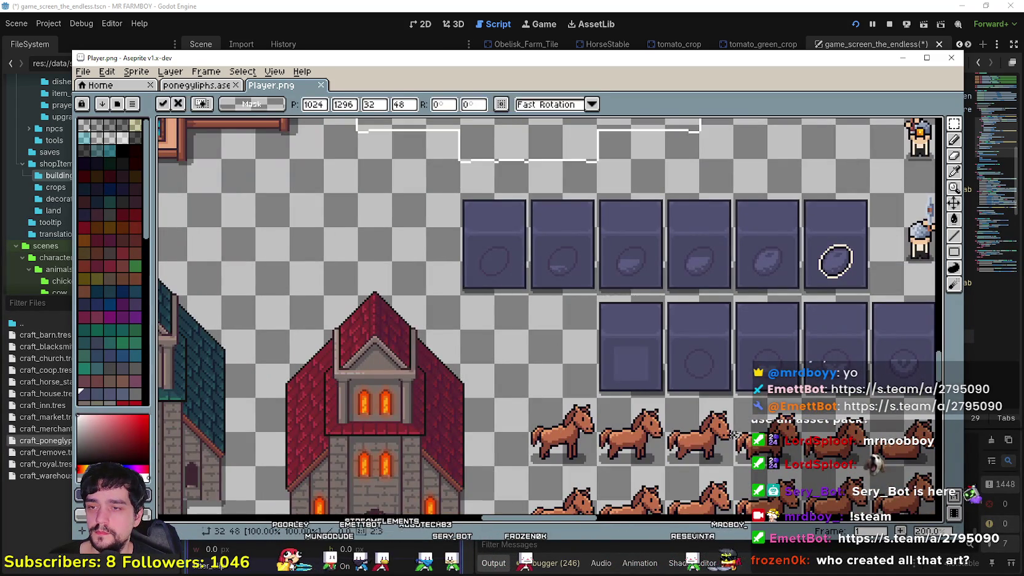
pyautogui.press('Return')
pyautogui.scroll(3, 659, 369)
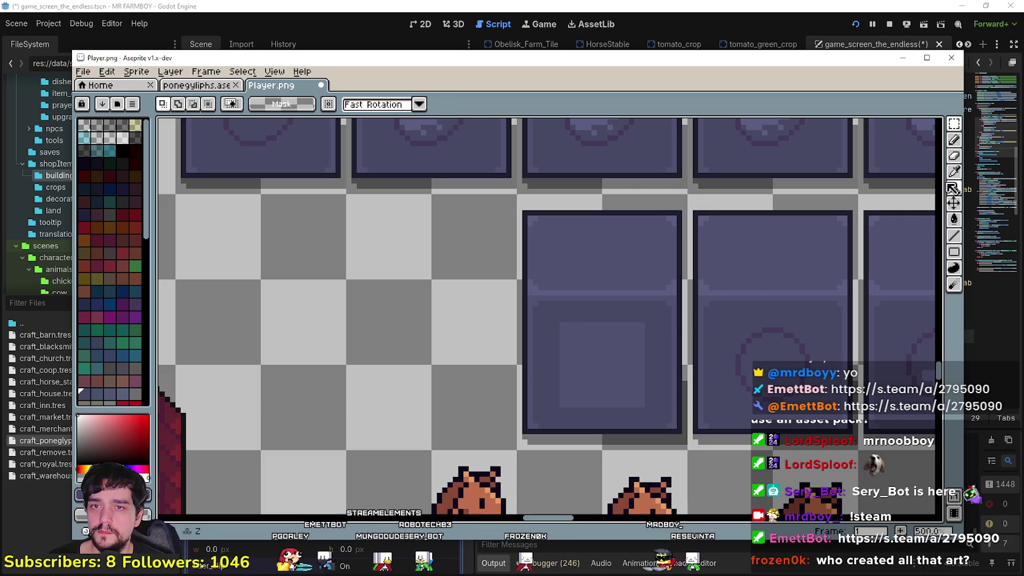
pyautogui.scroll(2, 733, 349)
# Step: Fill the new card's inner square with the purple card colour and save Player.png
pyautogui.click(954, 219)
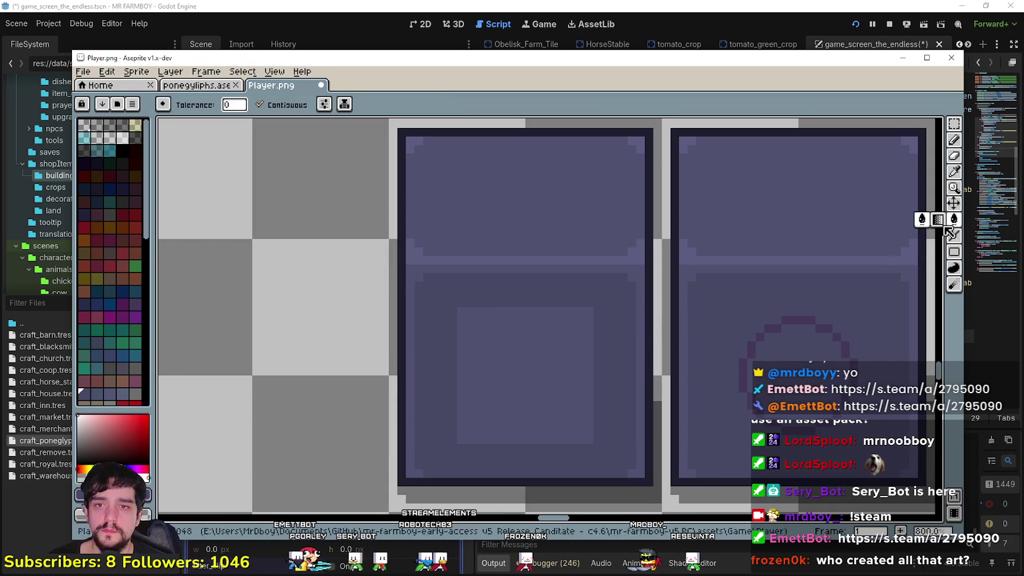
pyautogui.click(539, 354)
pyautogui.scroll(-4, 537, 351)
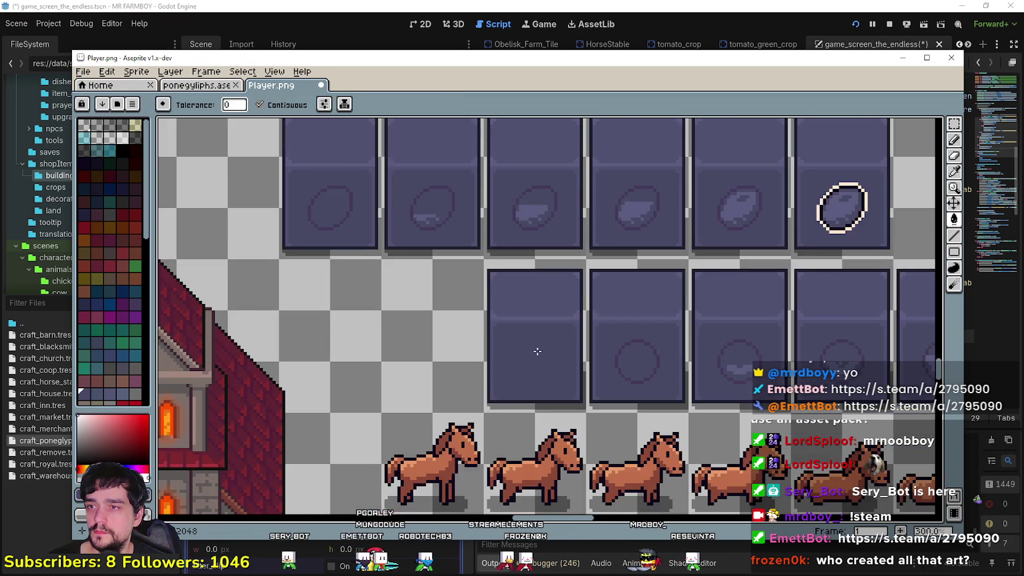
pyautogui.scroll(-1, 537, 351)
pyautogui.hotkey('ctrl', 's')
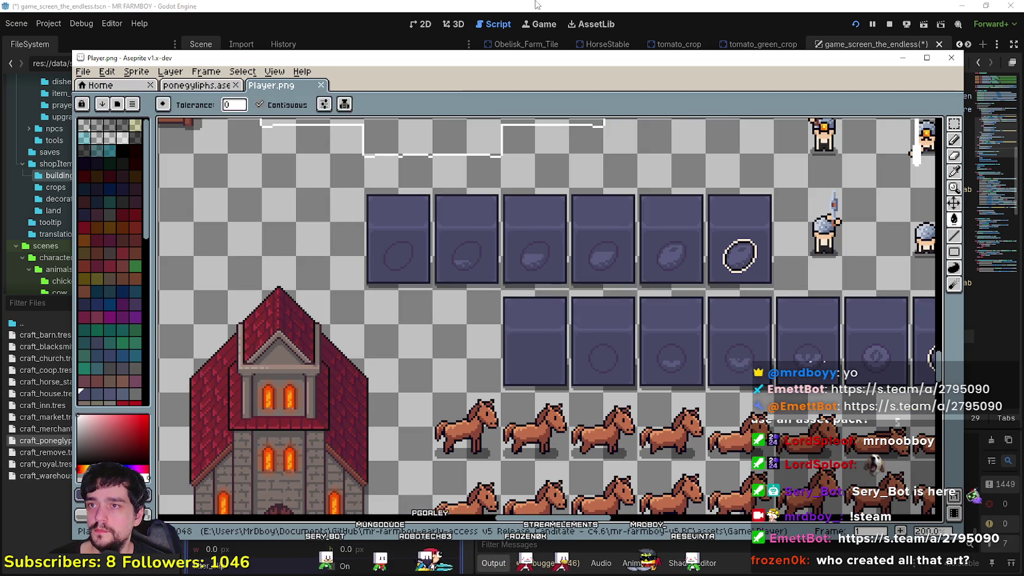
pyautogui.hotkey('alt', 'Tab')
pyautogui.click(317, 501)
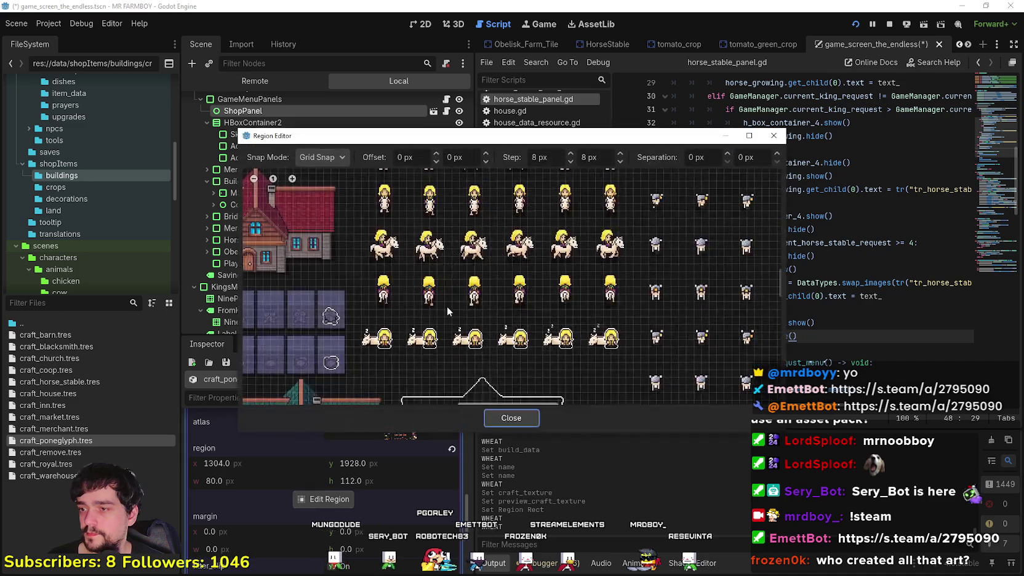
# Step: Frame the new blank card with a 32×48 preview region at 1024, 1296 and save
pyautogui.scroll(-5, 268, 329)
pyautogui.hscroll(5, 492, 258)
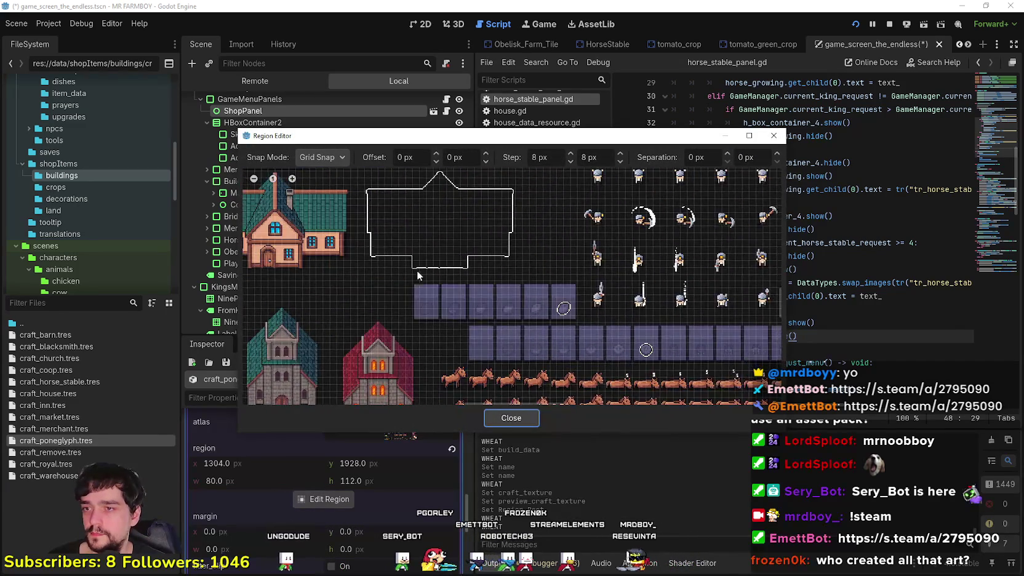
pyautogui.scroll(2, 520, 355)
pyautogui.moveTo(487, 294); pyautogui.dragTo(530, 357)
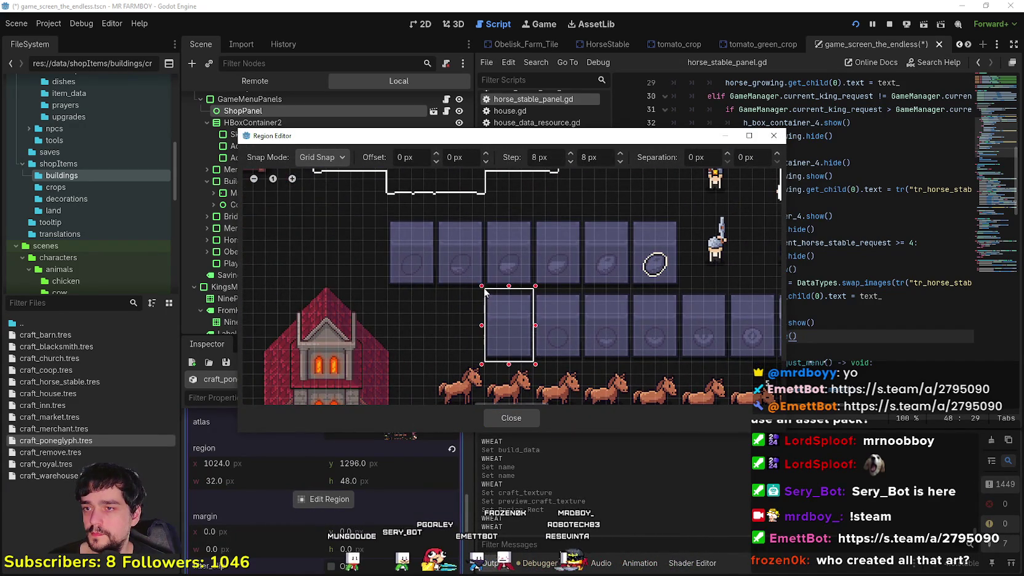
pyautogui.click(511, 418)
pyautogui.hotkey('ctrl', 's')
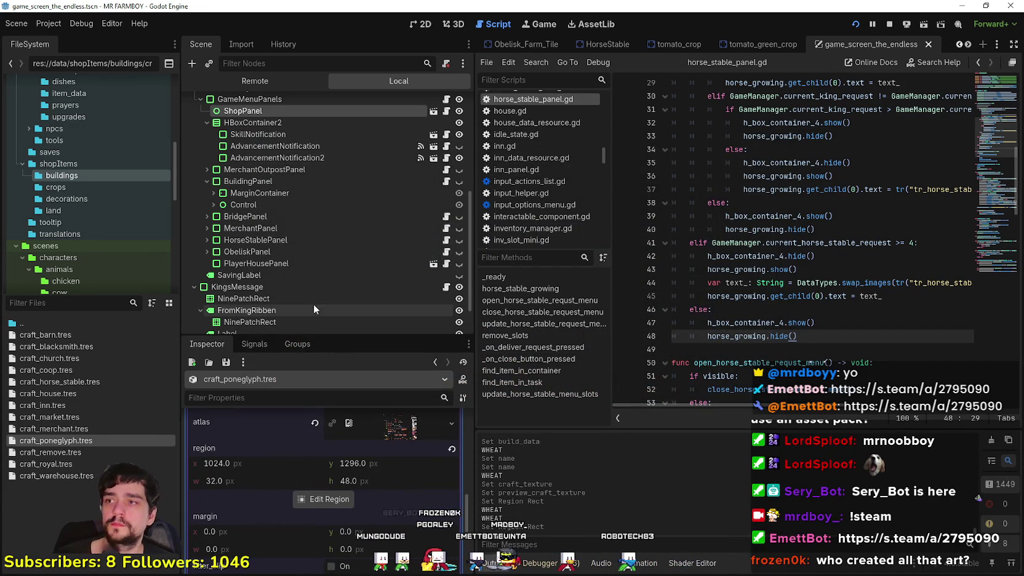
pyautogui.scroll(3, 365, 298)
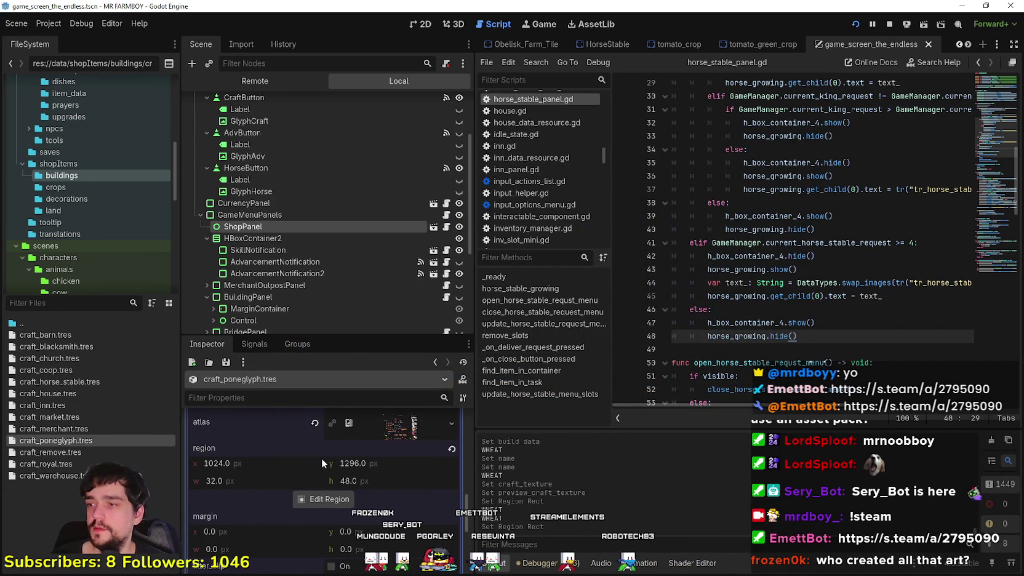
pyautogui.scroll(2, 318, 464)
pyautogui.click(342, 215)
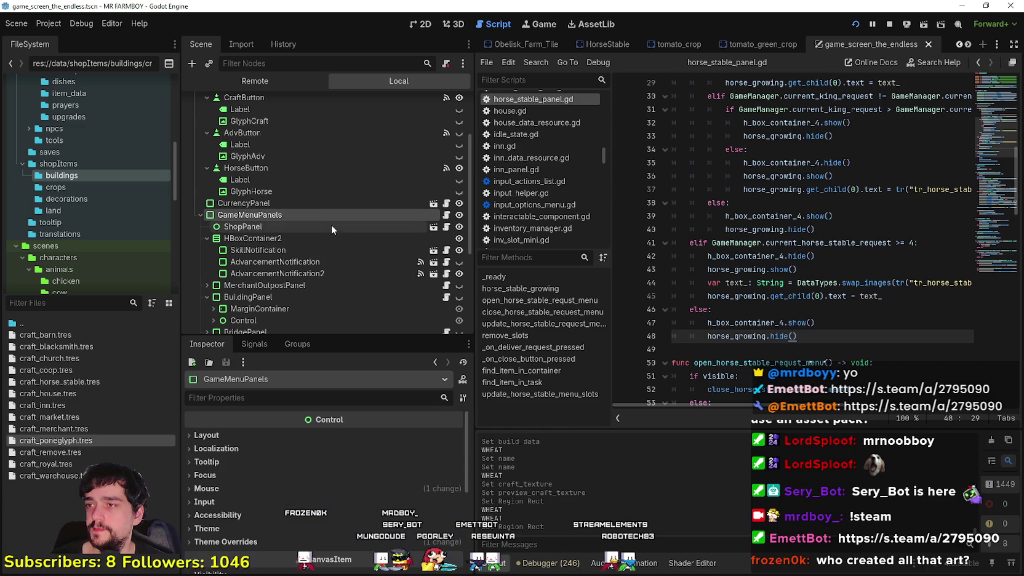
# Step: Add element 11 to ShopPanel's movingBuildingData holding craft_poneglyph.tres, and save the scene
pyautogui.press('Down')
pyautogui.click(381, 486)
pyautogui.click(402, 470)
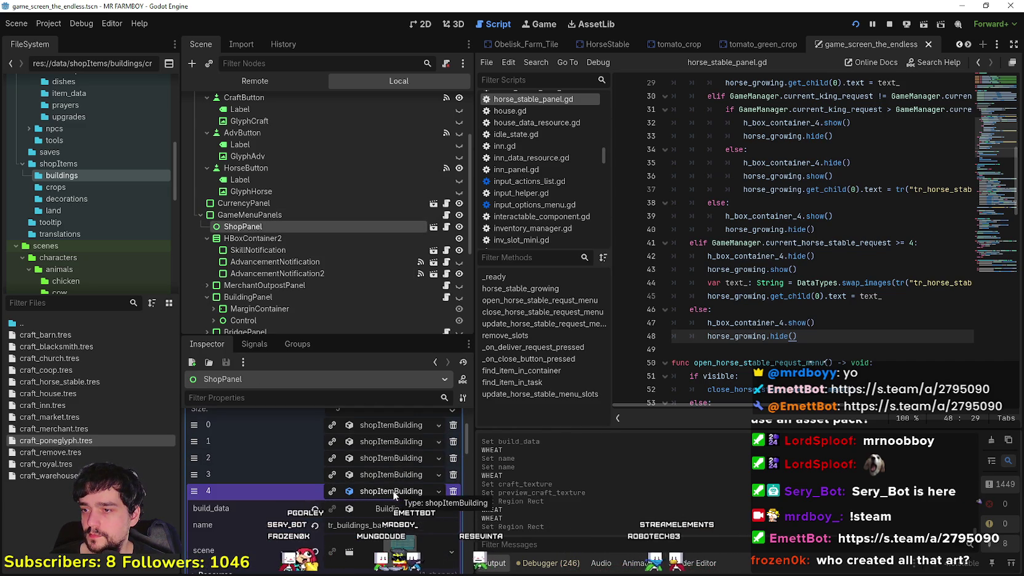
pyautogui.scroll(3, 391, 490)
pyautogui.click(384, 472)
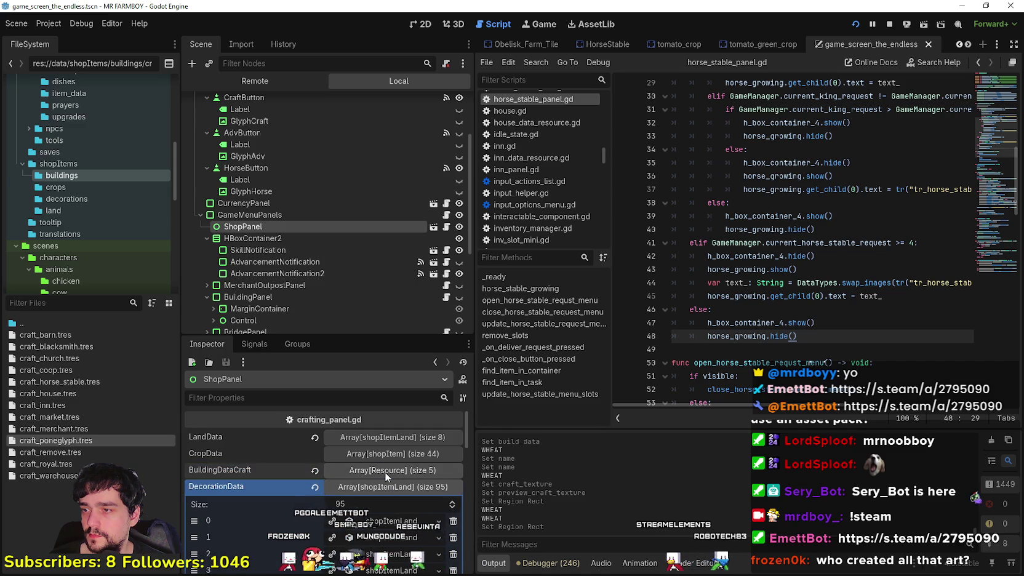
pyautogui.click(382, 487)
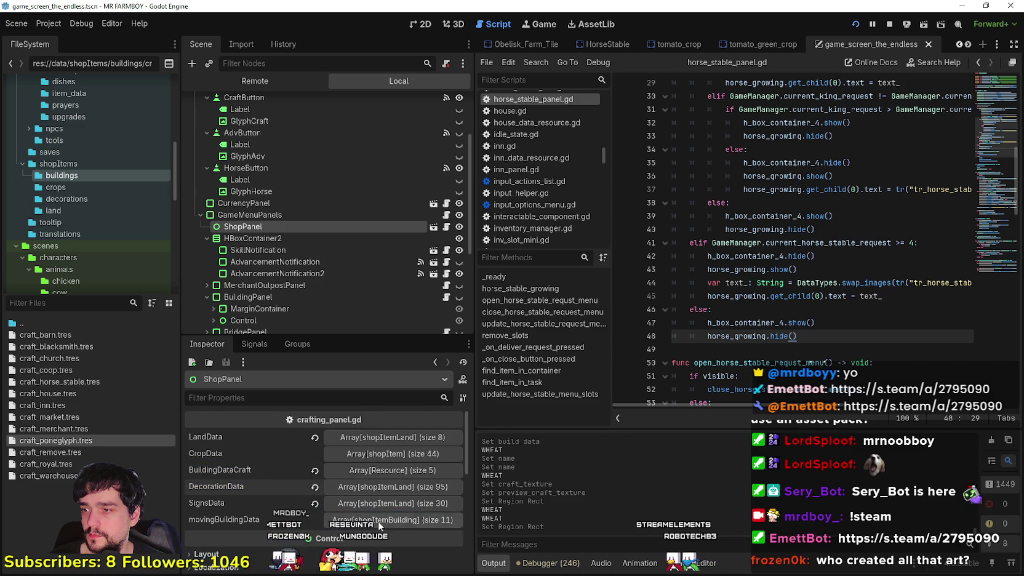
pyautogui.scroll(-2, 389, 492)
pyautogui.click(399, 486)
pyautogui.scroll(-3, 304, 482)
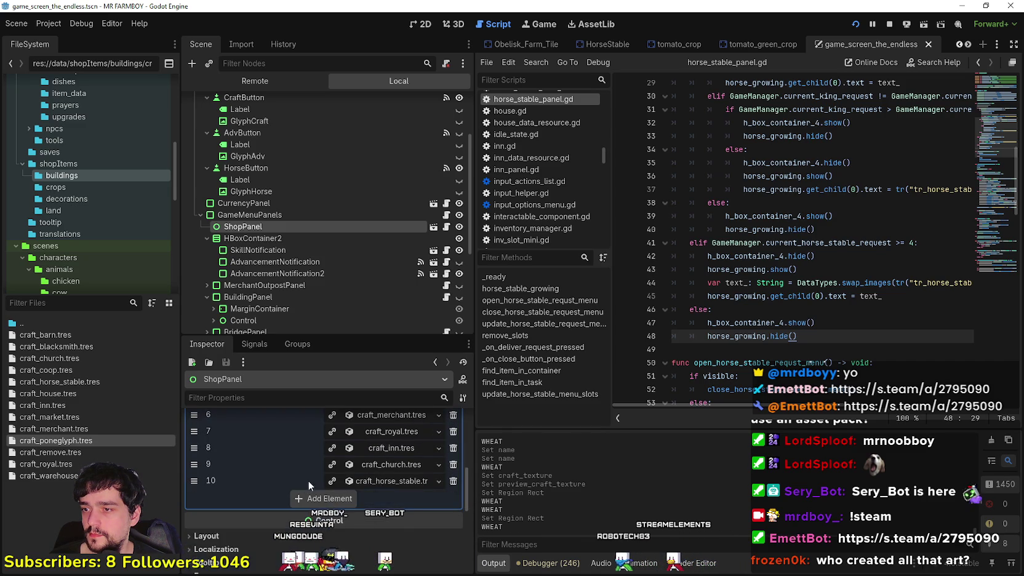
pyautogui.click(337, 498)
pyautogui.moveTo(55, 441)
pyautogui.mouseDown()
pyautogui.moveTo(184, 455)
pyautogui.moveTo(398, 504)
pyautogui.mouseUp()
pyautogui.hotkey('ctrl', 's')
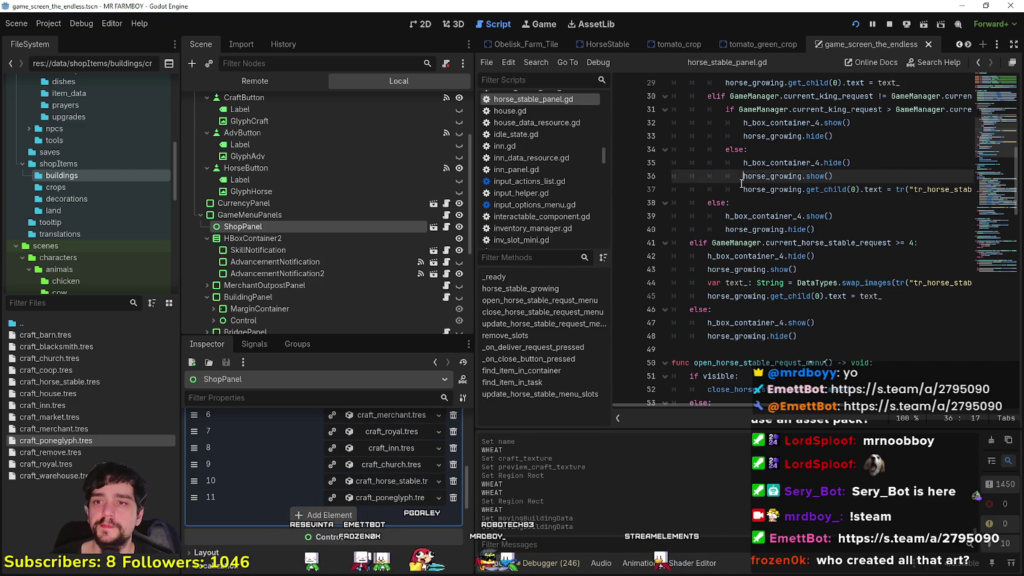
# Step: Filter the FileSystem for 'obe' and open Obelisk_Farm_Tile.tscn
pyautogui.click(757, 202)
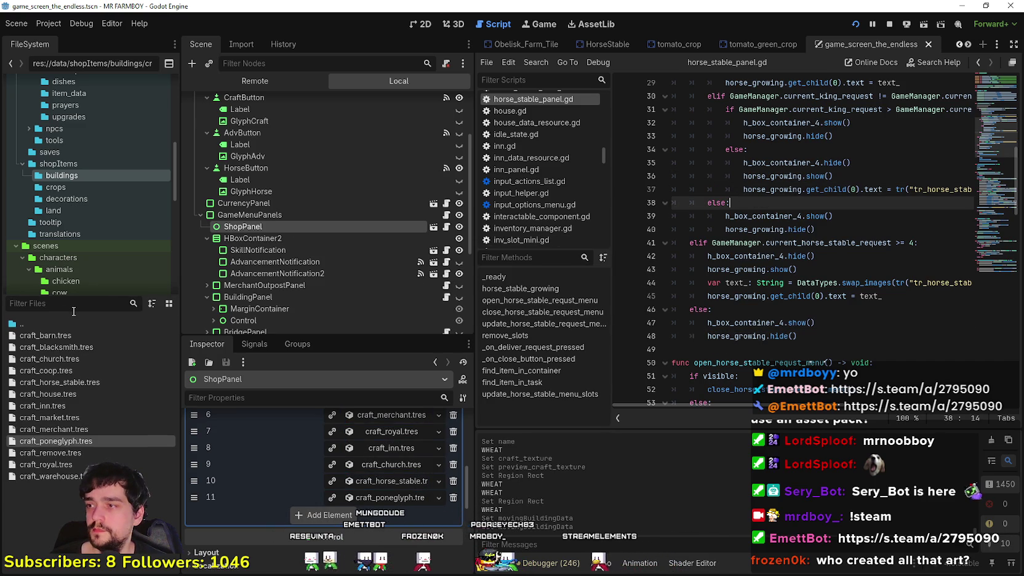
pyautogui.write('pone')
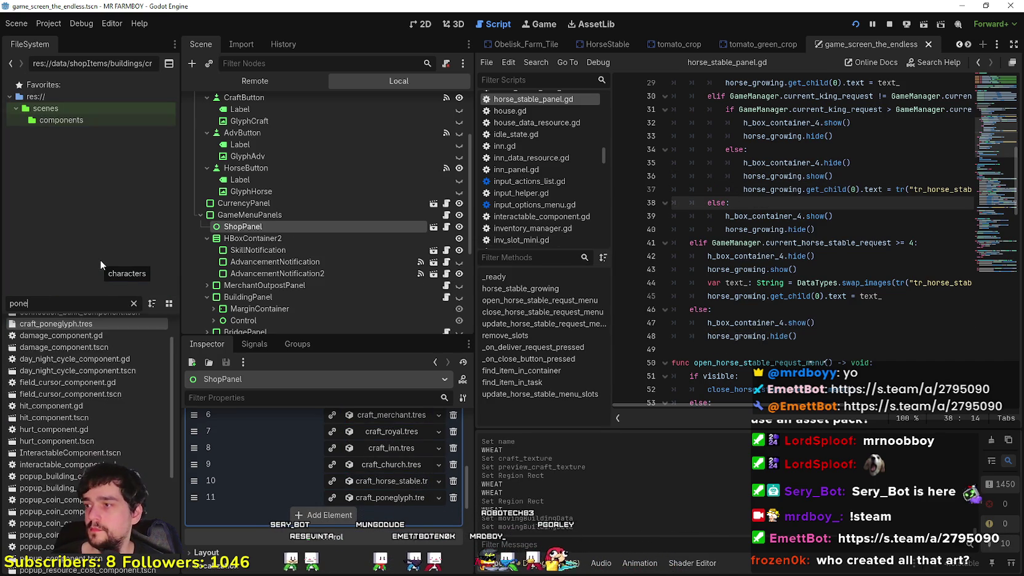
pyautogui.press('BackSpace')
pyautogui.press('BackSpace')
pyautogui.press('BackSpace')
pyautogui.write('obe')
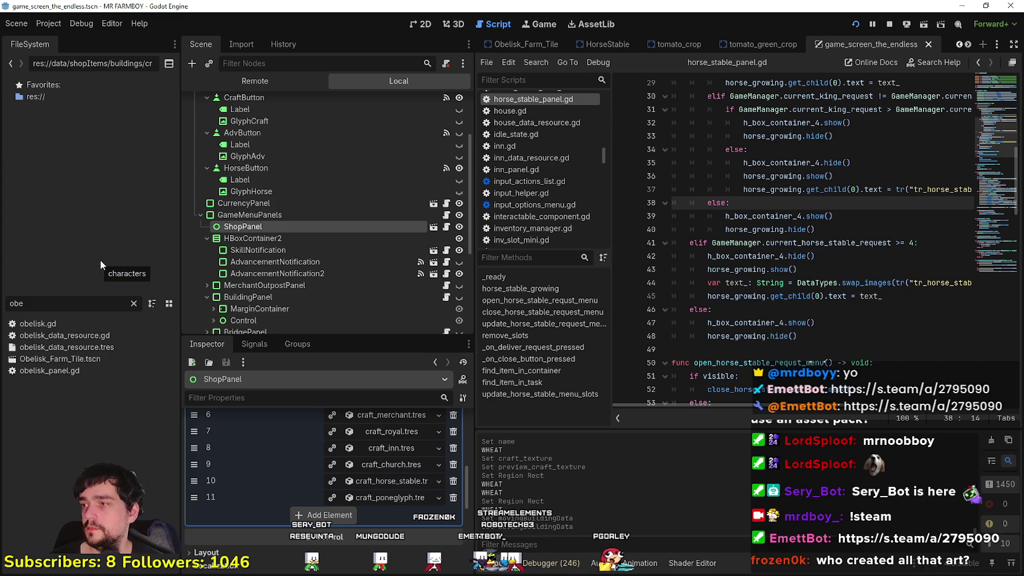
pyautogui.doubleClick(60, 359)
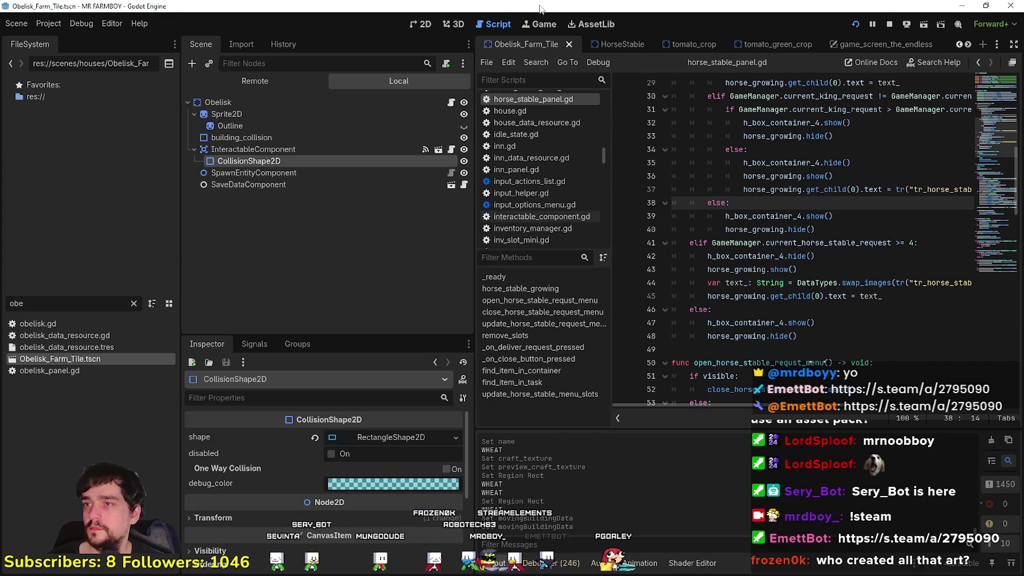
# Step: Open obelisk.gd, widen the script area, and scroll to the move_building function
pyautogui.click(451, 103)
pyautogui.scroll(5, 854, 294)
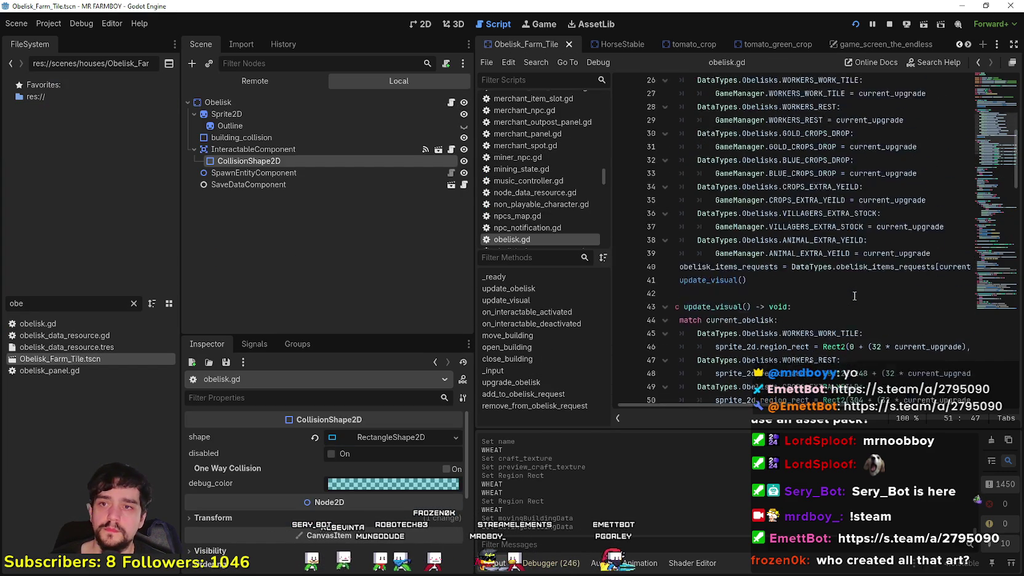
pyautogui.scroll(4, 855, 294)
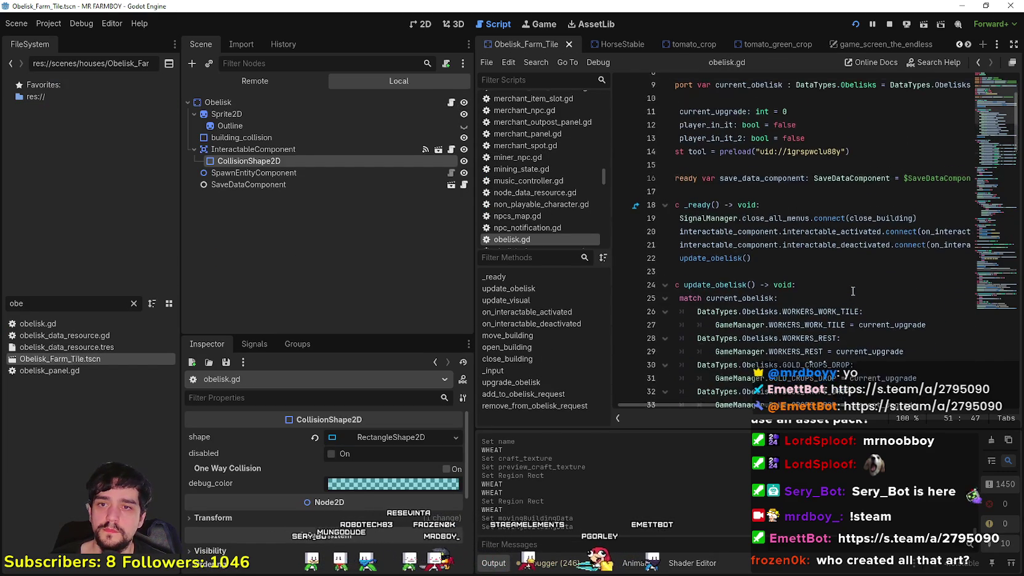
pyautogui.scroll(-10, 814, 273)
pyautogui.scroll(-10, 814, 273)
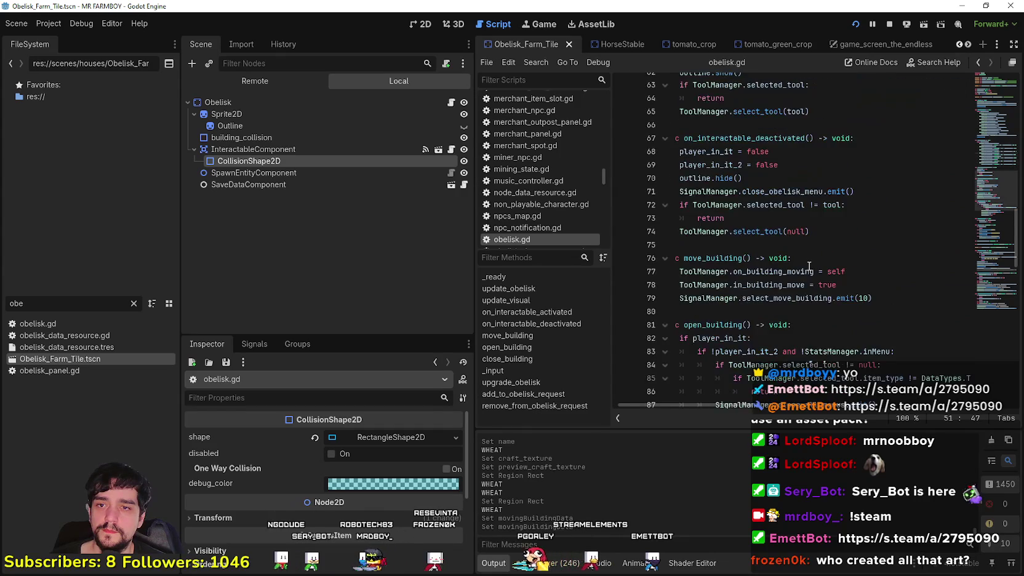
pyautogui.scroll(-3, 821, 271)
pyautogui.click(837, 259)
pyautogui.scroll(-2, 843, 260)
pyautogui.scroll(-10, 850, 261)
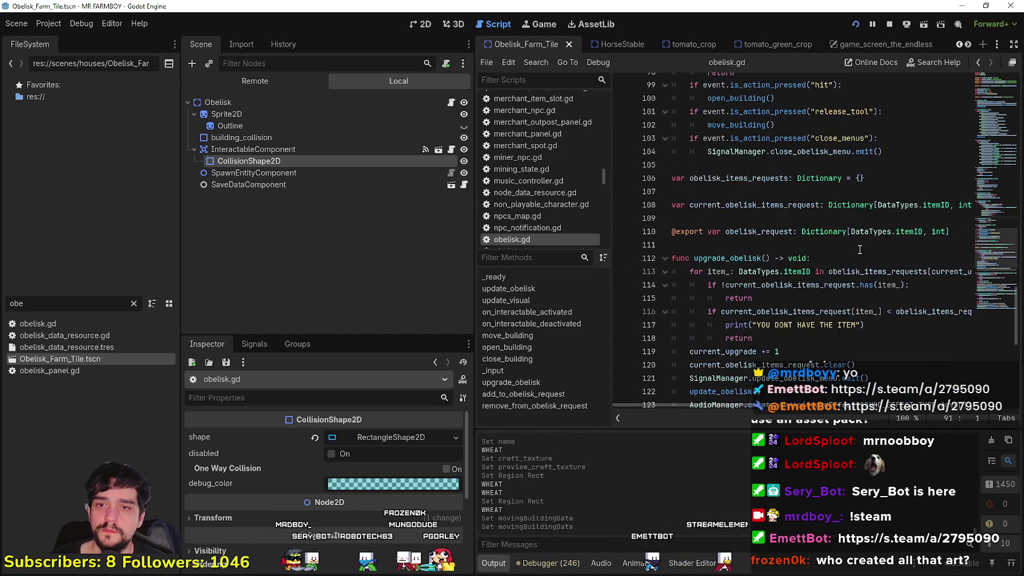
pyautogui.scroll(-5, 855, 249)
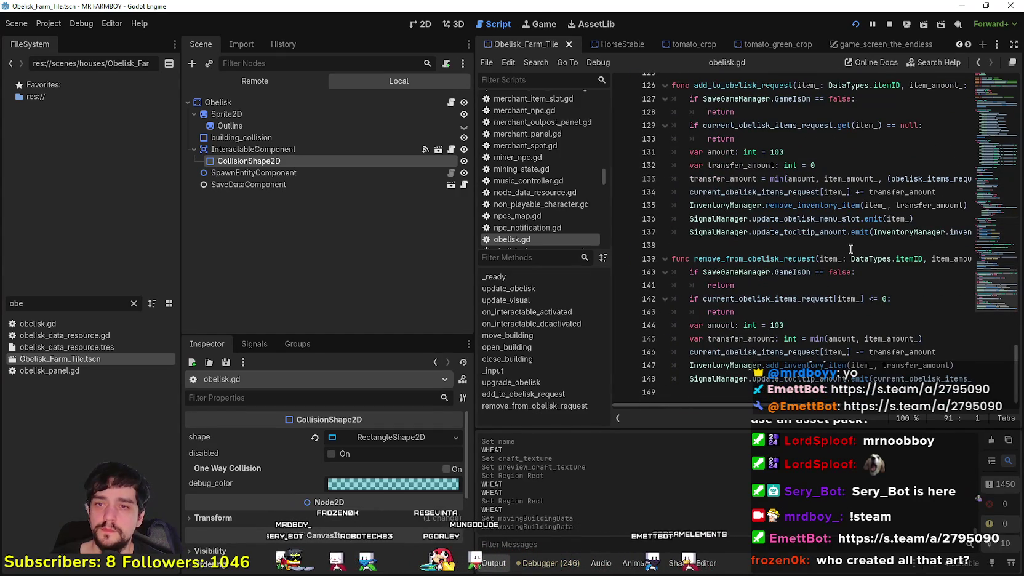
pyautogui.moveTo(989, 293); pyautogui.dragTo(986, 145)
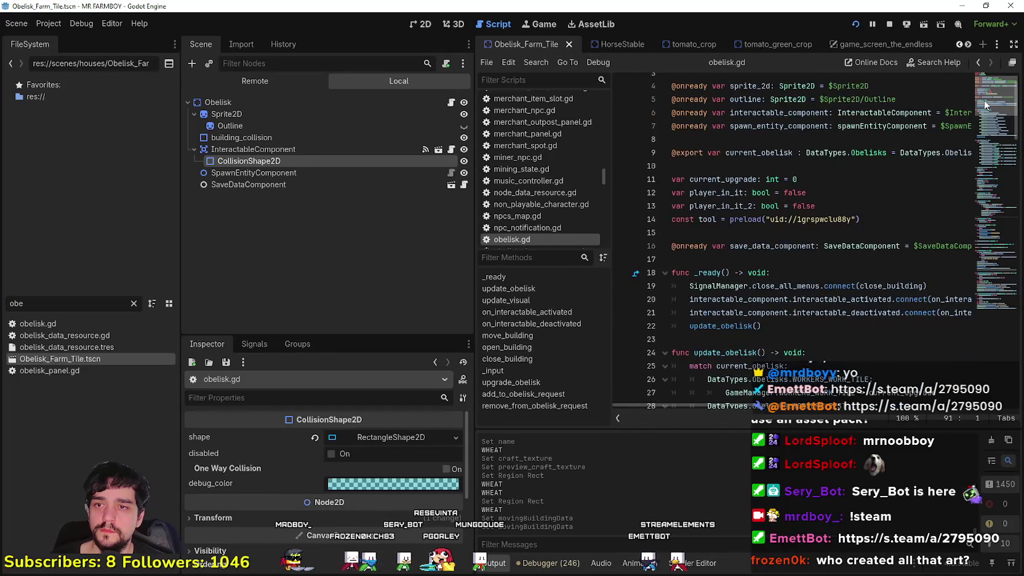
pyautogui.moveTo(472, 260); pyautogui.dragTo(302, 260)
pyautogui.scroll(1, 598, 219)
pyautogui.scroll(-7, 598, 220)
pyautogui.scroll(-3, 597, 219)
# Step: Change move_building's select_move_building emit from 10 to 11 and save the script
pyautogui.click(594, 278)
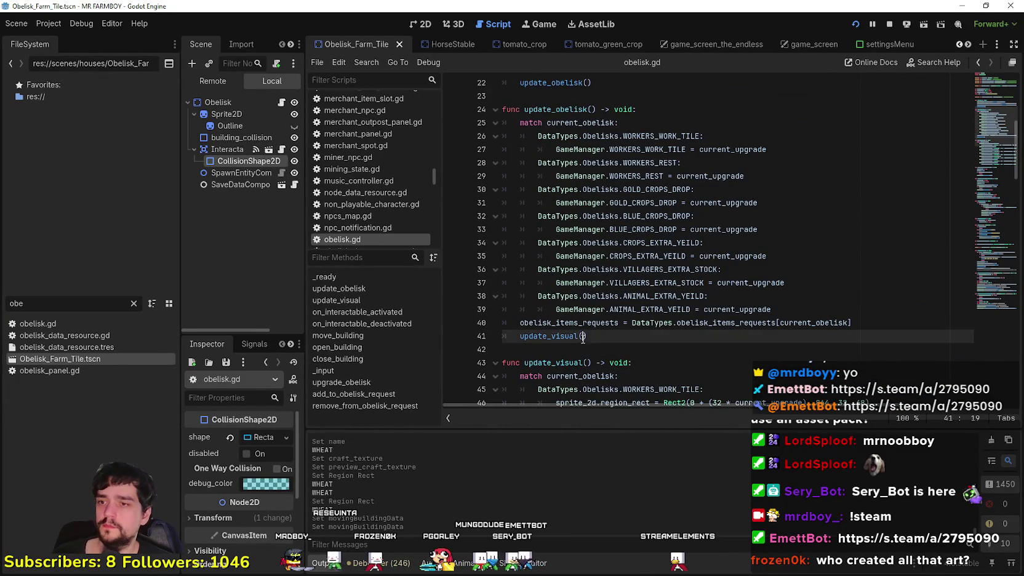
pyautogui.scroll(-3, 592, 341)
pyautogui.scroll(-4, 592, 341)
pyautogui.click(640, 257)
pyautogui.scroll(-2, 648, 316)
pyautogui.scroll(-3, 648, 316)
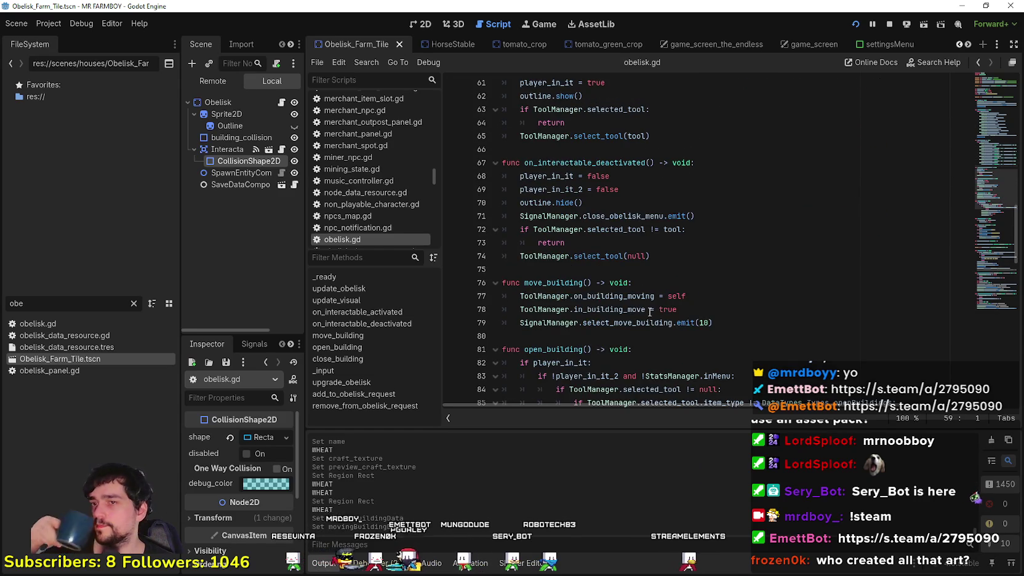
pyautogui.click(687, 257)
pyautogui.scroll(-2, 689, 278)
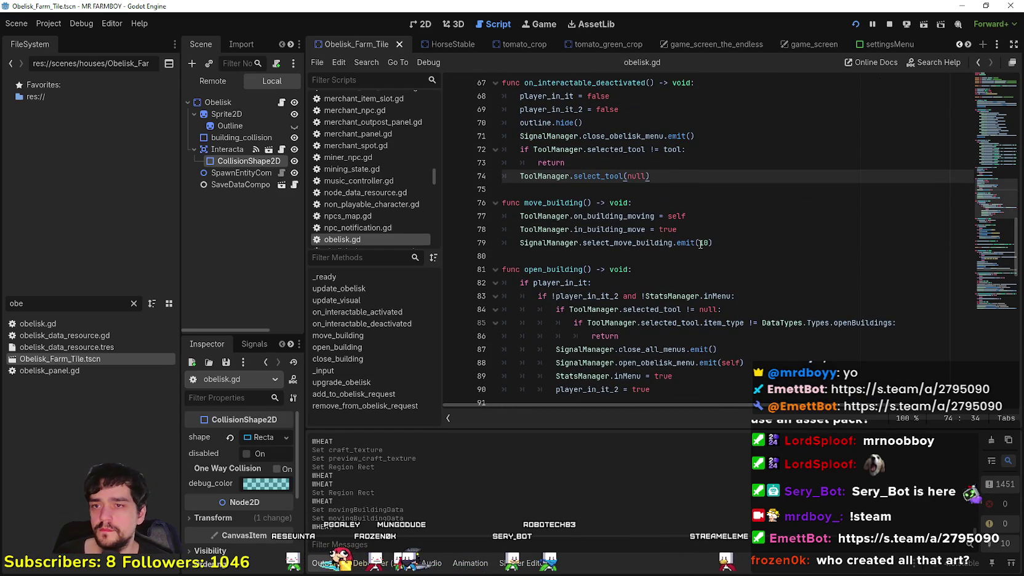
pyautogui.click(705, 244)
pyautogui.click(705, 270)
pyautogui.hotkey('ctrl', 's')
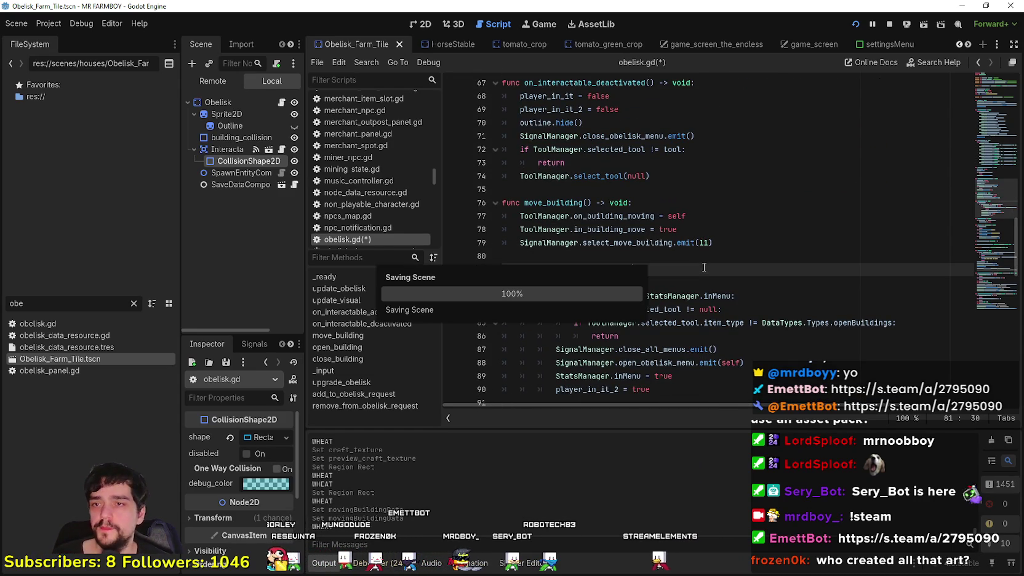
# Step: Quit the running game from its pause menu and relaunch the project to the MR FARMBOY menu
pyautogui.hotkey('alt', 'Tab')
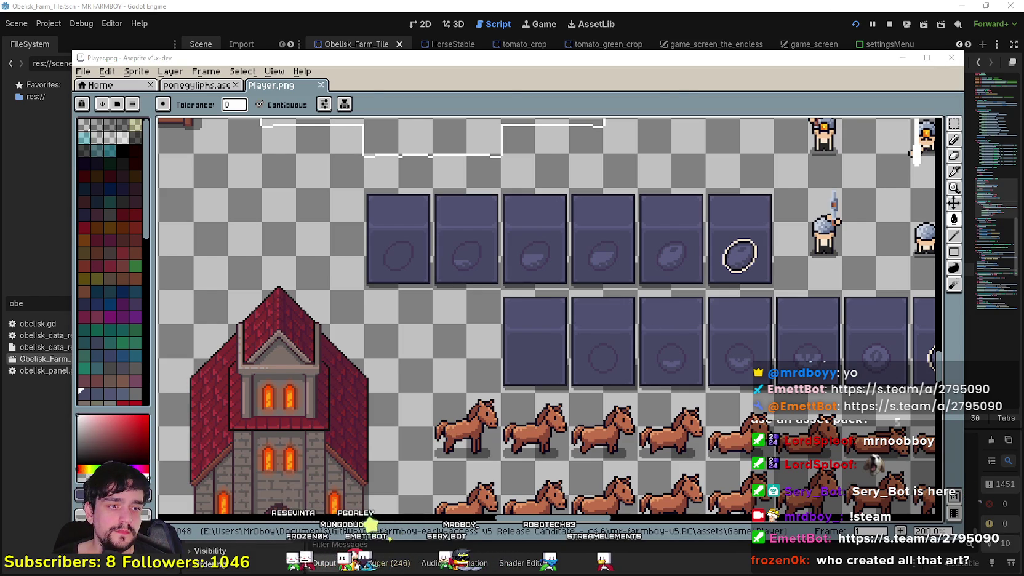
pyautogui.hotkey('alt', 'Tab')
pyautogui.press('Escape')
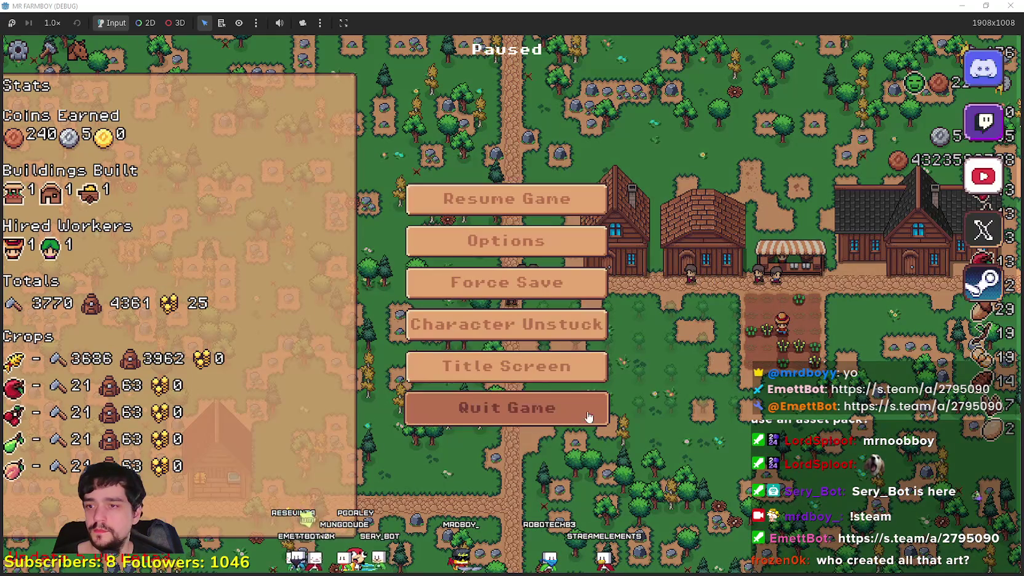
pyautogui.click(554, 422)
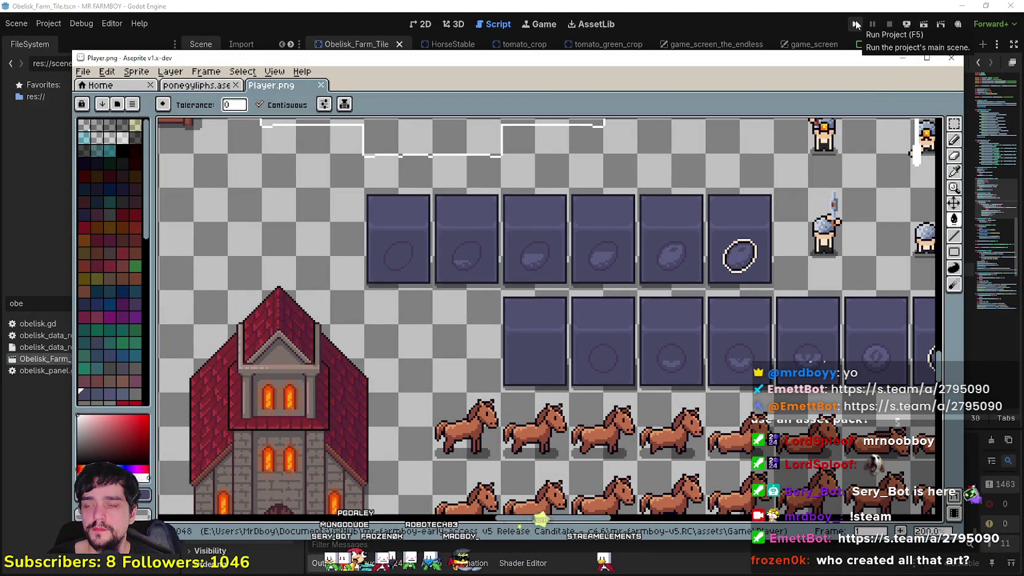
pyautogui.click(856, 24)
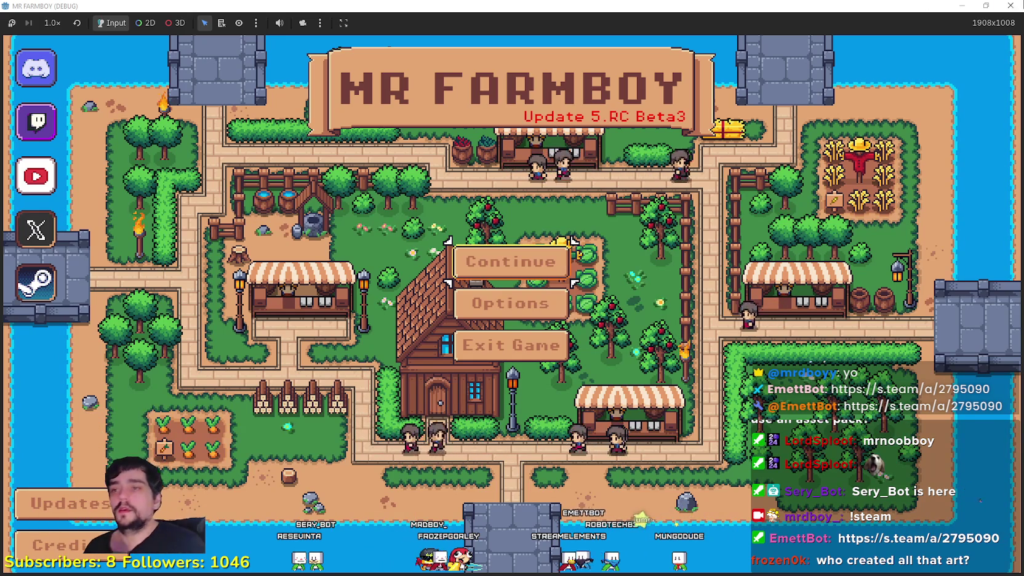
# Step: Load Save 3 from the save games list in MR FARMBOY
pyautogui.click(476, 279)
pyautogui.scroll(-2, 523, 295)
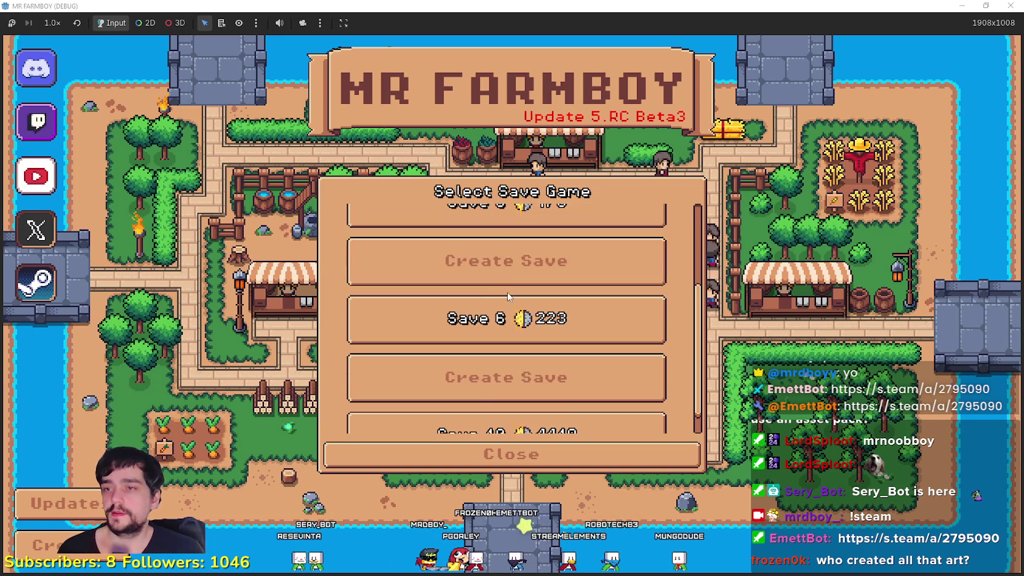
pyautogui.click(531, 307)
pyautogui.press('Up')
pyautogui.press('Up')
pyautogui.press('Return')
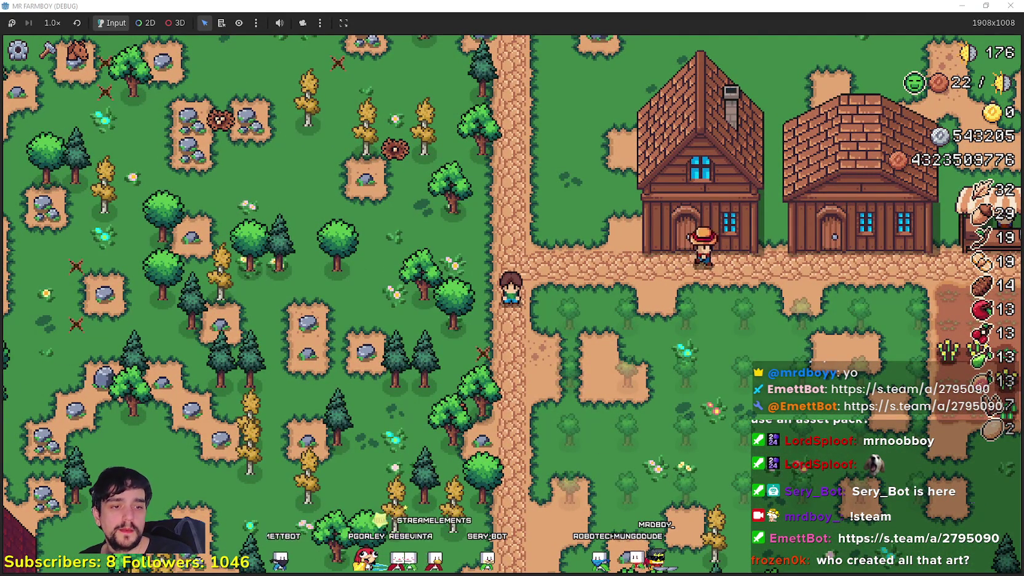
# Step: Walk the farmer through the trees chopping wood, and set game speed to 2.0×
pyautogui.hotkey('alt', 'Tab')
pyautogui.hotkey('alt', 'Tab')
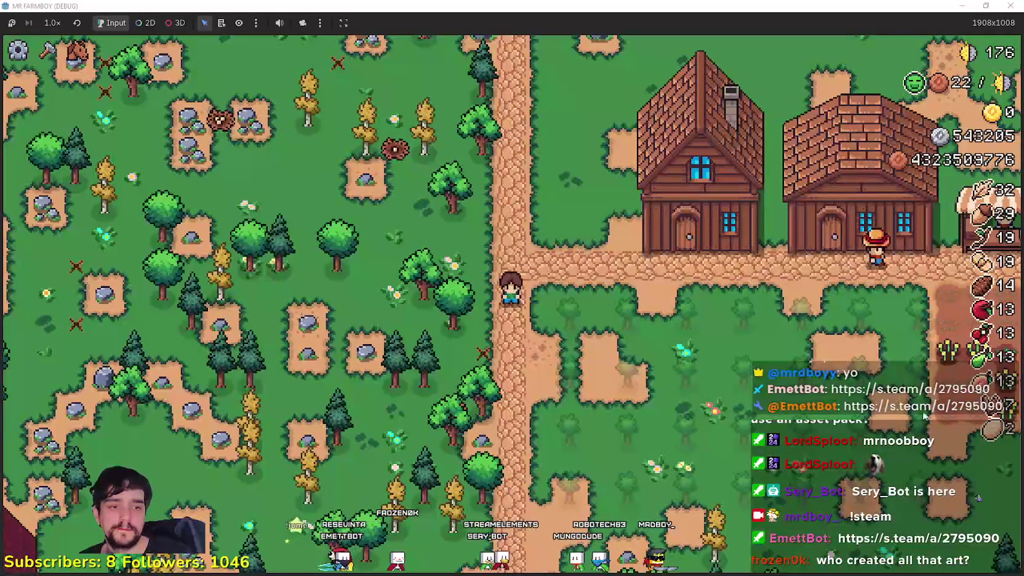
pyautogui.scroll(-5, 609, 387)
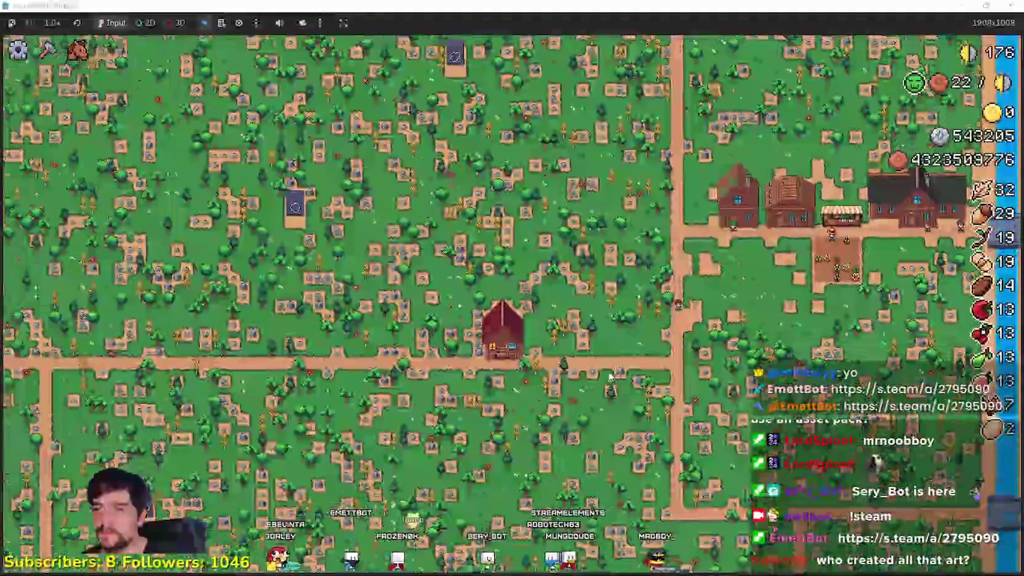
pyautogui.scroll(5, 607, 370)
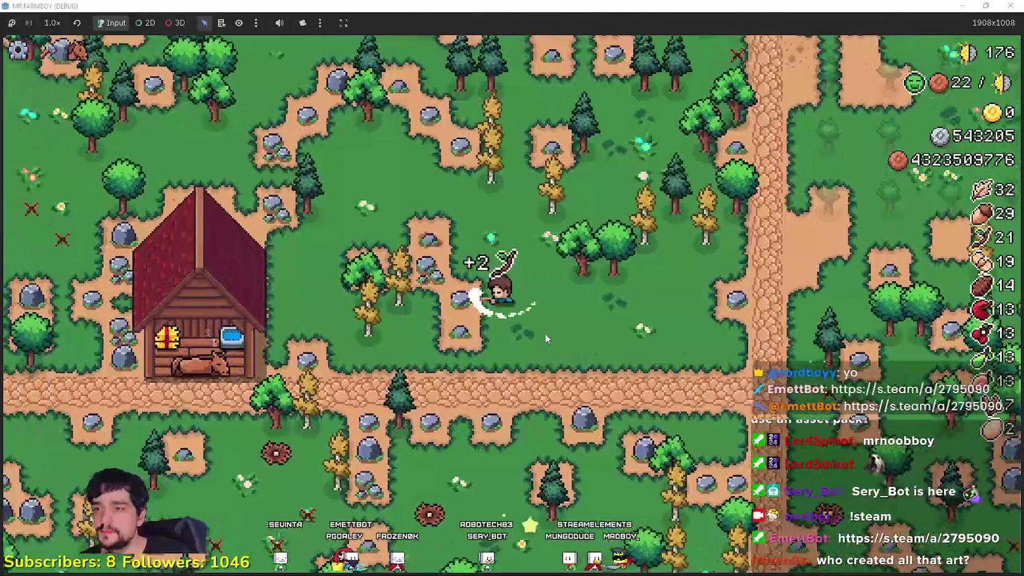
pyautogui.press('d')
pyautogui.press('w')
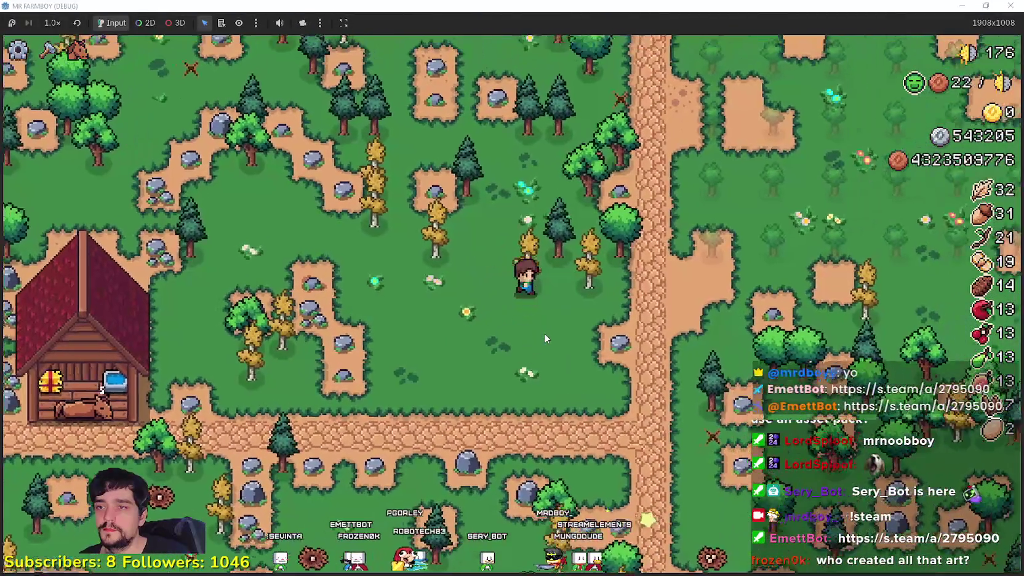
pyautogui.press('w')
pyautogui.press('d')
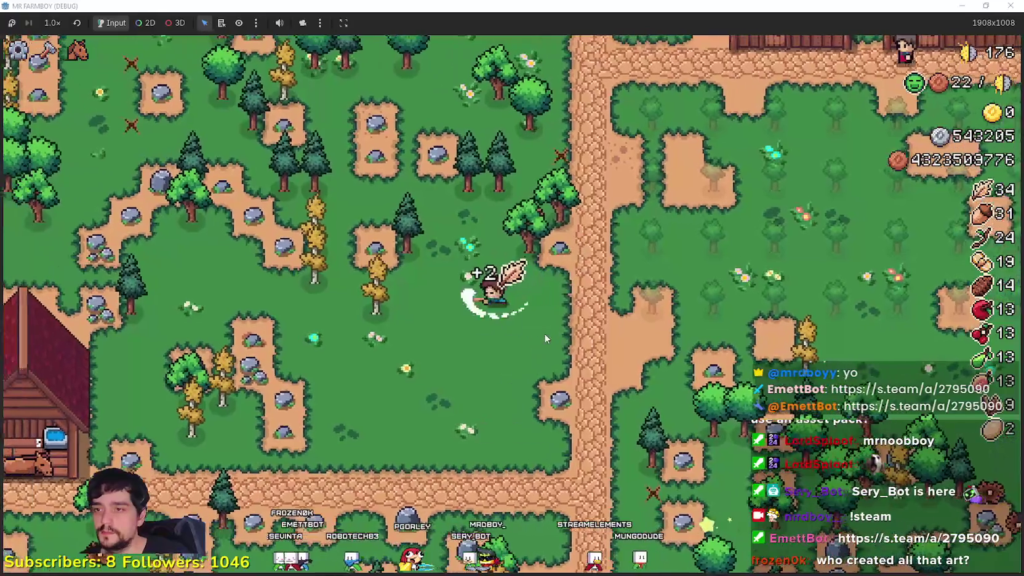
pyautogui.press('s')
pyautogui.press('a')
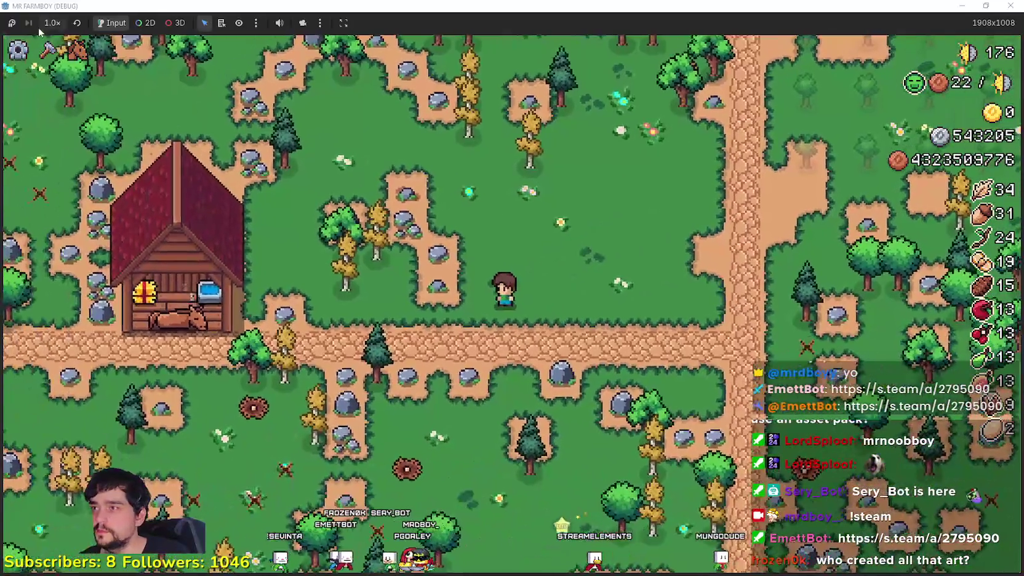
pyautogui.click(41, 25)
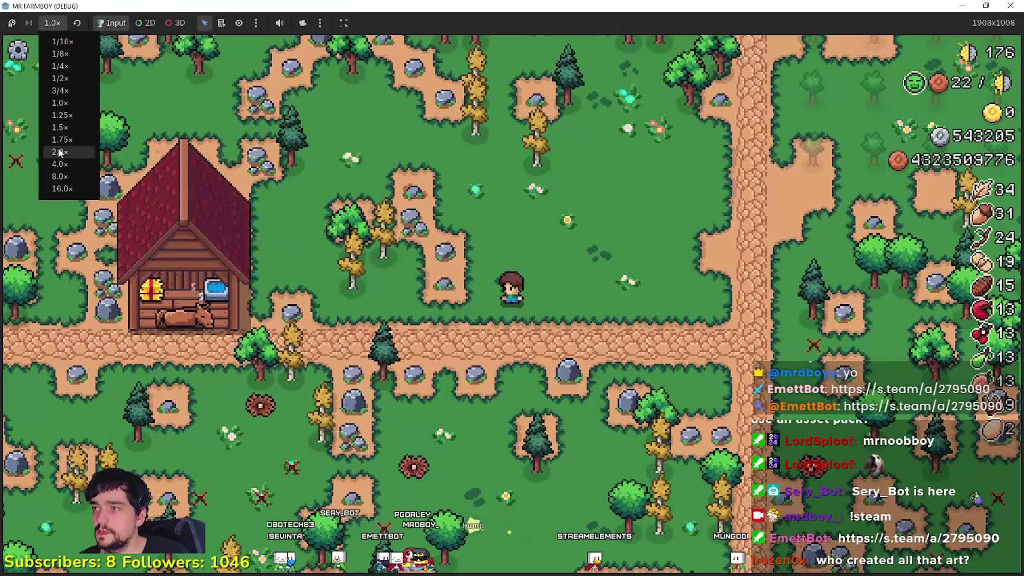
pyautogui.click(61, 155)
# Step: Pick up the house and place it further to the right
pyautogui.press('a')
pyautogui.press('e')
pyautogui.press('d')
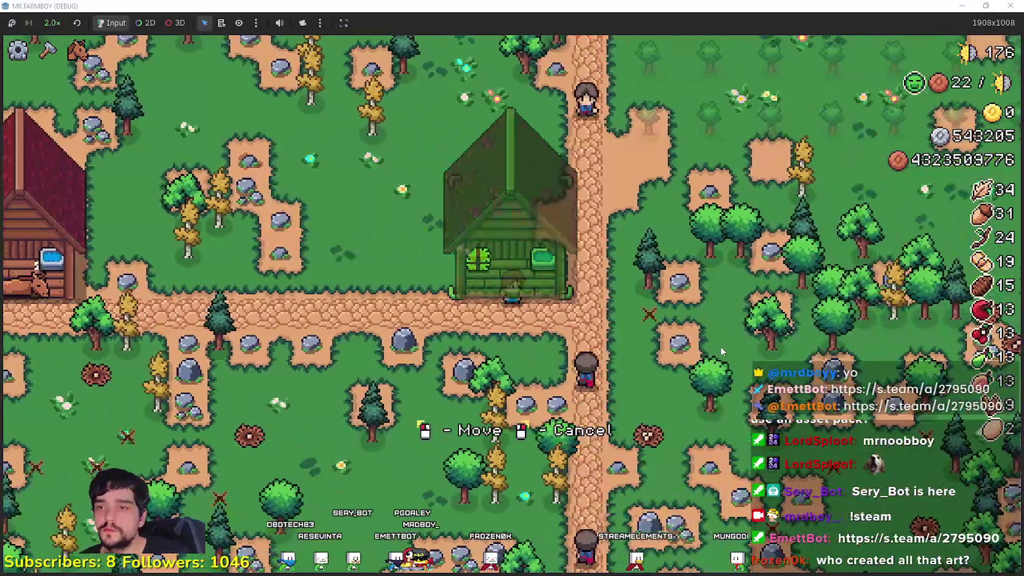
pyautogui.click(720, 346)
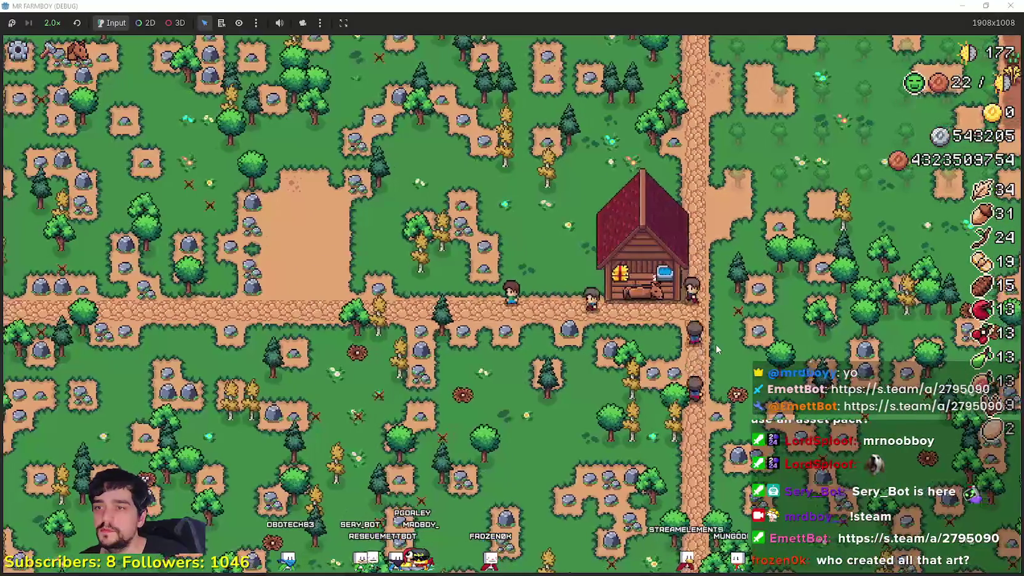
# Step: Walk the character up the road past the village to the grey poneglyph slab
pyautogui.press('w')
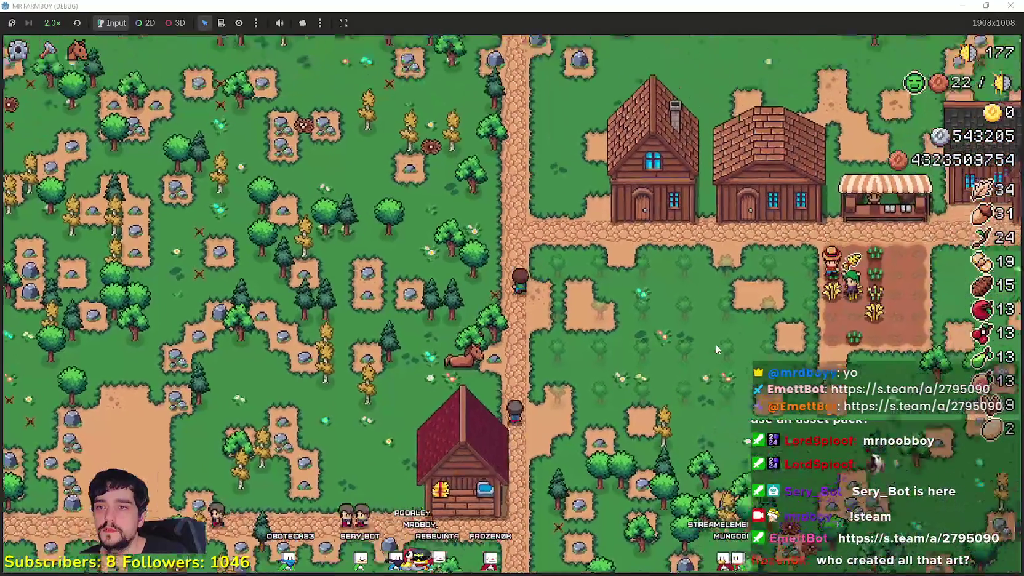
pyautogui.press('w')
pyautogui.press('d')
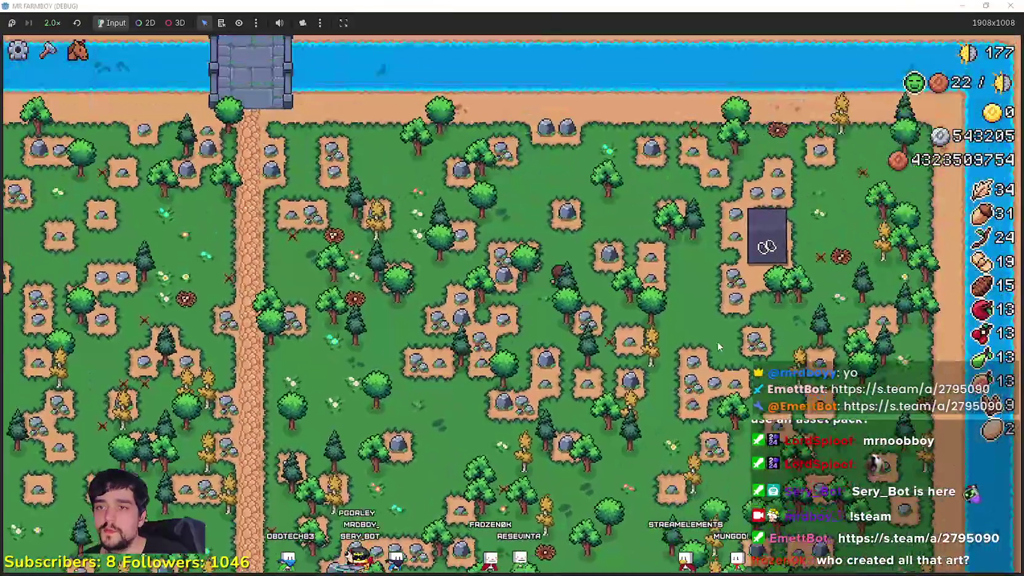
pyautogui.press('d')
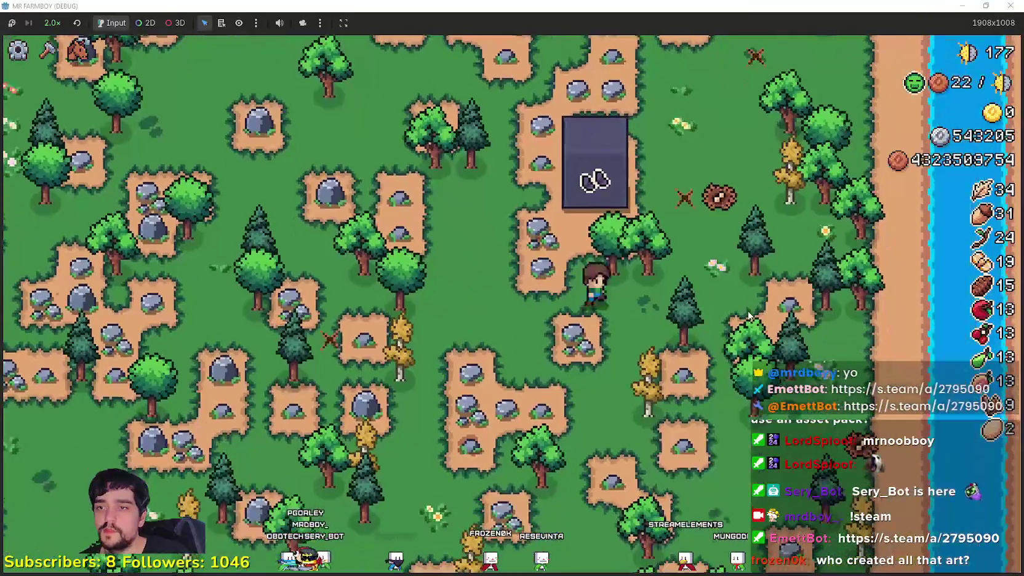
# Step: Relocate the poneglyph slab to just above the village houses, then pause the game
pyautogui.press('r')
pyautogui.press('a')
pyautogui.press('w')
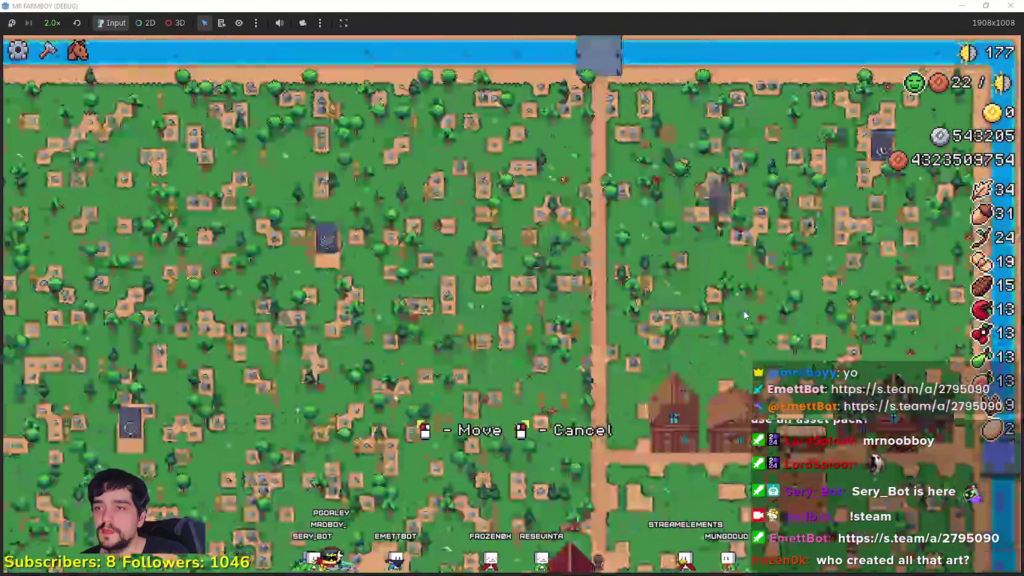
pyautogui.scroll(3, 745, 315)
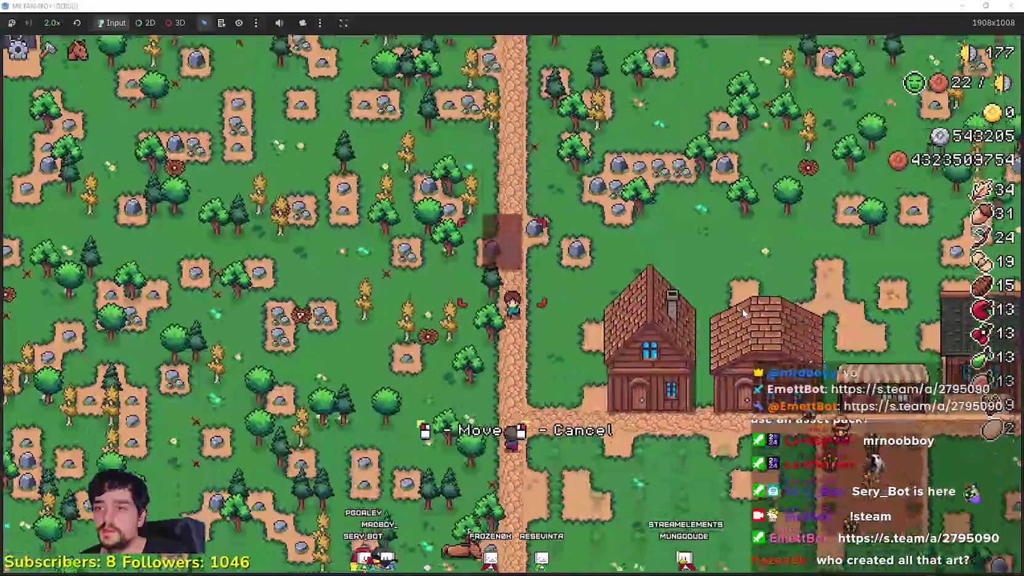
pyautogui.scroll(-4, 744, 314)
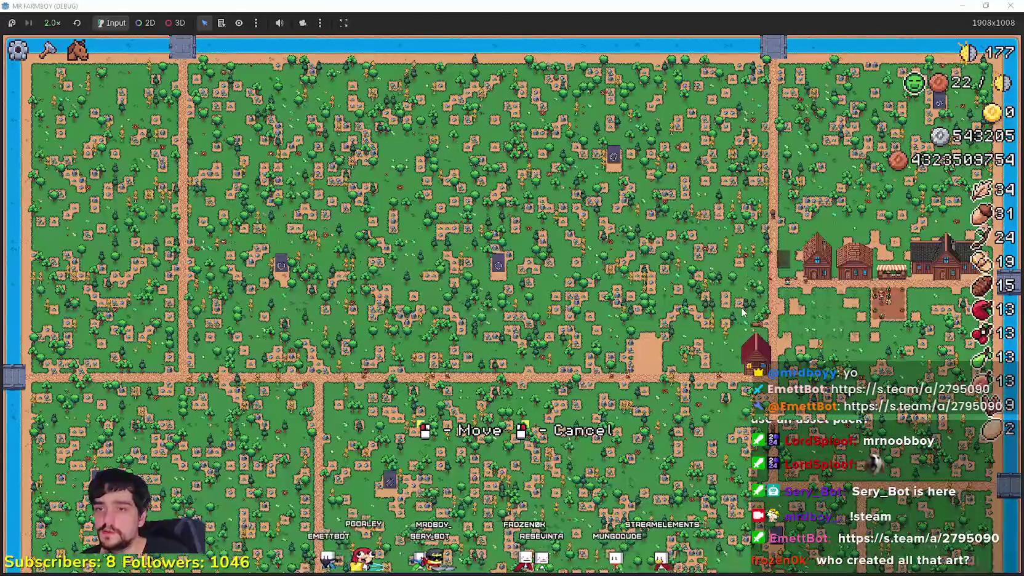
pyautogui.scroll(3, 739, 314)
pyautogui.scroll(2, 739, 314)
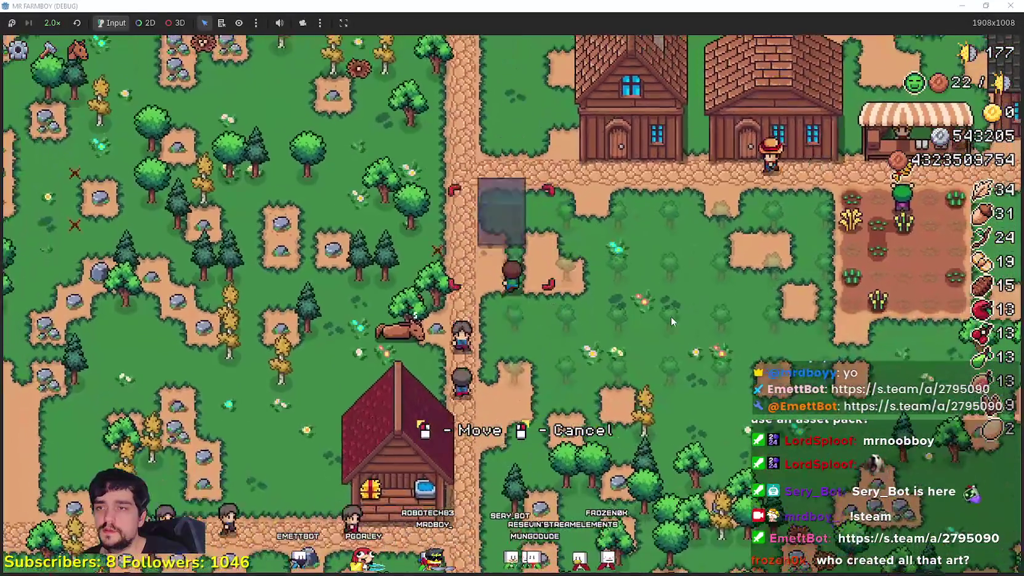
pyautogui.hotkey('w', 'd')
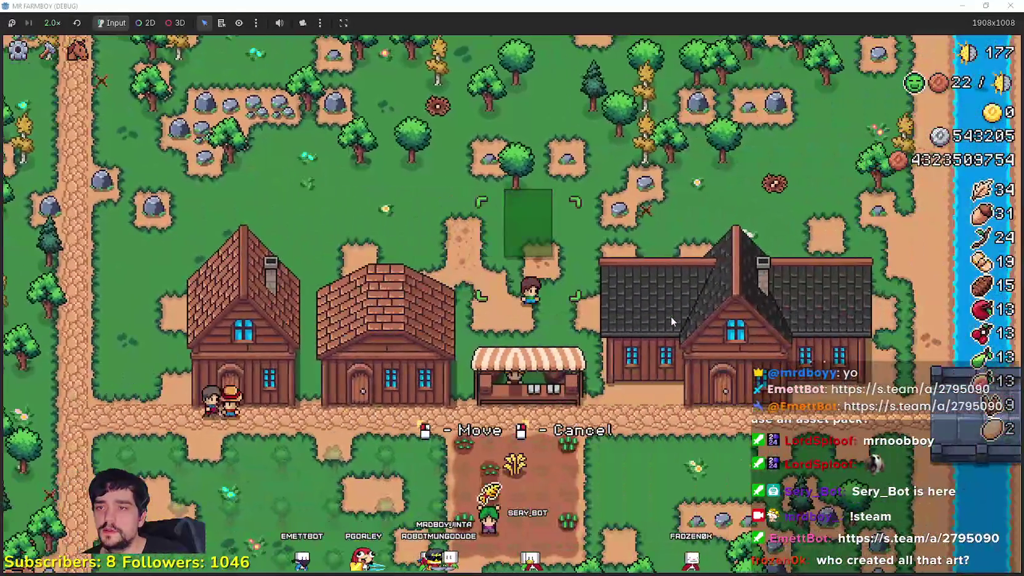
pyautogui.click(671, 316)
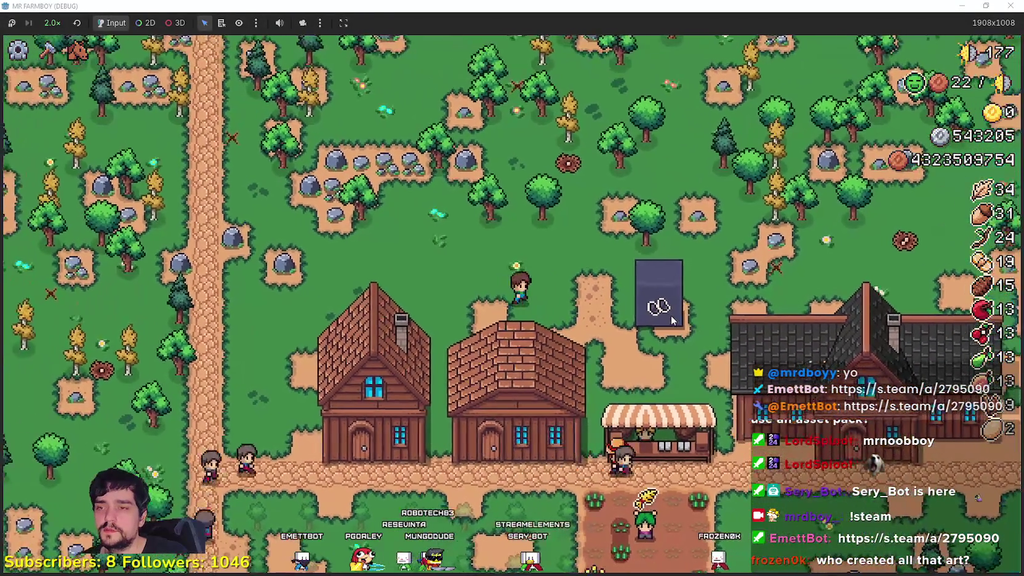
pyautogui.scroll(2, 582, 277)
pyautogui.press('Escape')
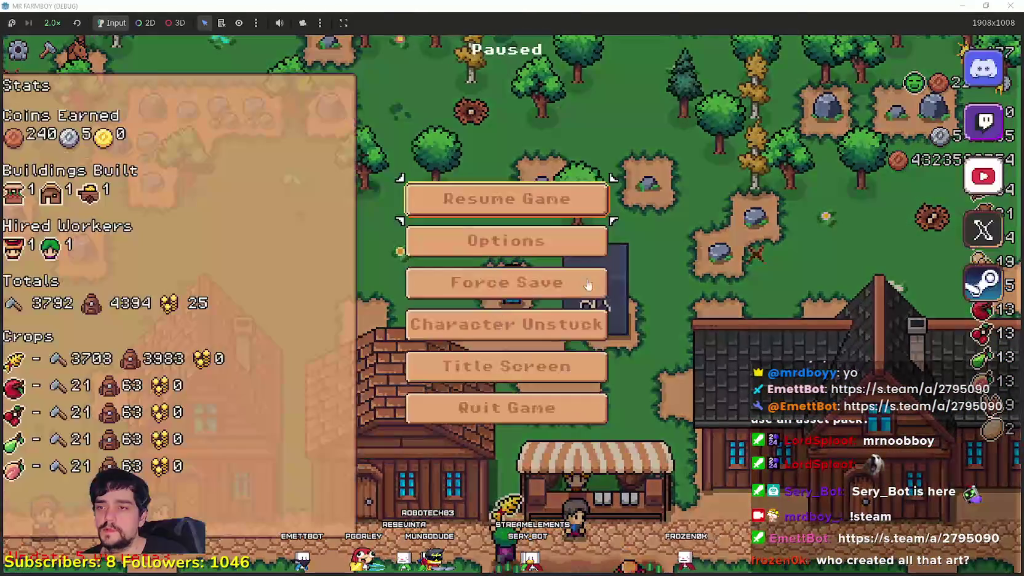
pyautogui.hotkey('alt', 'Tab')
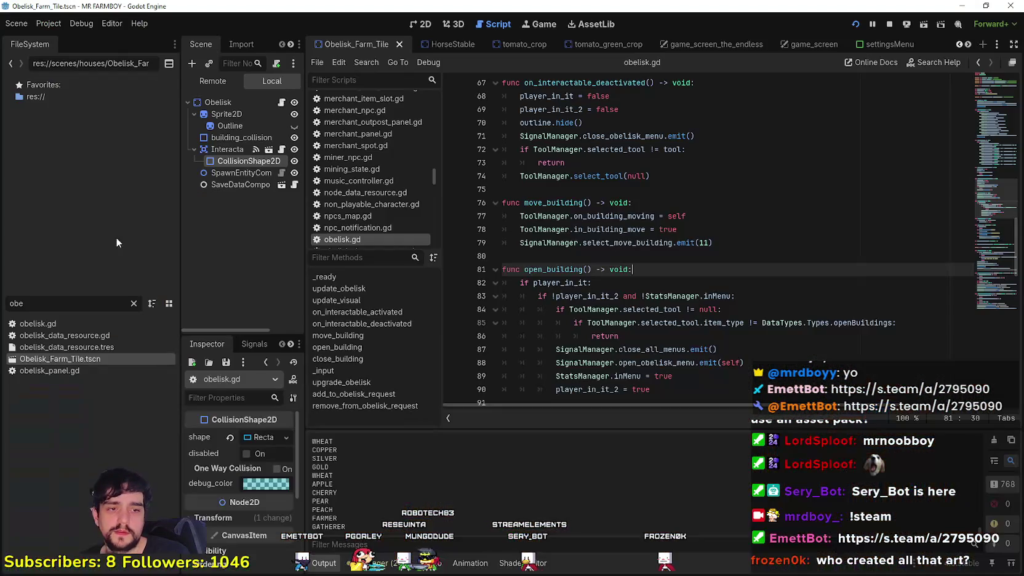
# Step: Filter FileSystem by 'ty' and open data_types.gd at the Buildings enum
pyautogui.click(561, 258)
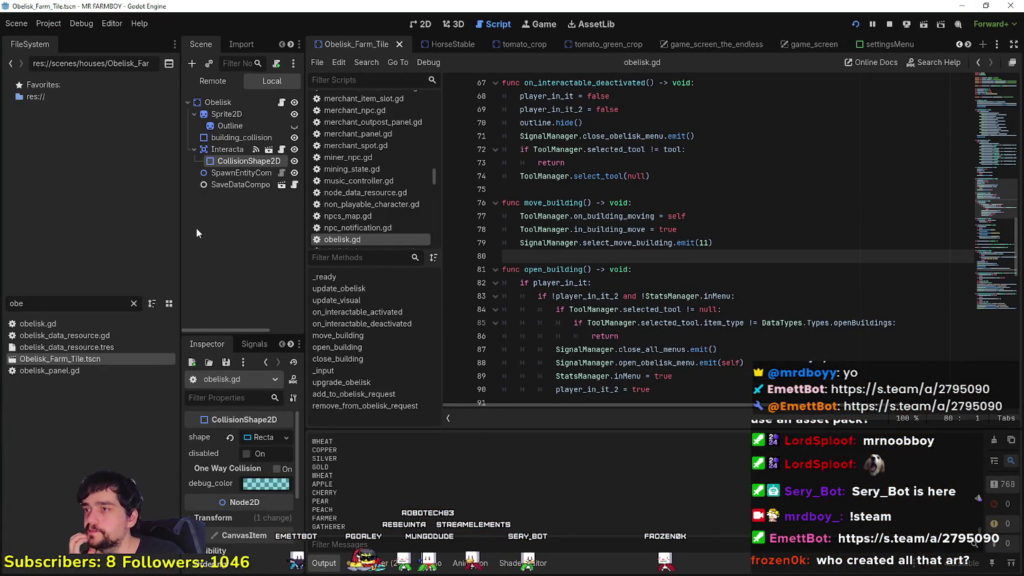
pyautogui.write('ty')
pyautogui.doubleClick(100, 324)
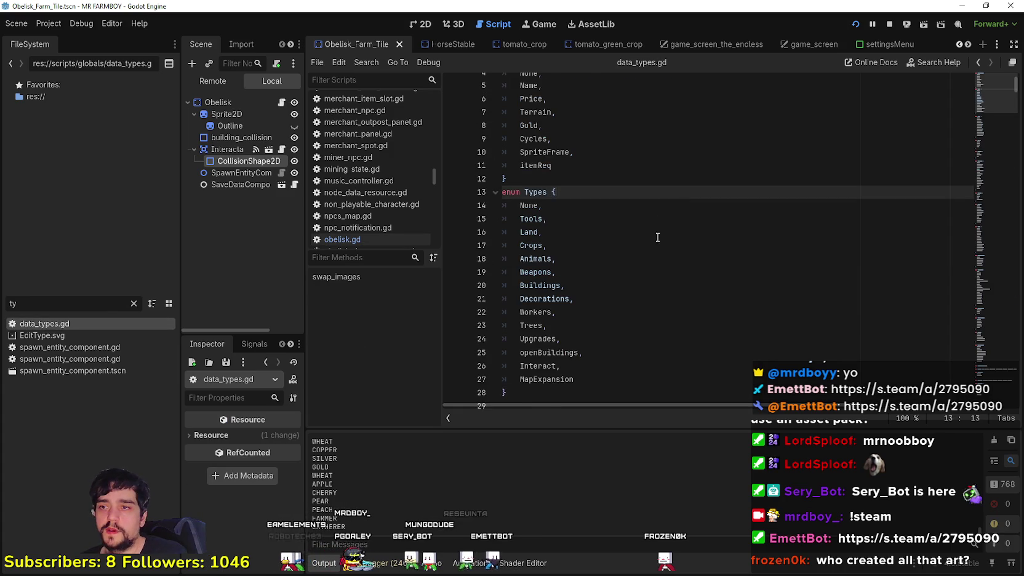
pyautogui.scroll(-18, 606, 345)
pyautogui.click(596, 322)
pyautogui.write('Poneglyph')
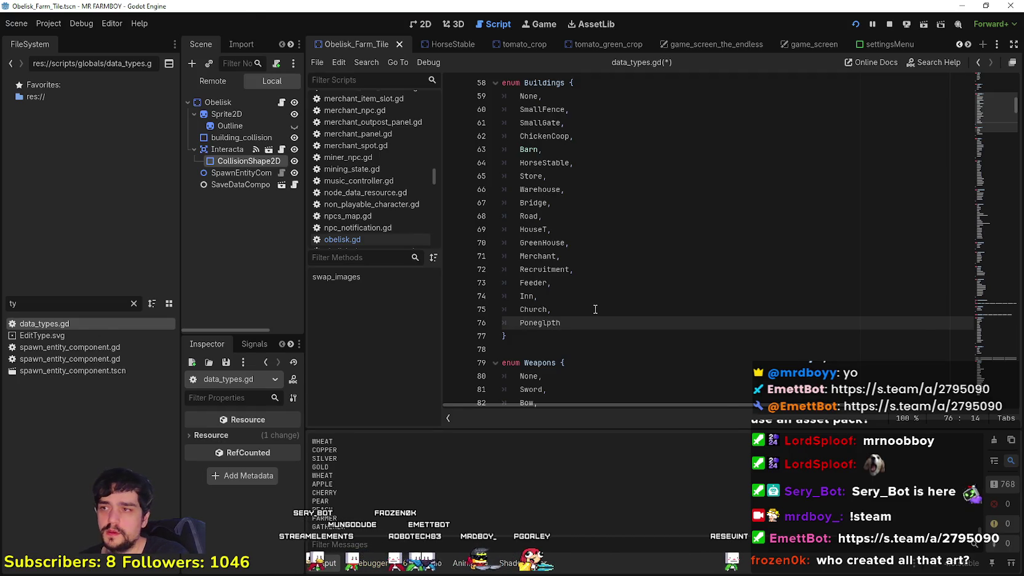
# Step: Resume the paused game to try the poneglyph, then return to the editor
pyautogui.hotkey('alt', 'Tab')
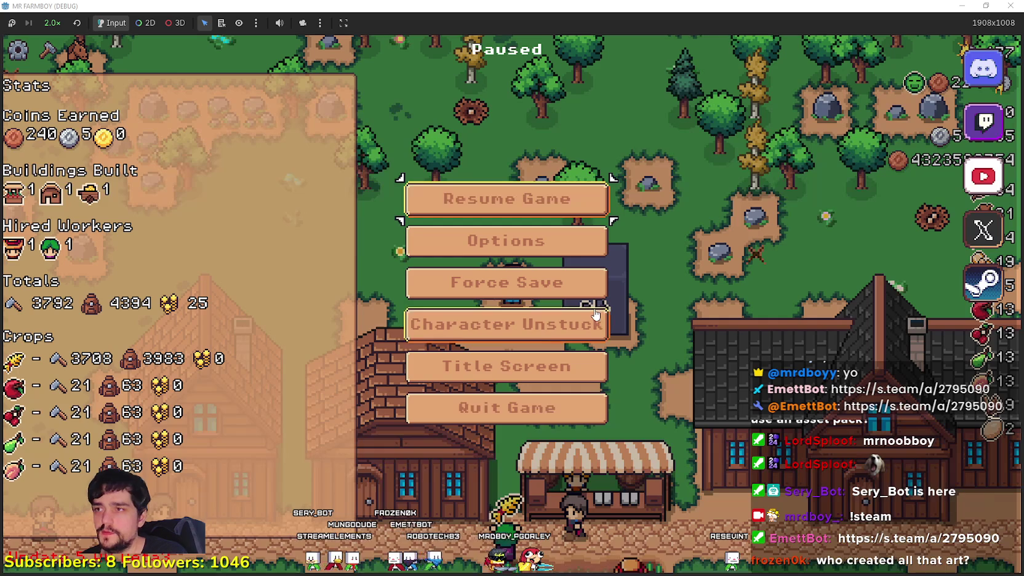
pyautogui.press('Escape')
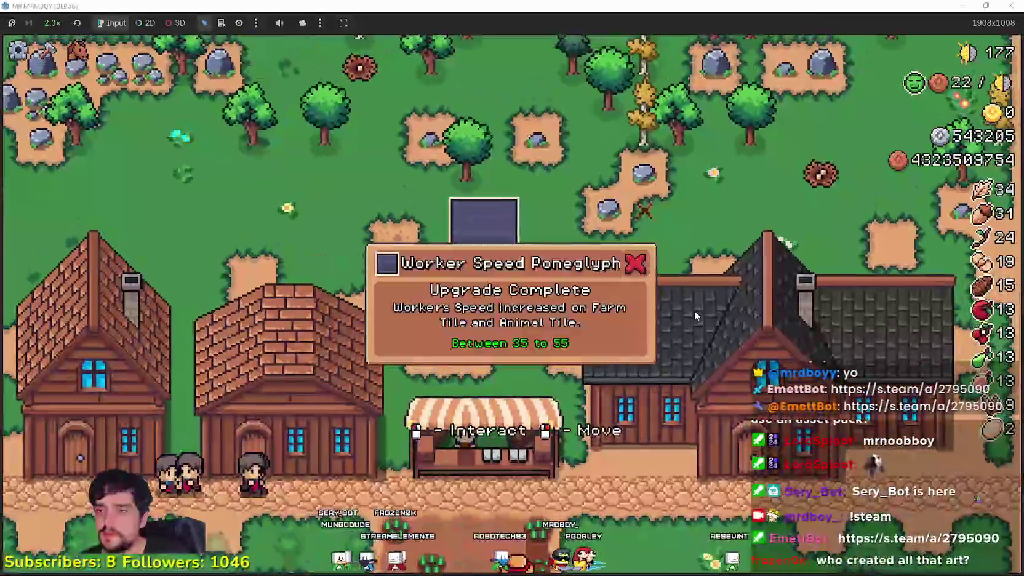
pyautogui.hotkey('alt', 'Tab')
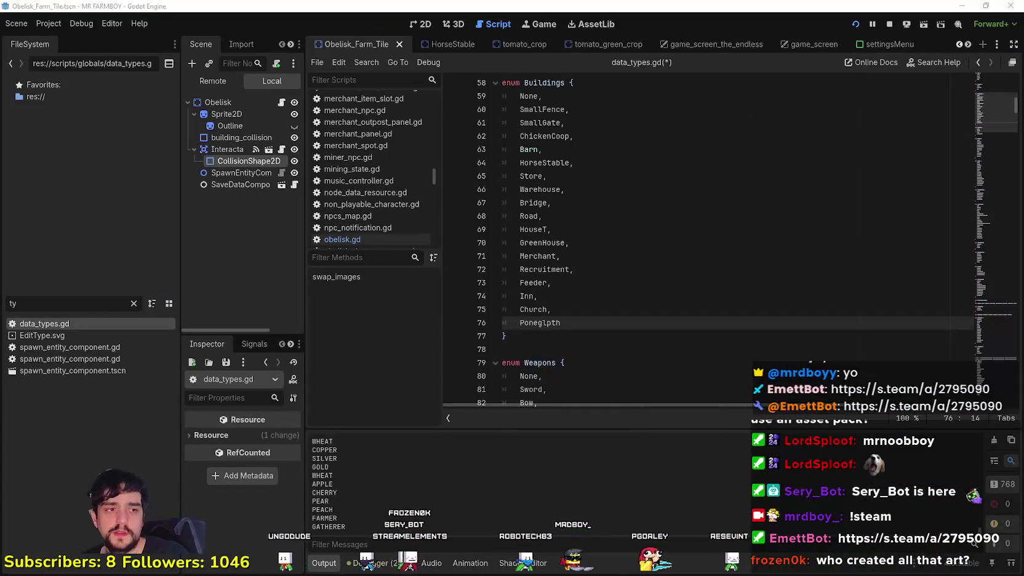
# Step: Correct the misspelled 'Poneglpth' entry to Poneglyph and save data_types.gd
pyautogui.doubleClick(541, 323)
pyautogui.click(596, 323)
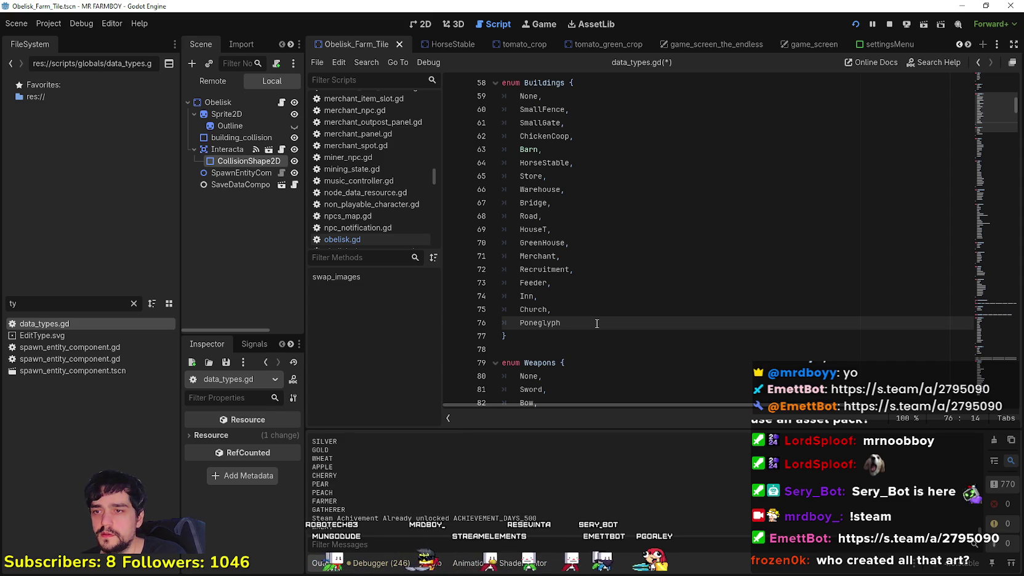
pyautogui.hotkey('ctrl', 's')
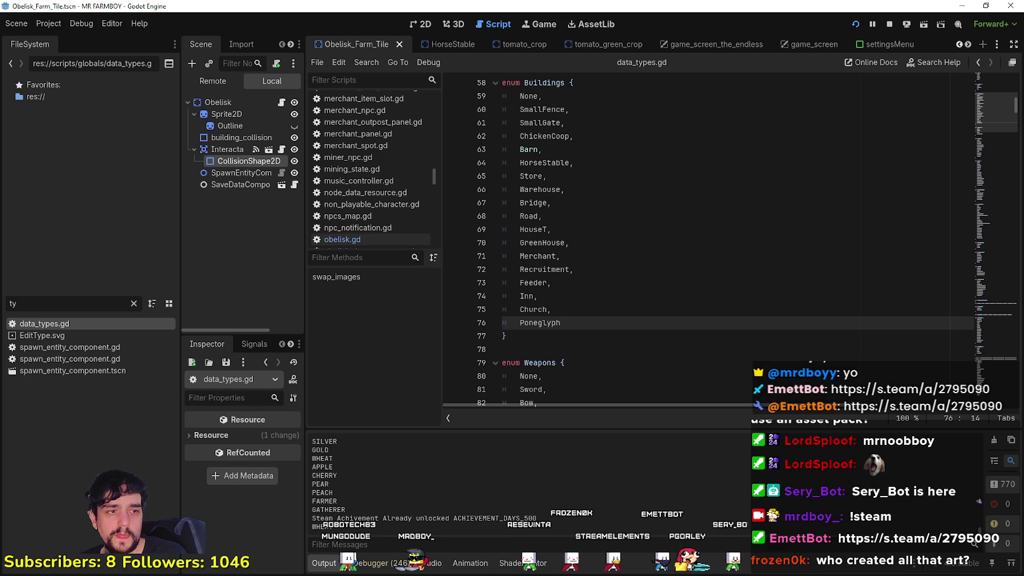
pyautogui.doubleClick(676, 323)
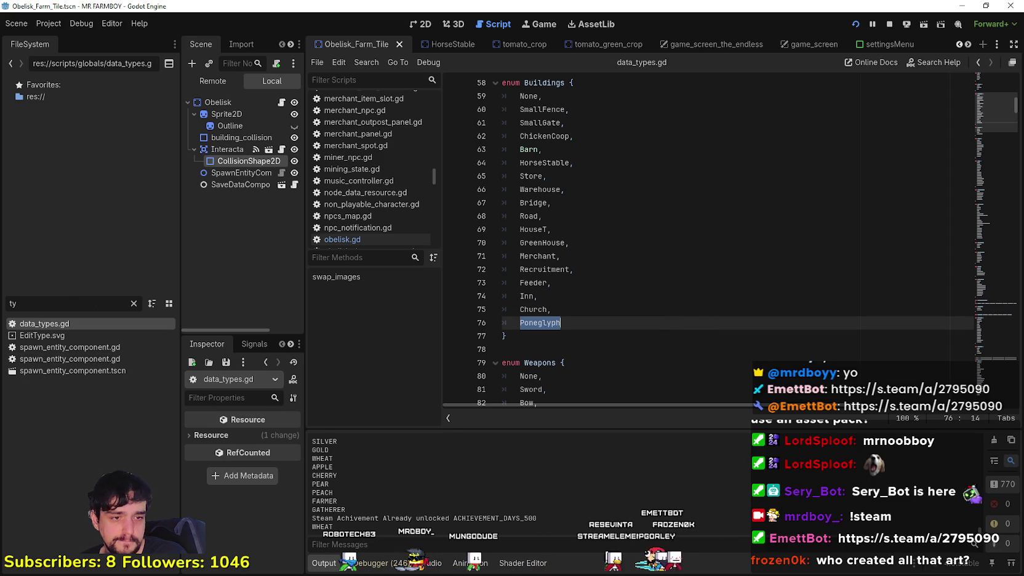
pyautogui.hotkey('alt', 'Tab')
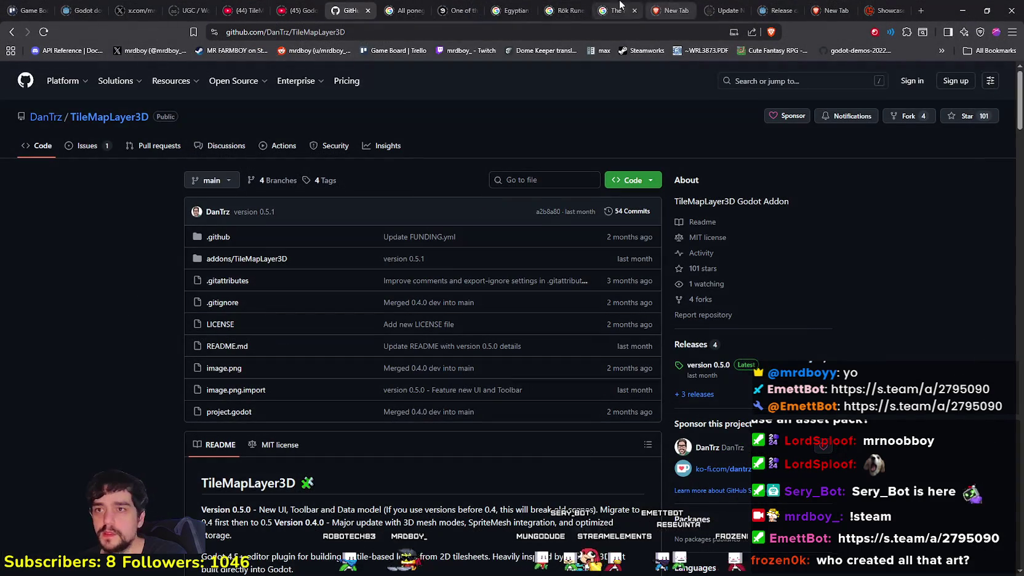
# Step: Browse the Egyptian Hieroglyphs and 'All poneglyph one piece colors' image results, then minimize the browser
pyautogui.click(514, 10)
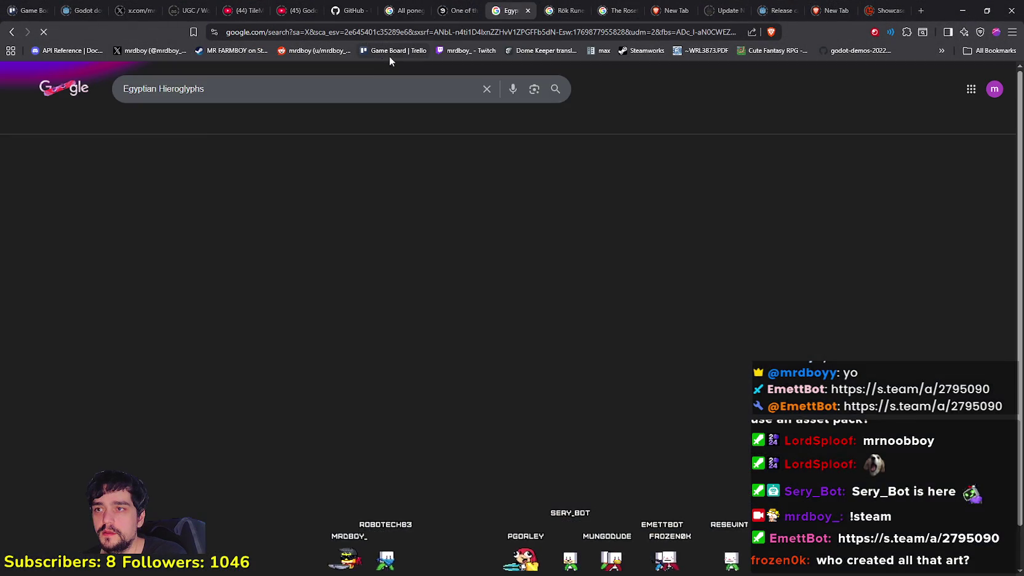
pyautogui.moveTo(205, 88); pyautogui.dragTo(108, 90)
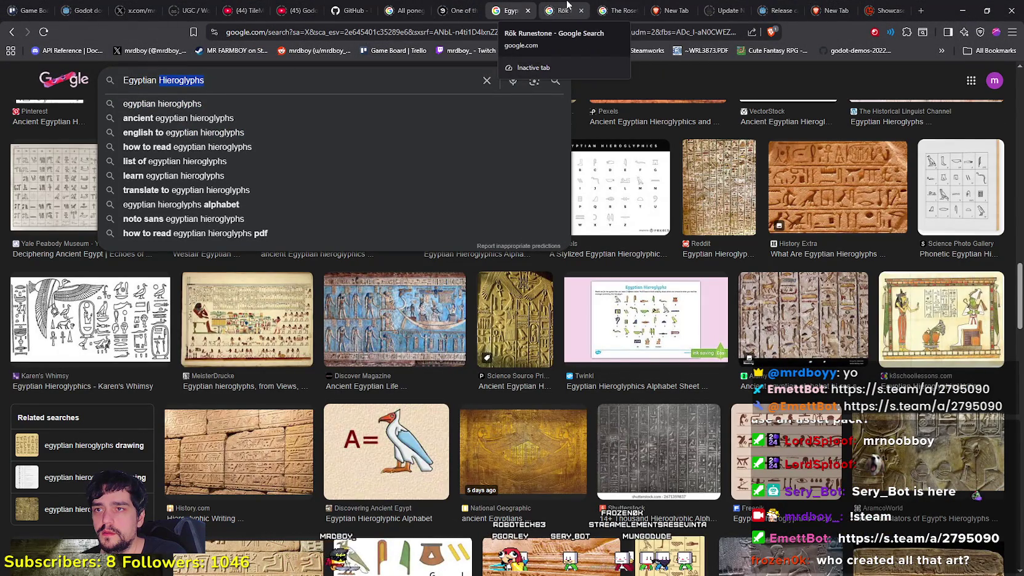
pyautogui.click(403, 11)
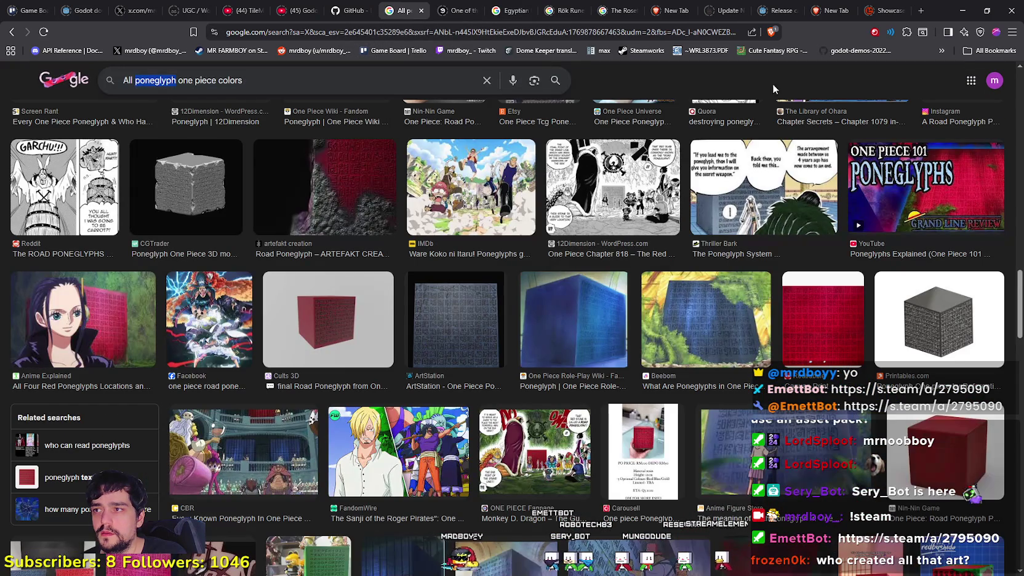
pyautogui.click(952, 8)
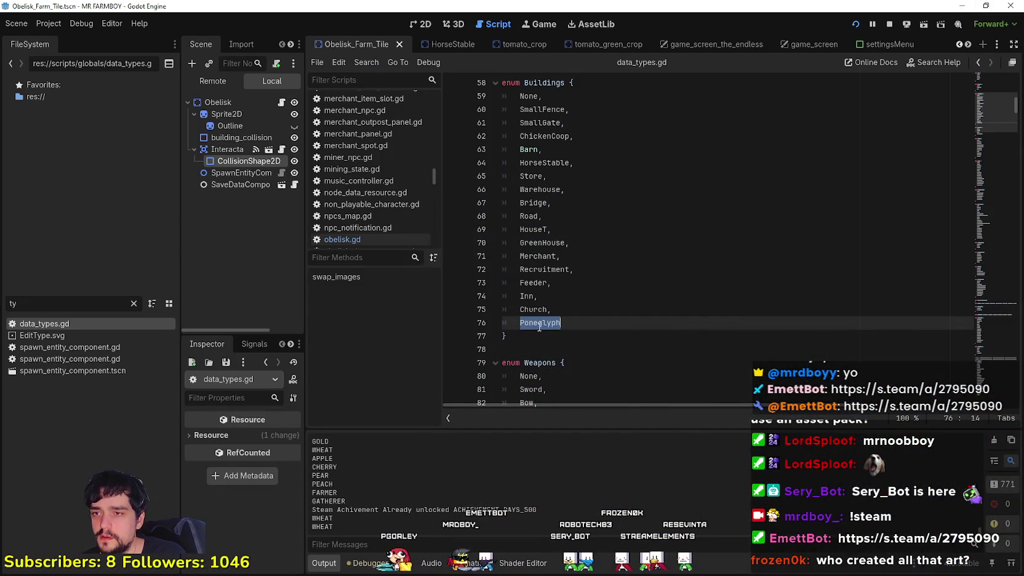
# Step: Retype the start of the Poneglyph enum entry and save data_types.gd
pyautogui.press('Left')
pyautogui.press('Delete')
pyautogui.write('p')
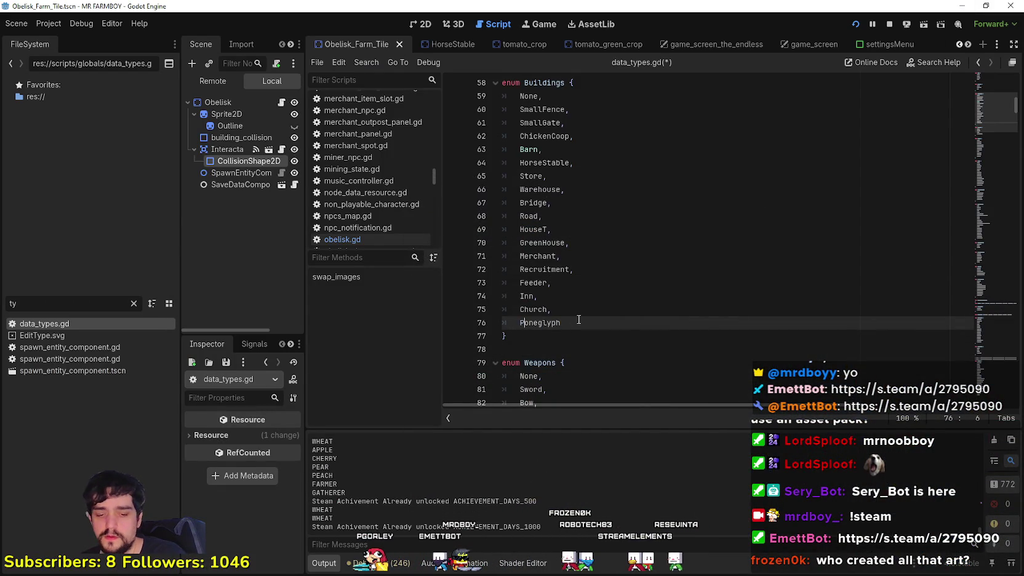
pyautogui.hotkey('ctrl', 's')
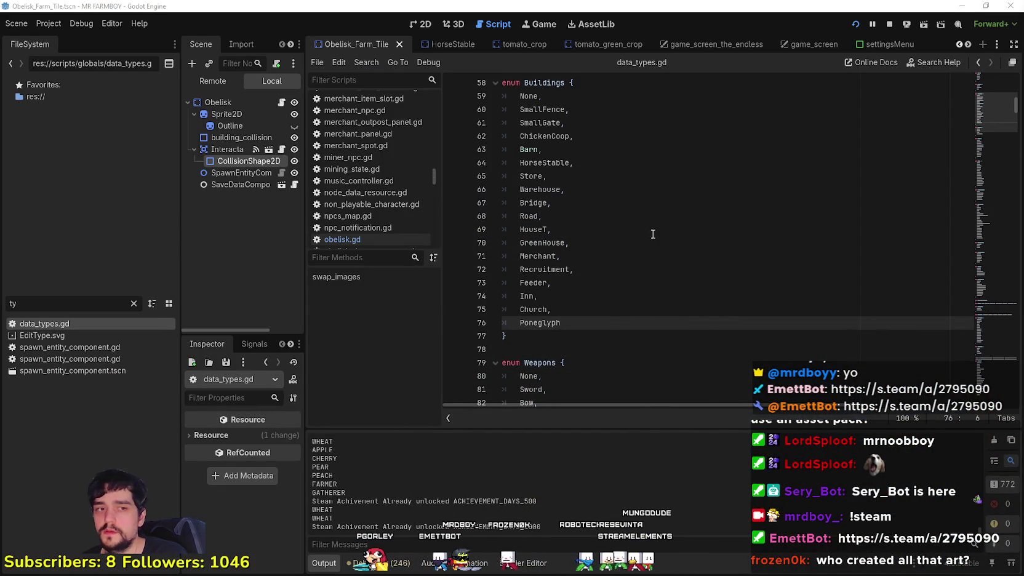
# Step: Select the Obelisk node and widen the Inspector to show current_obelisk as Workers Work Tile
pyautogui.click(652, 232)
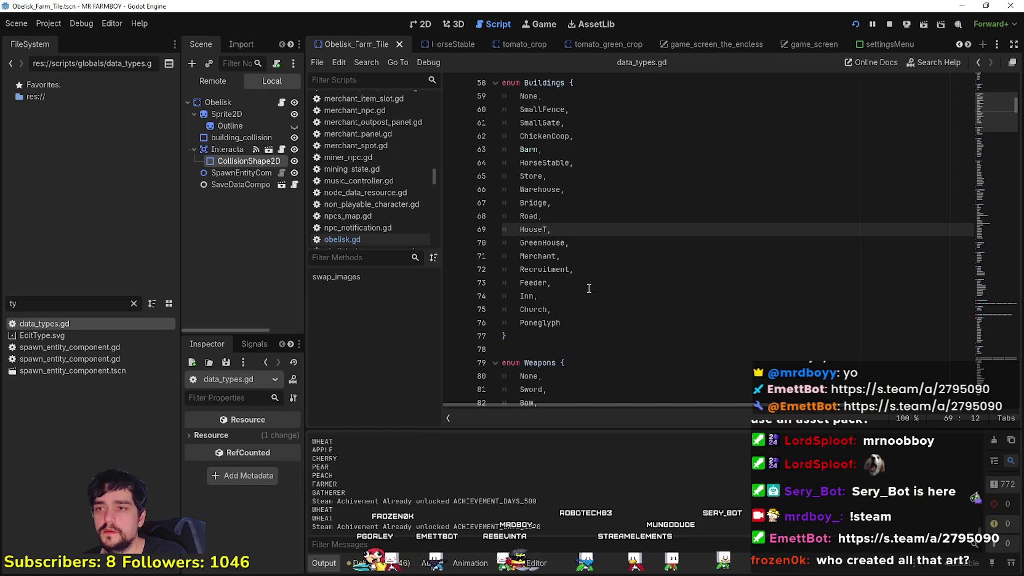
pyautogui.click(591, 256)
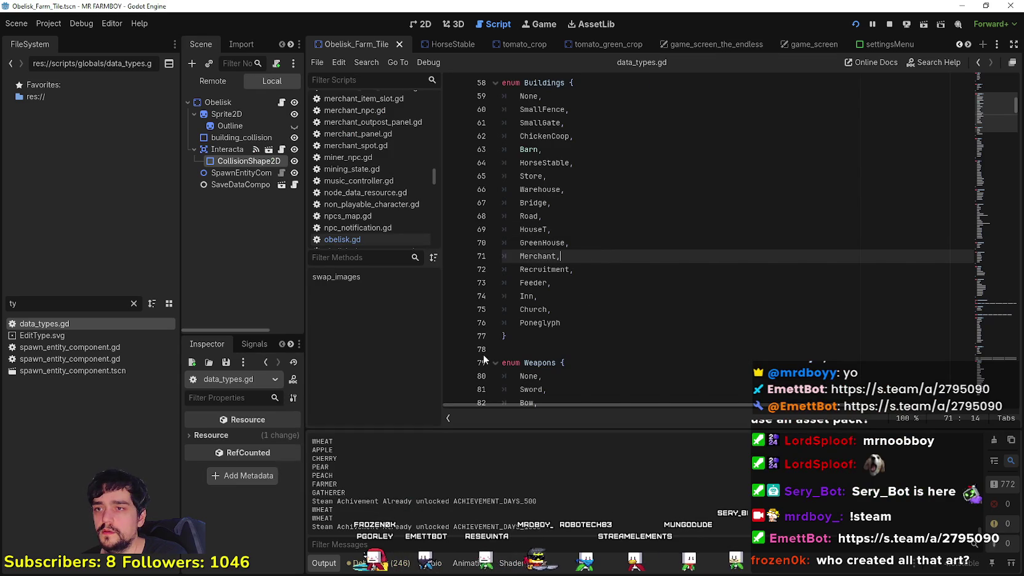
pyautogui.click(219, 103)
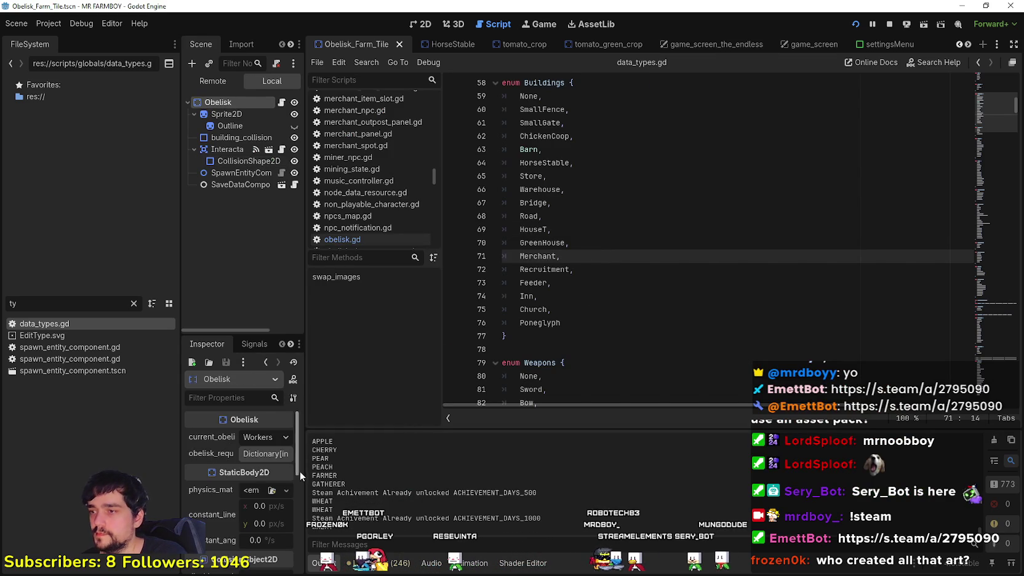
pyautogui.moveTo(298, 468); pyautogui.dragTo(474, 480)
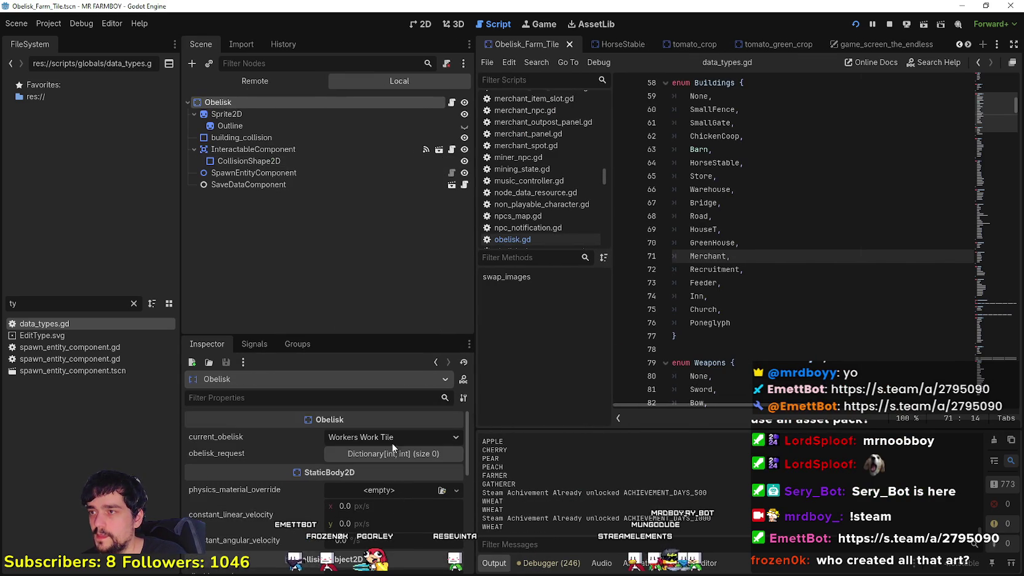
# Step: Filter files by 'craft', select craft_poneglyph.tres, and review its building_type options, leaving House T
pyautogui.scroll(-5, 320, 498)
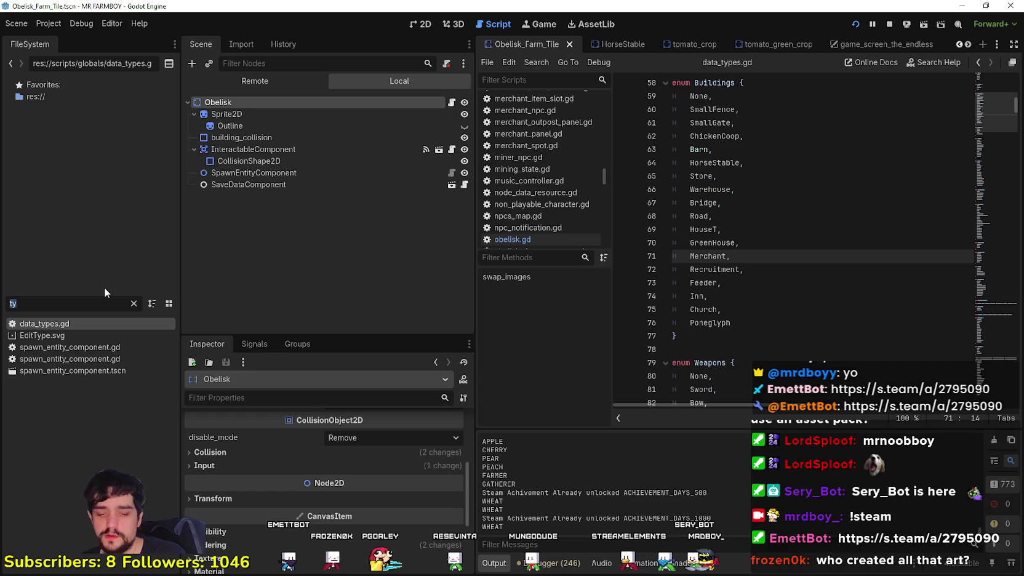
pyautogui.press('BackSpace')
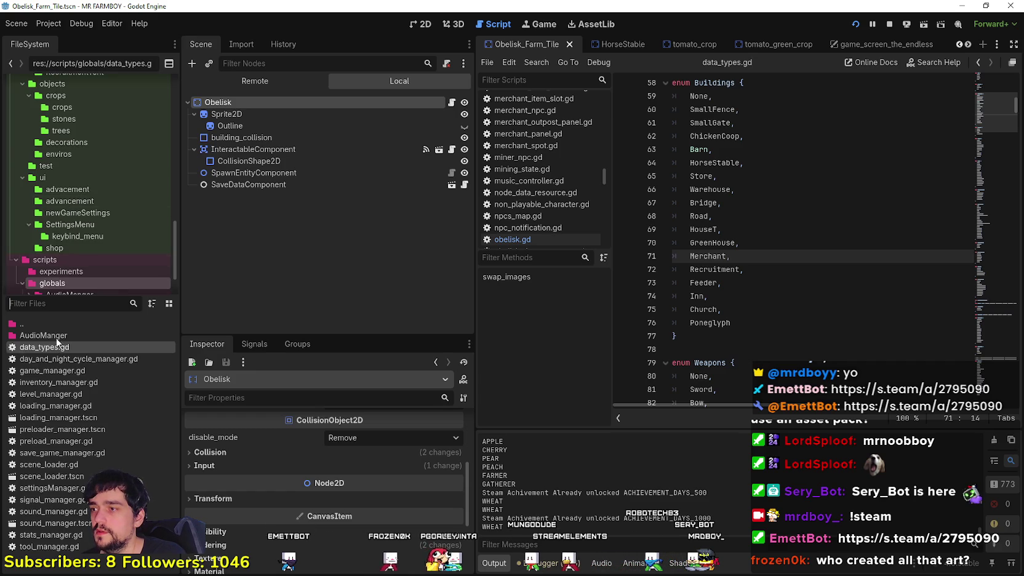
pyautogui.write('craft')
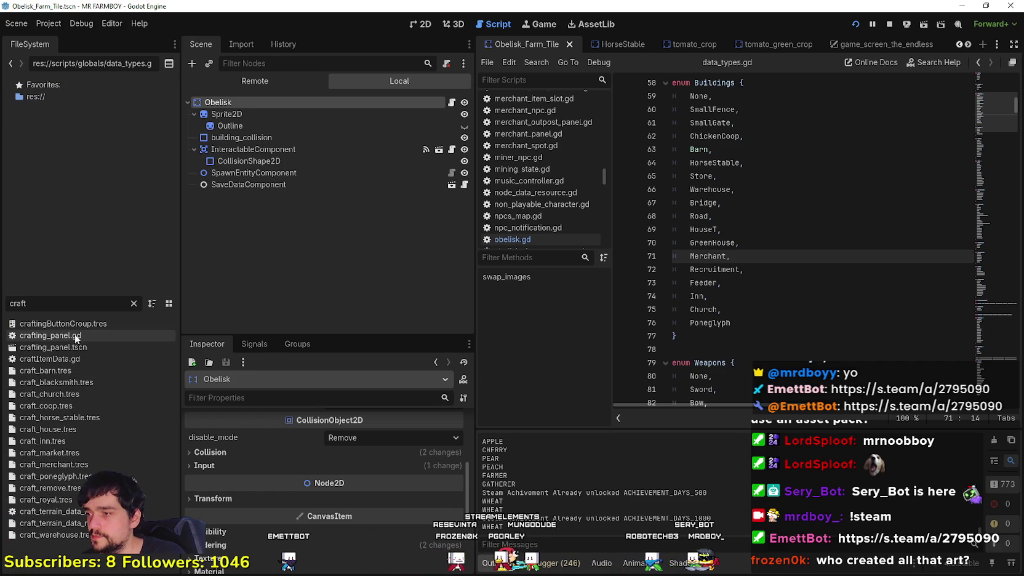
pyautogui.click(55, 476)
pyautogui.scroll(10, 388, 474)
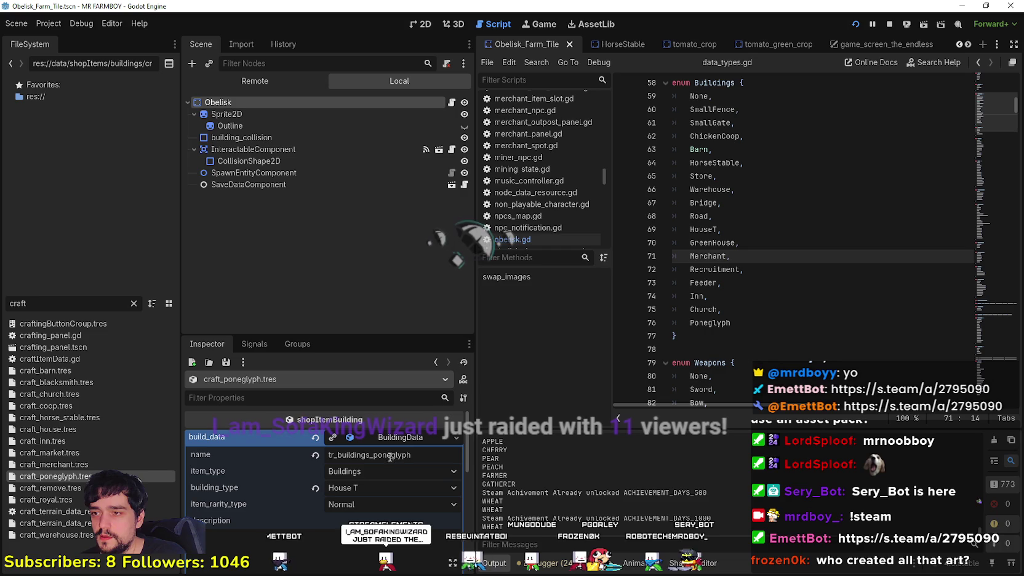
pyautogui.scroll(-2, 389, 505)
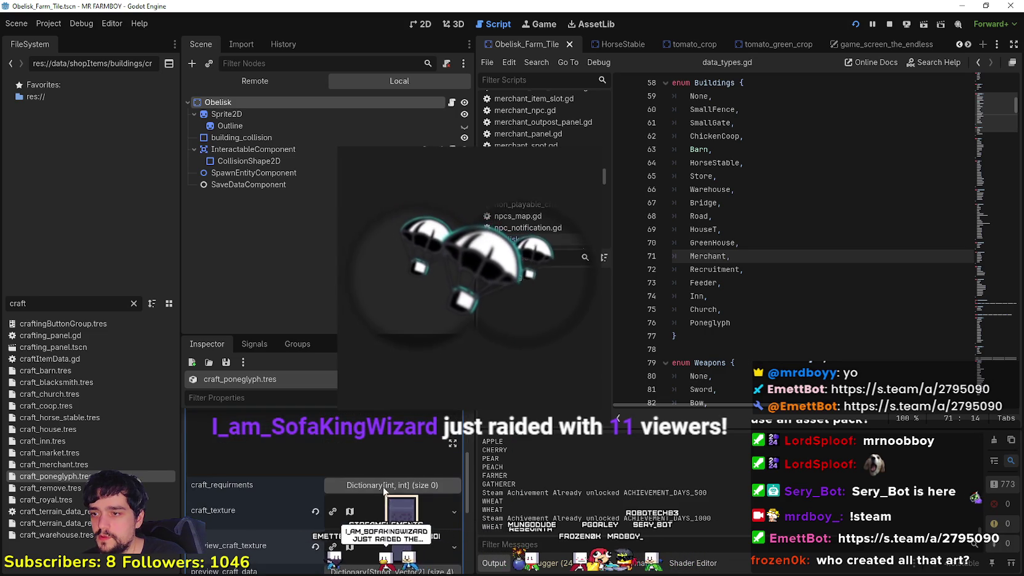
pyautogui.scroll(3, 370, 490)
pyautogui.click(378, 488)
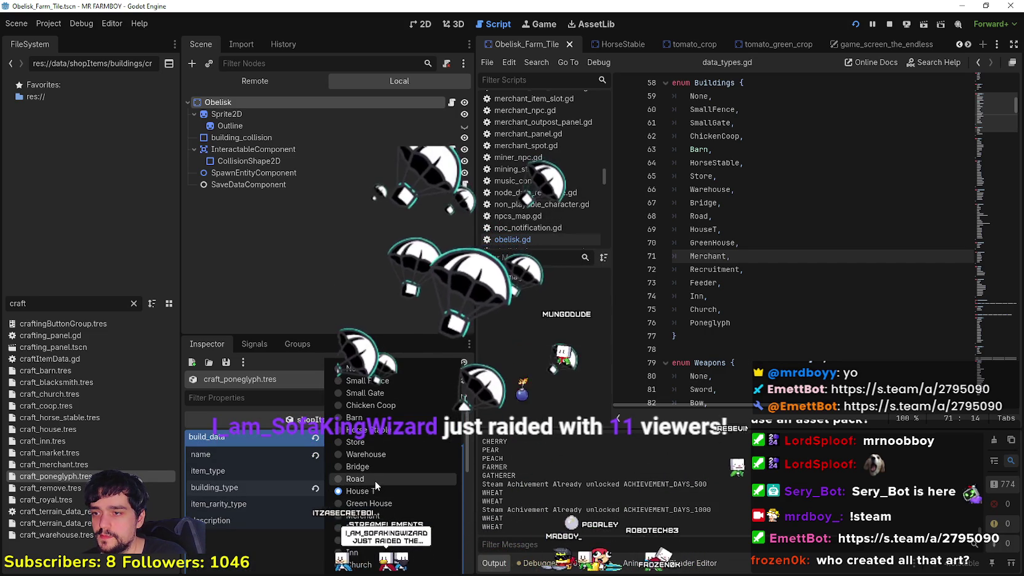
pyautogui.click(832, 202)
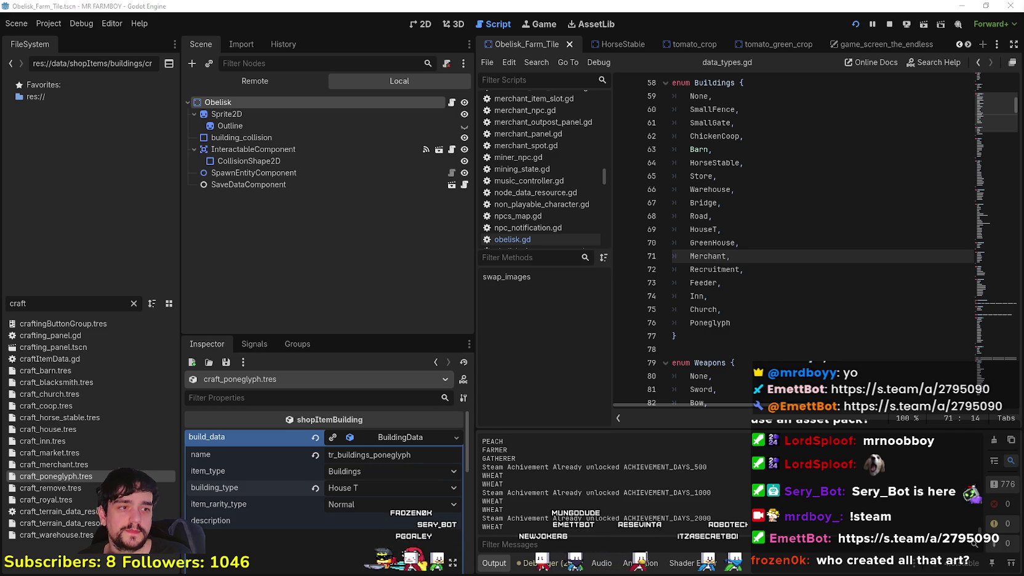
pyautogui.click(748, 323)
# Step: Widen the script editor, confirm item_type Buildings and building_type House T, and save
pyautogui.click(750, 350)
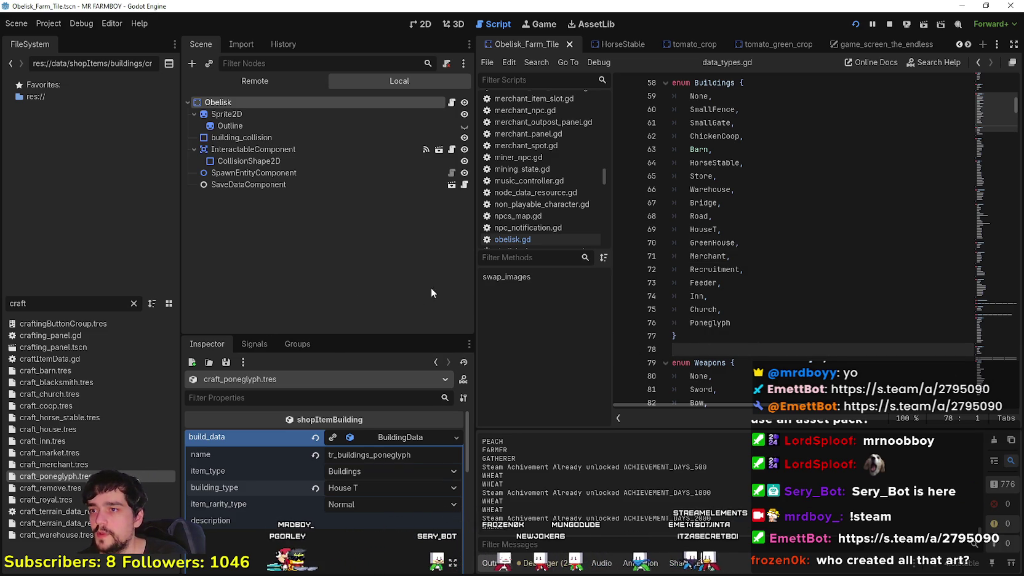
pyautogui.moveTo(474, 300)
pyautogui.mouseDown()
pyautogui.moveTo(305, 299)
pyautogui.moveTo(404, 300)
pyautogui.mouseUp()
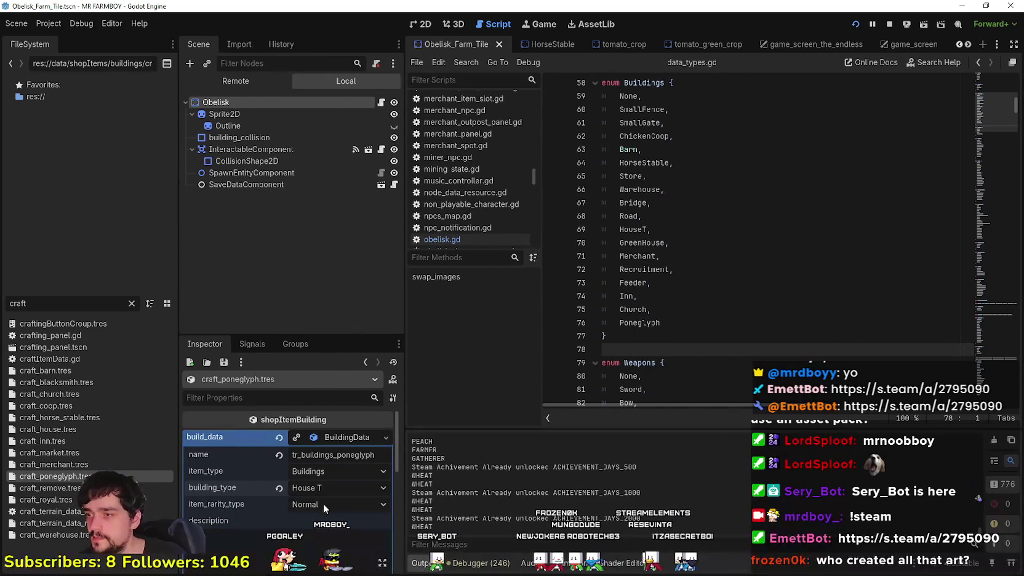
pyautogui.click(320, 487)
pyautogui.click(321, 487)
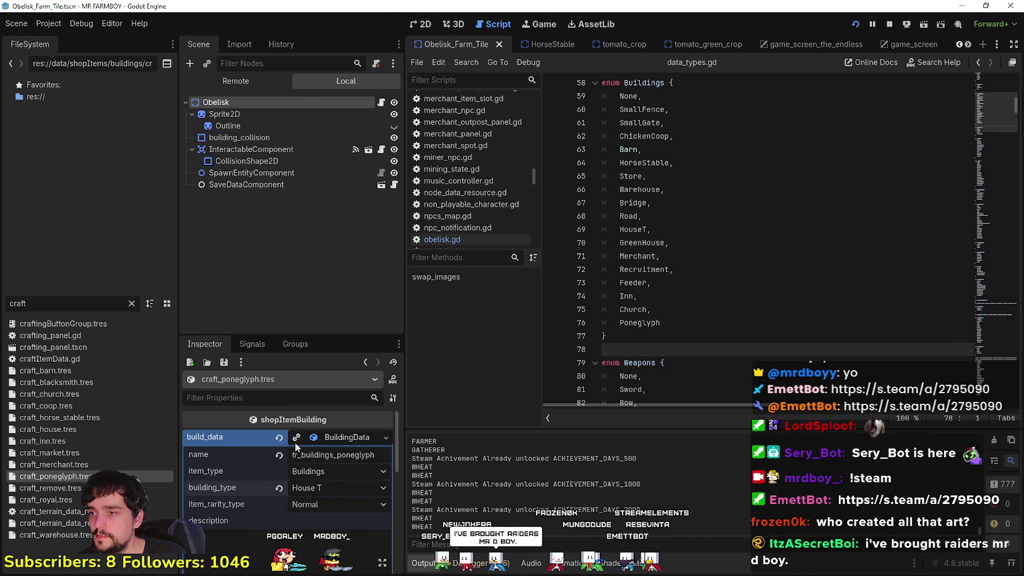
pyautogui.click(317, 470)
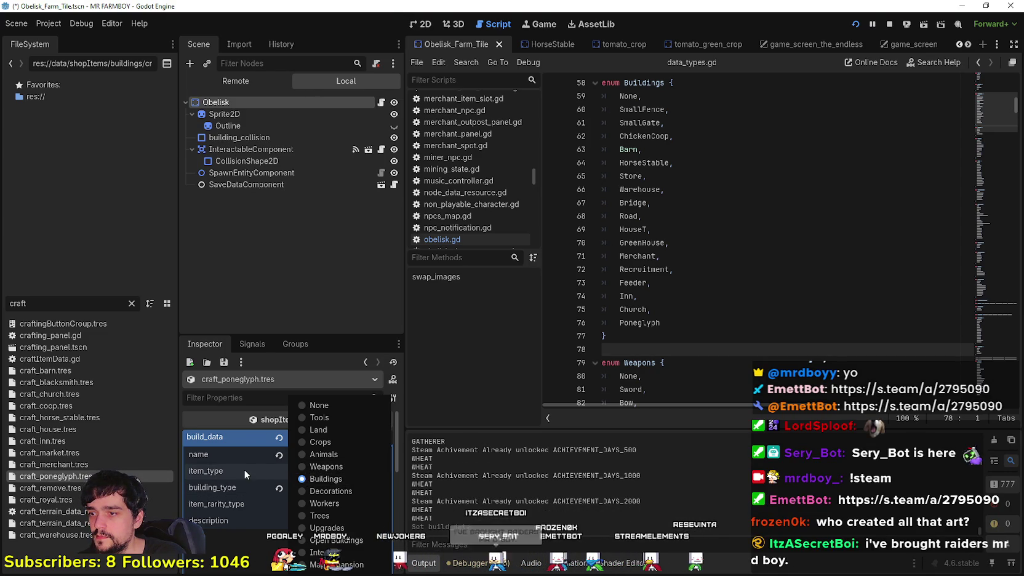
pyautogui.click(243, 468)
pyautogui.click(314, 491)
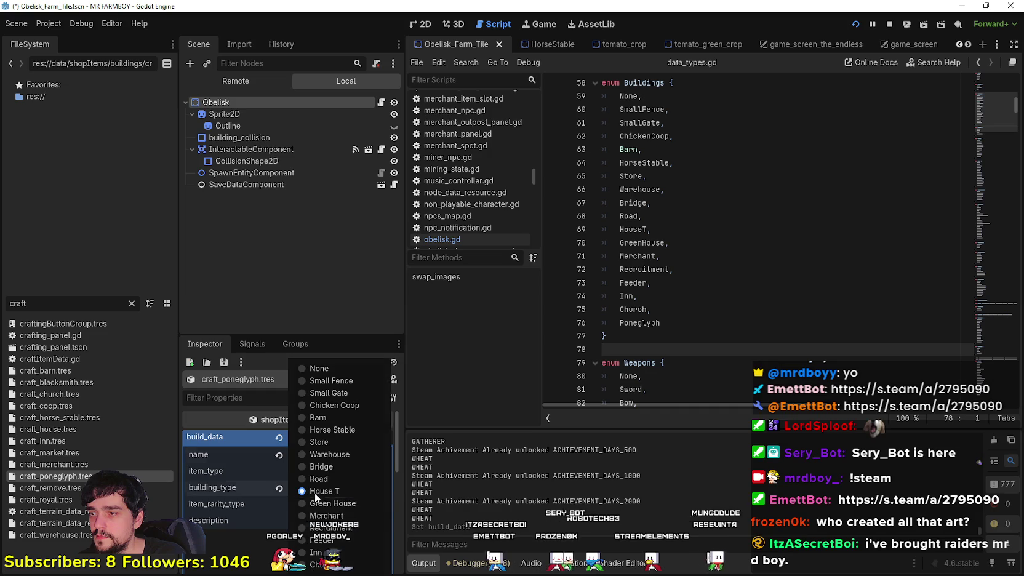
pyautogui.click(315, 489)
pyautogui.click(743, 216)
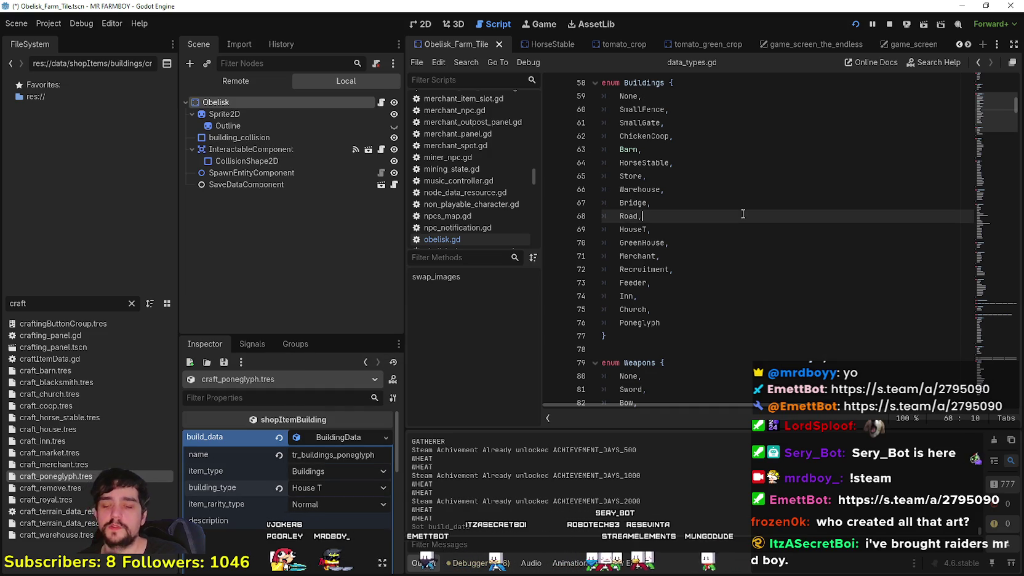
pyautogui.hotkey('ctrl', 's')
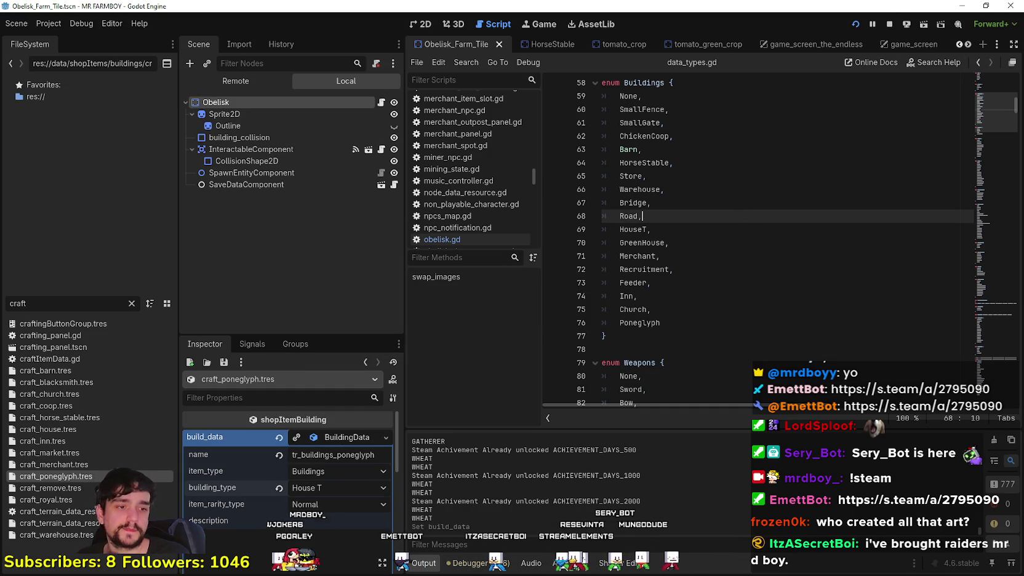
# Step: Pause and close the test run of the game, then select the craft filter text
pyautogui.press('Escape')
pyautogui.press('Escape')
pyautogui.press('F8')
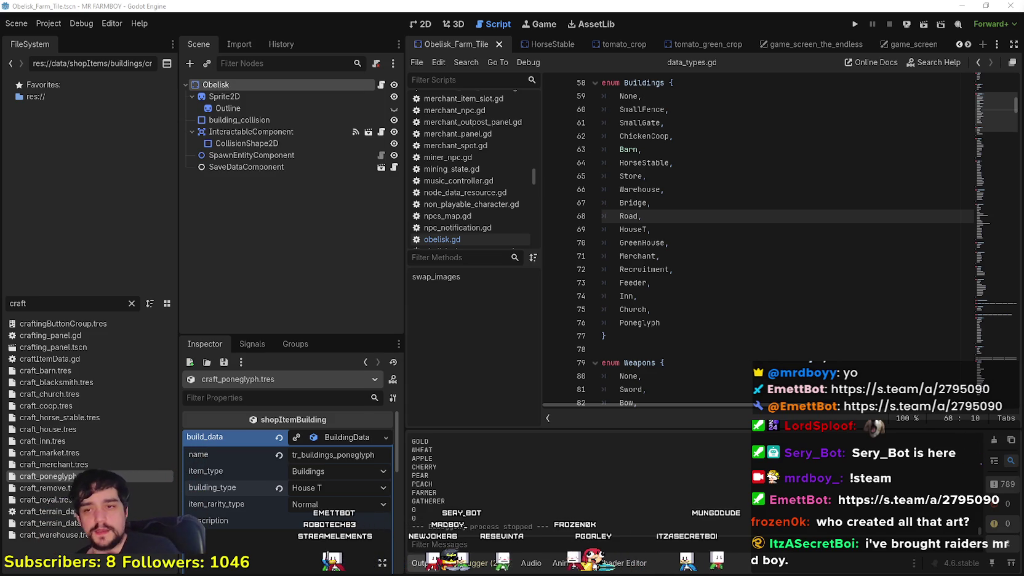
pyautogui.click(702, 376)
pyautogui.click(702, 343)
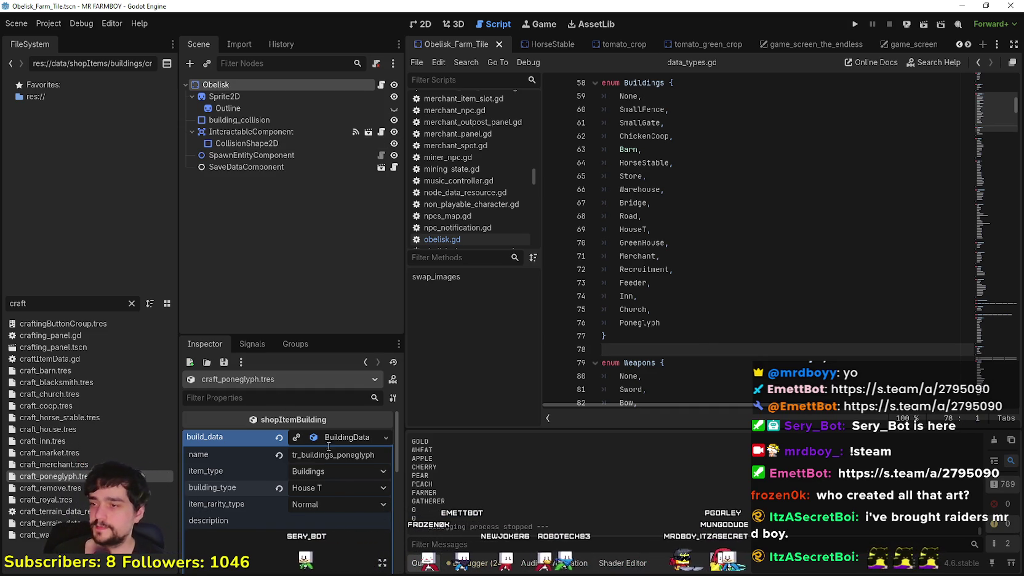
pyautogui.moveTo(99, 304); pyautogui.dragTo(8, 257)
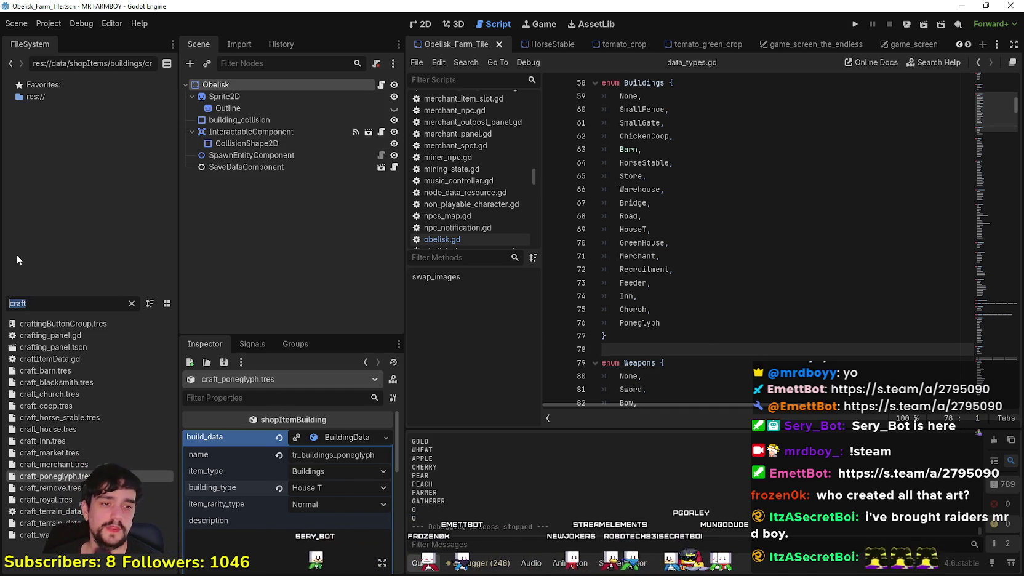
# Step: Clear the 'craft' filter and reload via Project > Reload Current Project
pyautogui.press('BackSpace')
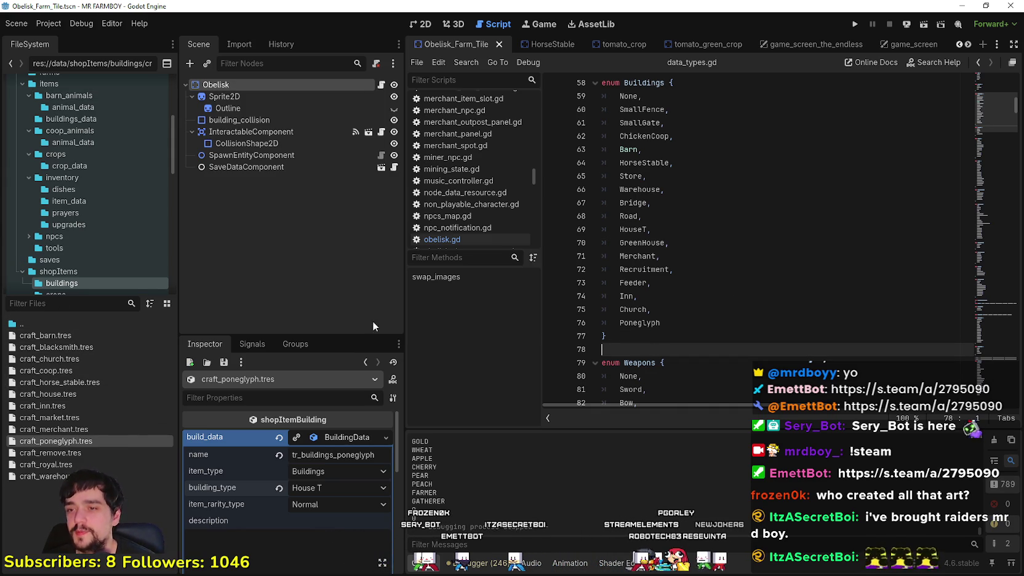
pyautogui.scroll(-2, 108, 255)
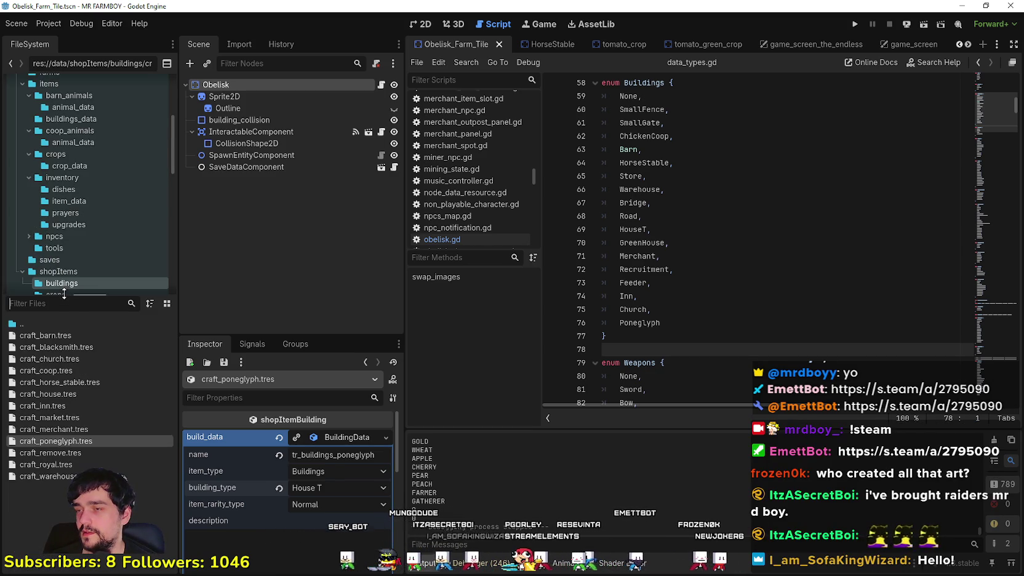
pyautogui.click(49, 23)
pyautogui.click(100, 158)
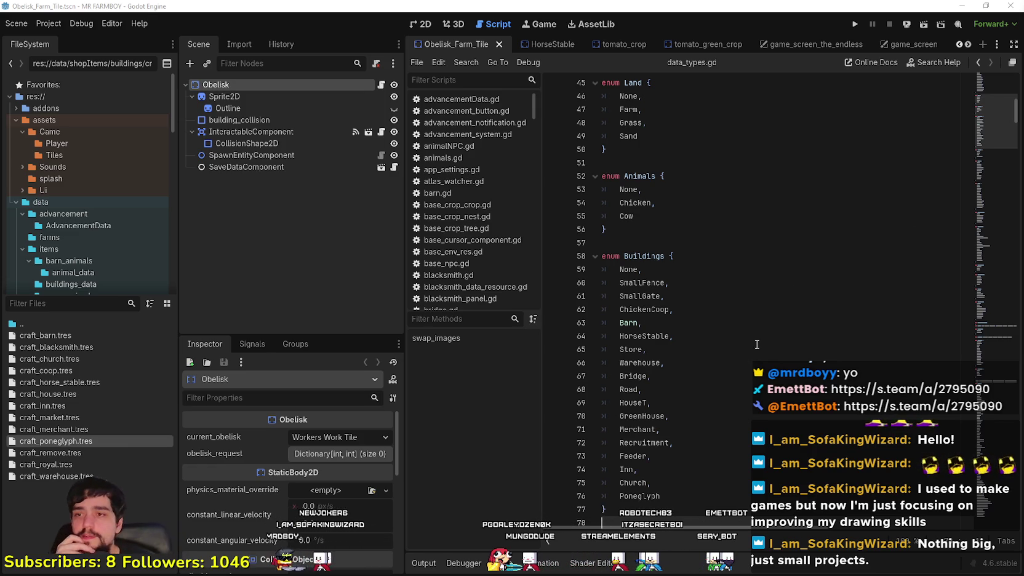
pyautogui.scroll(-3, 696, 431)
# Step: Set craft_poneglyph.tres building_type to Poneglyph, save, and filter files by 'cur'
pyautogui.click(696, 390)
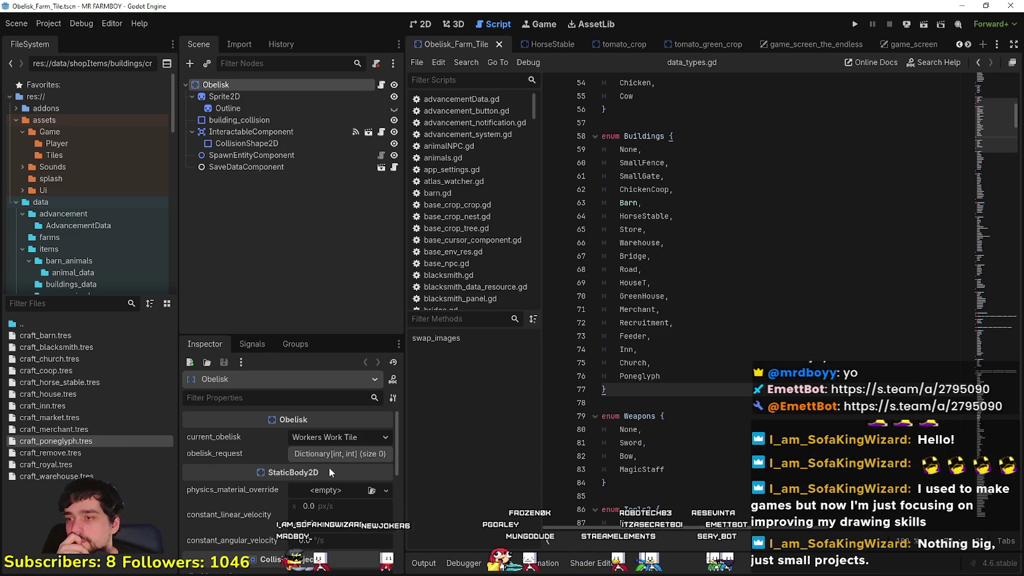
pyautogui.click(46, 441)
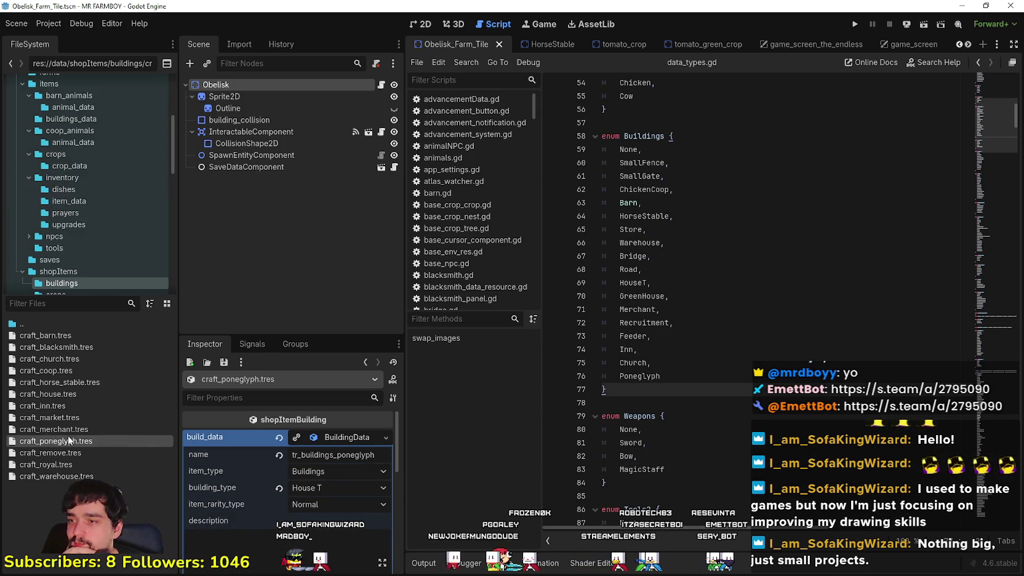
pyautogui.scroll(-1, 338, 486)
pyautogui.click(337, 448)
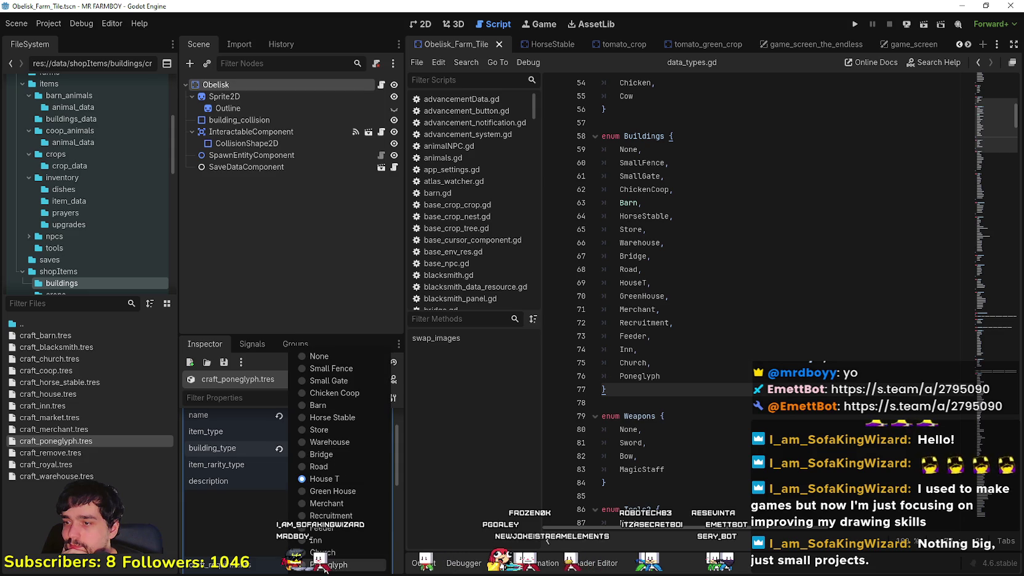
pyautogui.click(345, 564)
pyautogui.click(813, 323)
pyautogui.hotkey('ctrl', 's')
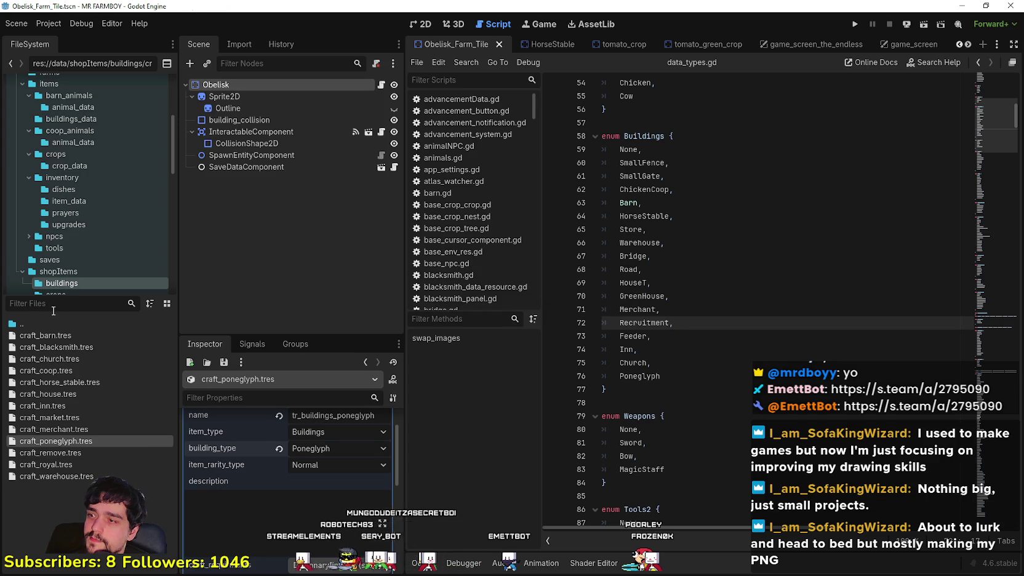
pyautogui.write('cur')
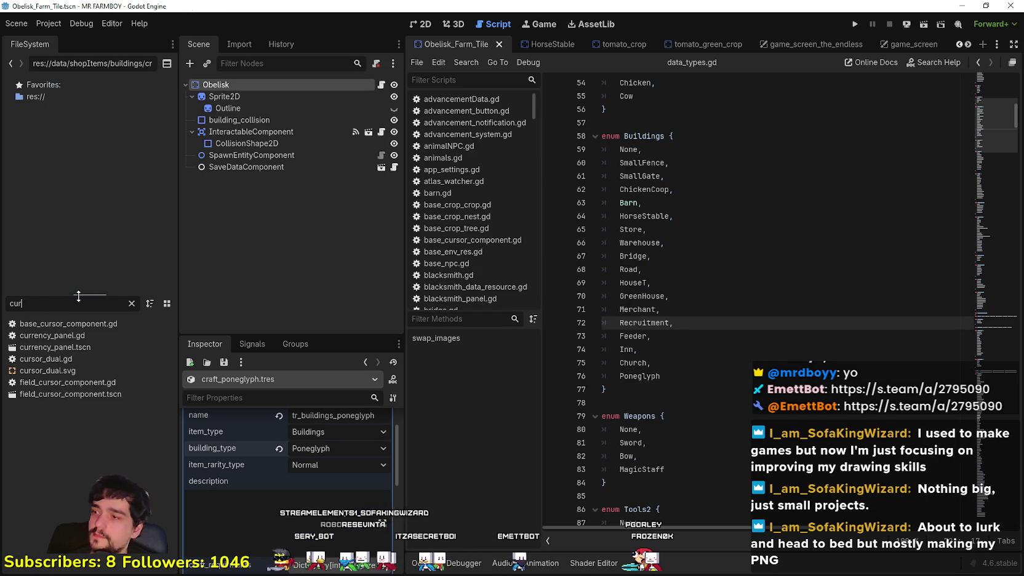
# Step: Open field_cursor_component and jump to the BaseCursorComponent definition
pyautogui.click(114, 382)
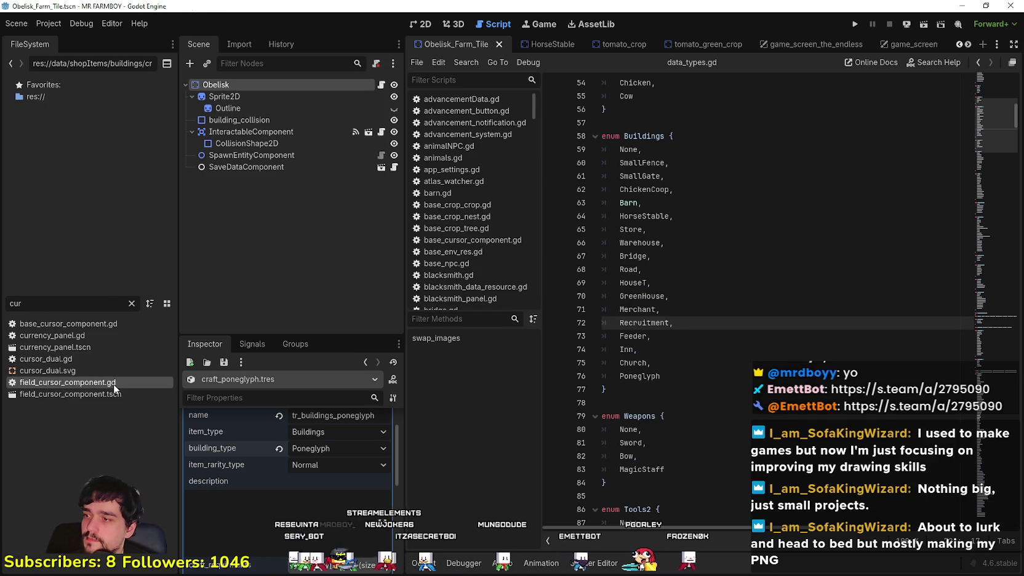
pyautogui.scroll(10, 995, 178)
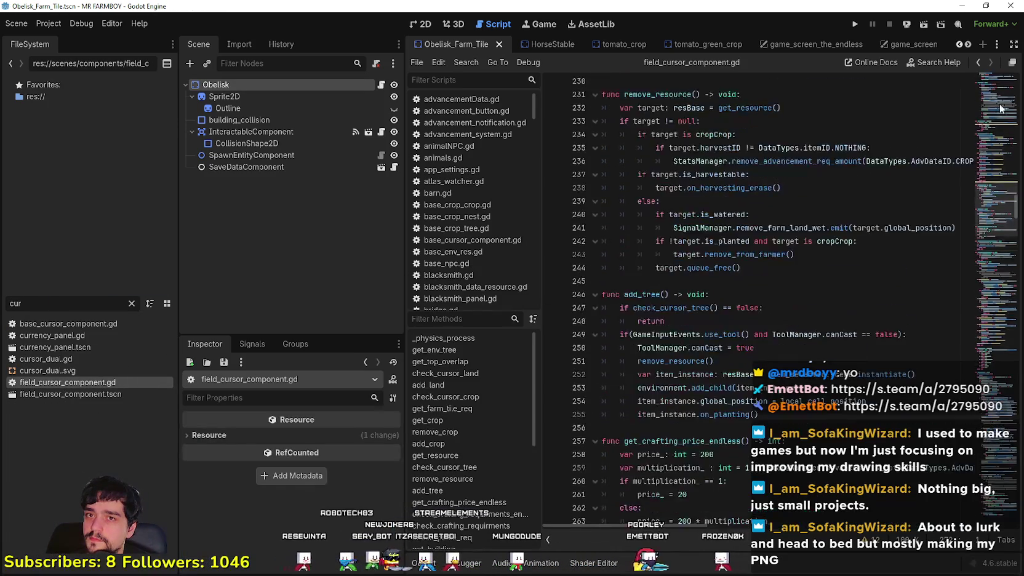
pyautogui.click(994, 84)
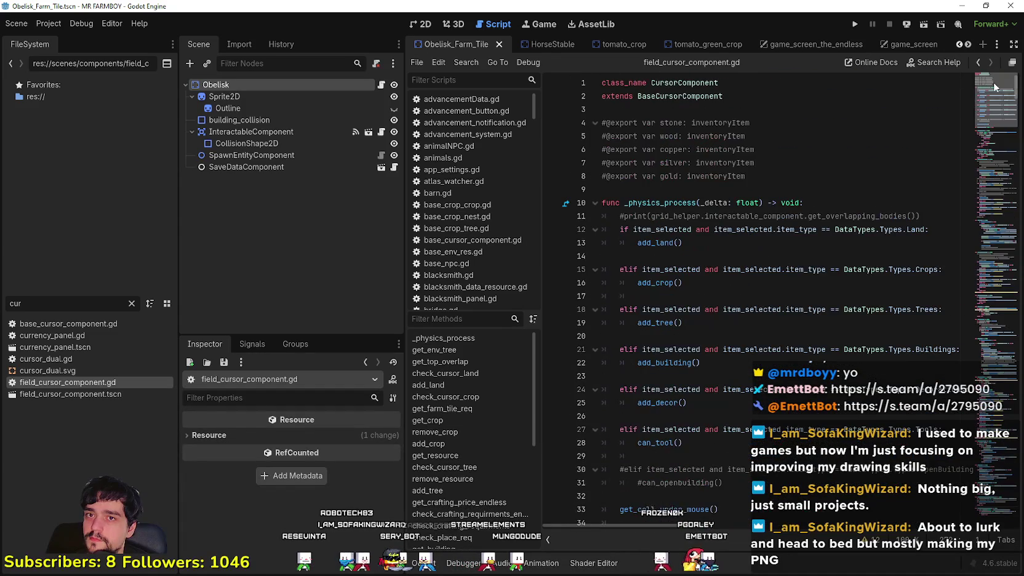
pyautogui.rightClick(704, 102)
pyautogui.click(772, 276)
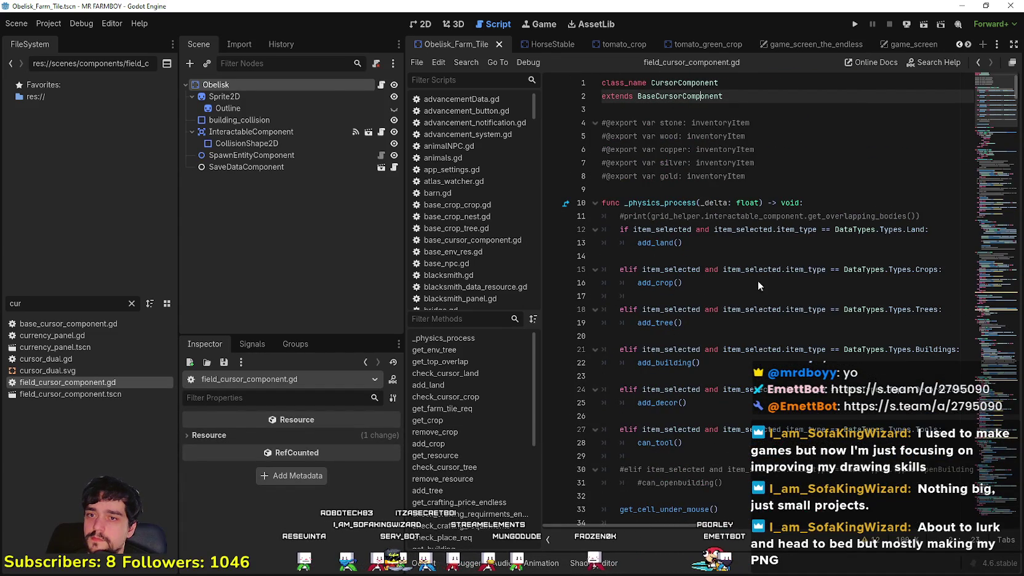
# Step: Scroll base_cursor_component.gd through the Recruitment and Inn blocks to the Church block's end
pyautogui.scroll(-15, 716, 316)
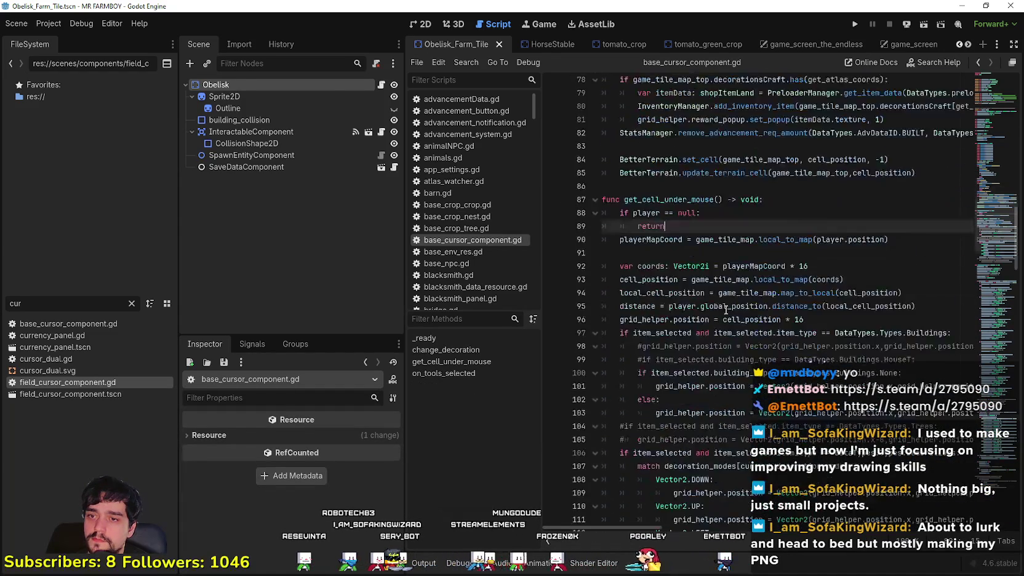
pyautogui.scroll(-17, 997, 390)
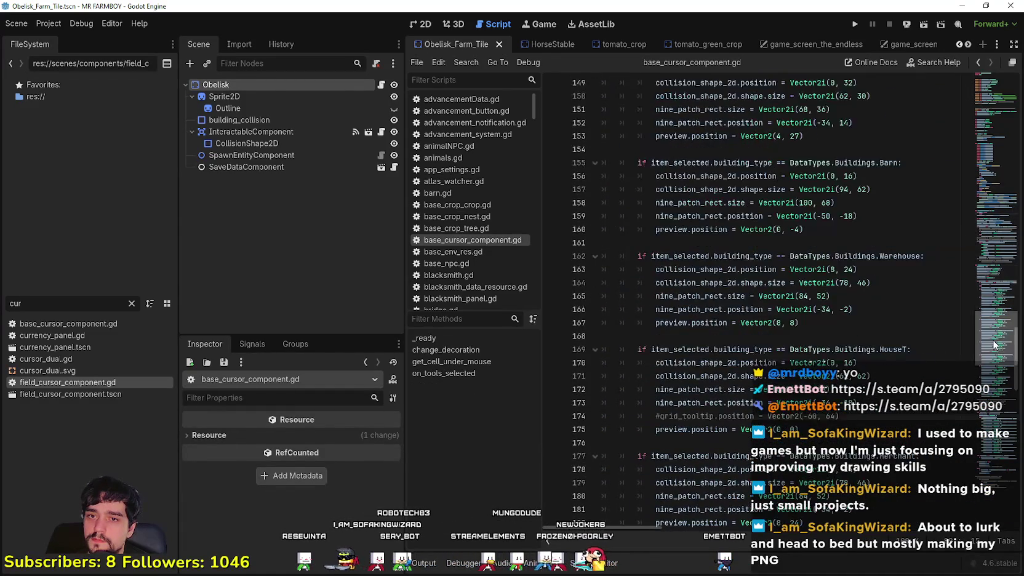
pyautogui.moveTo(997, 390)
pyautogui.mouseDown()
pyautogui.moveTo(982, 308)
pyautogui.moveTo(980, 360)
pyautogui.mouseUp()
pyautogui.moveTo(823, 244); pyautogui.dragTo(794, 145)
pyautogui.click(849, 358)
pyautogui.scroll(-2, 848, 327)
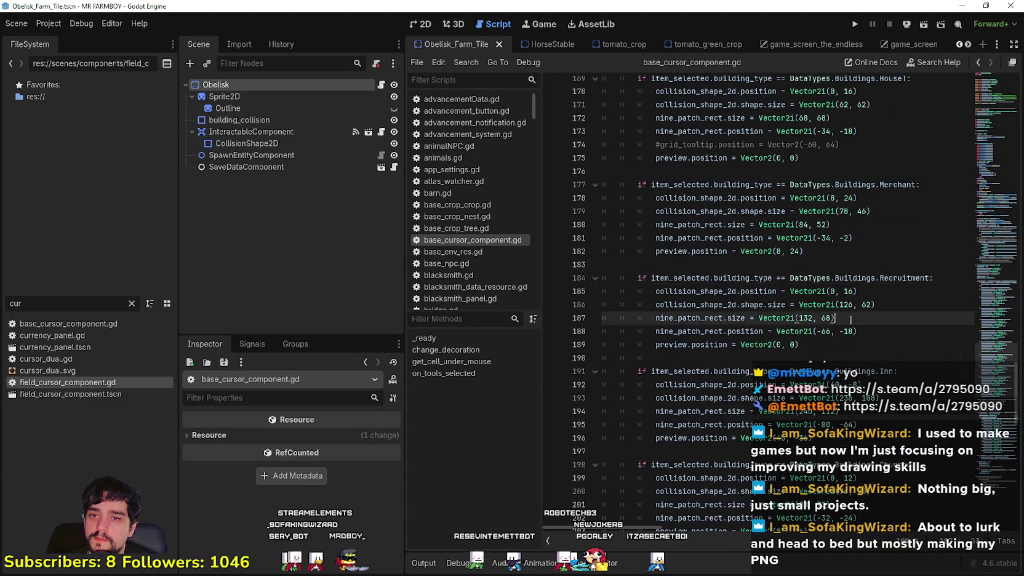
pyautogui.scroll(-5, 848, 327)
pyautogui.click(843, 331)
pyautogui.scroll(-13, 846, 326)
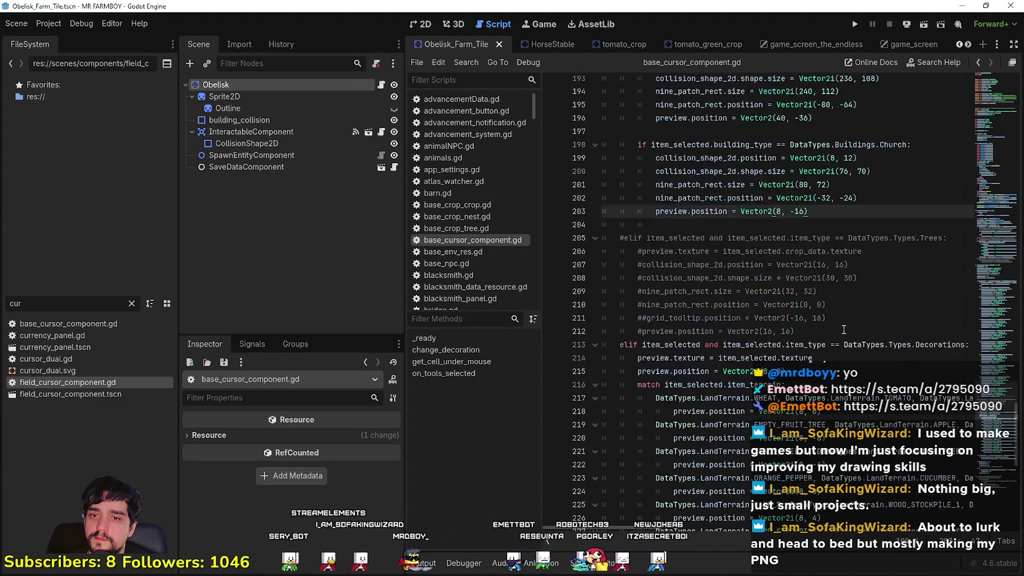
pyautogui.scroll(11, 851, 322)
pyautogui.scroll(3, 857, 381)
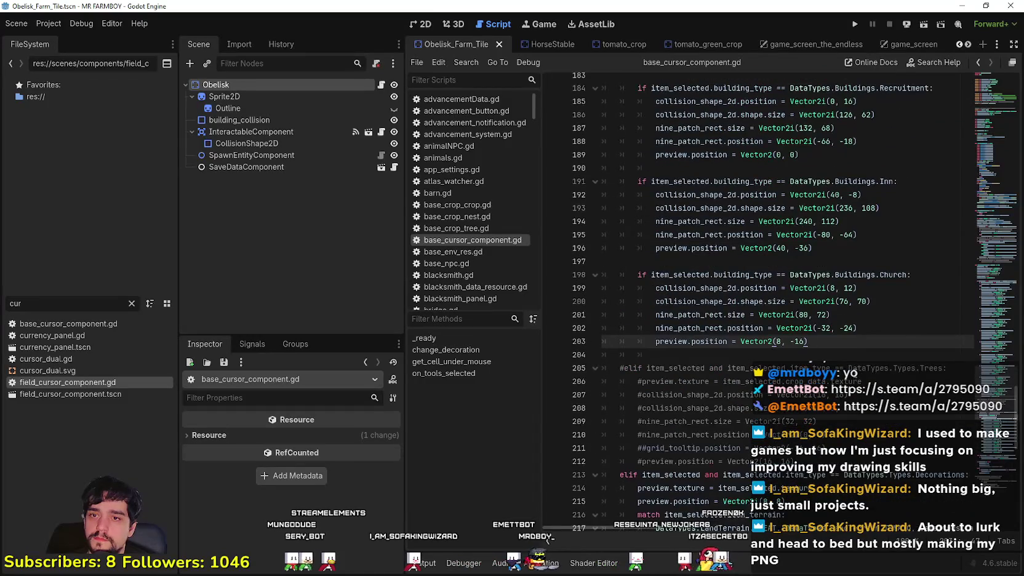
# Step: Filter files by 'stab' and inspect craft_horse_stable.tres
pyautogui.doubleClick(37, 303)
pyautogui.write('stab')
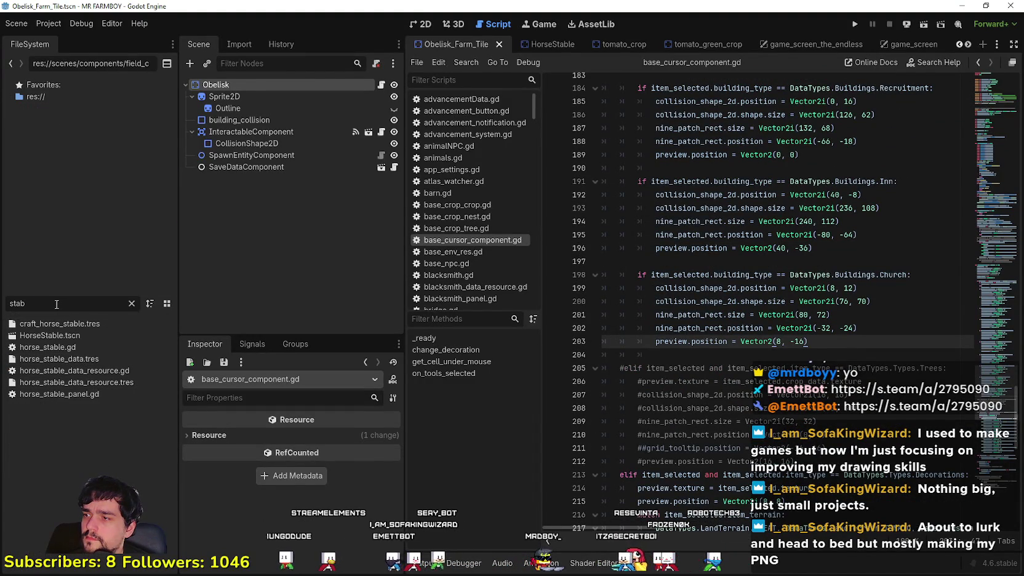
pyautogui.click(63, 324)
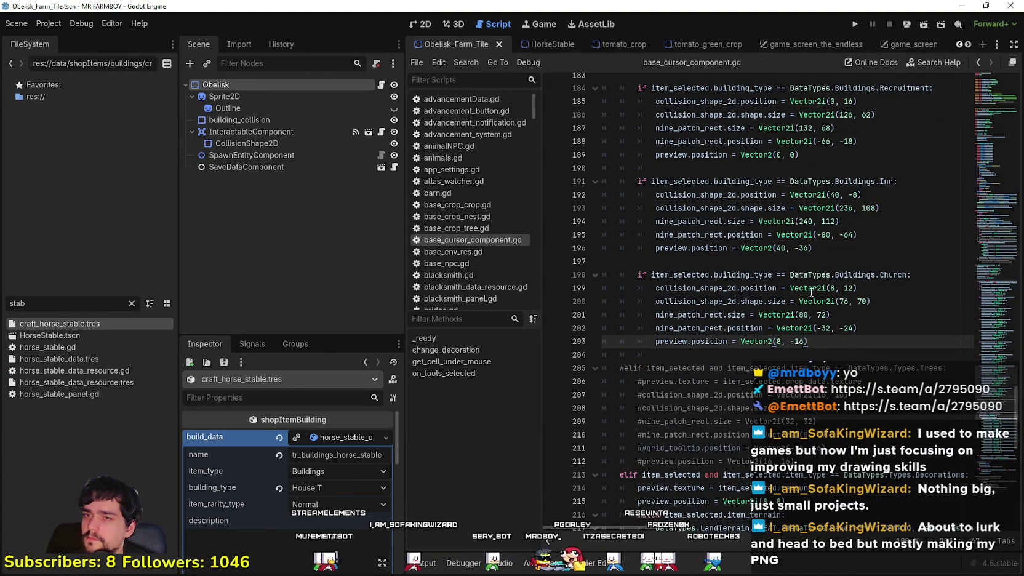
# Step: Paste a copy of the HouseT if-block after the Church block and rename it Poneglyph
pyautogui.scroll(10, 742, 333)
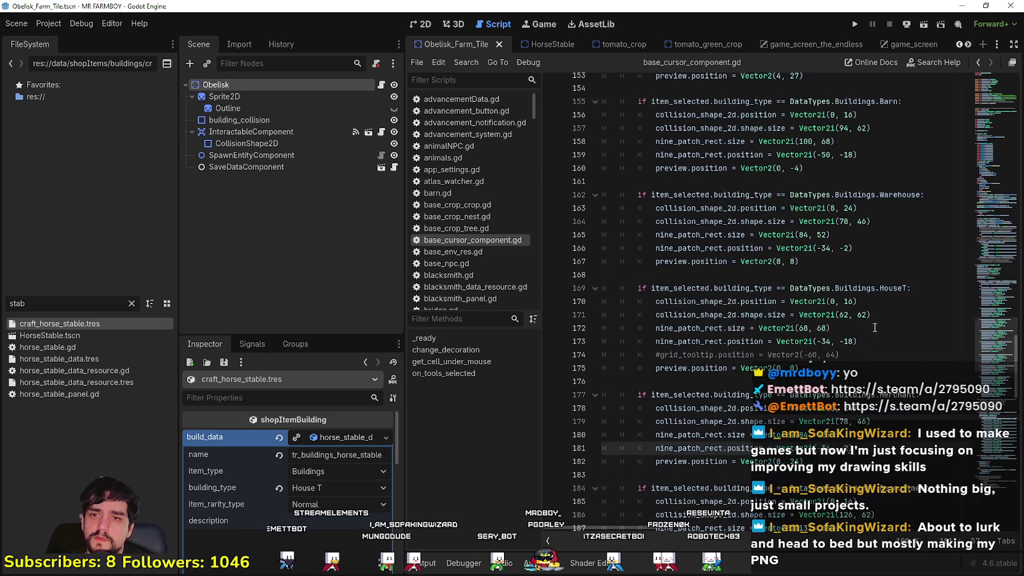
pyautogui.moveTo(800, 368); pyautogui.dragTo(603, 274)
pyautogui.scroll(-1, 724, 399)
pyautogui.scroll(-9, 724, 399)
pyautogui.click(665, 356)
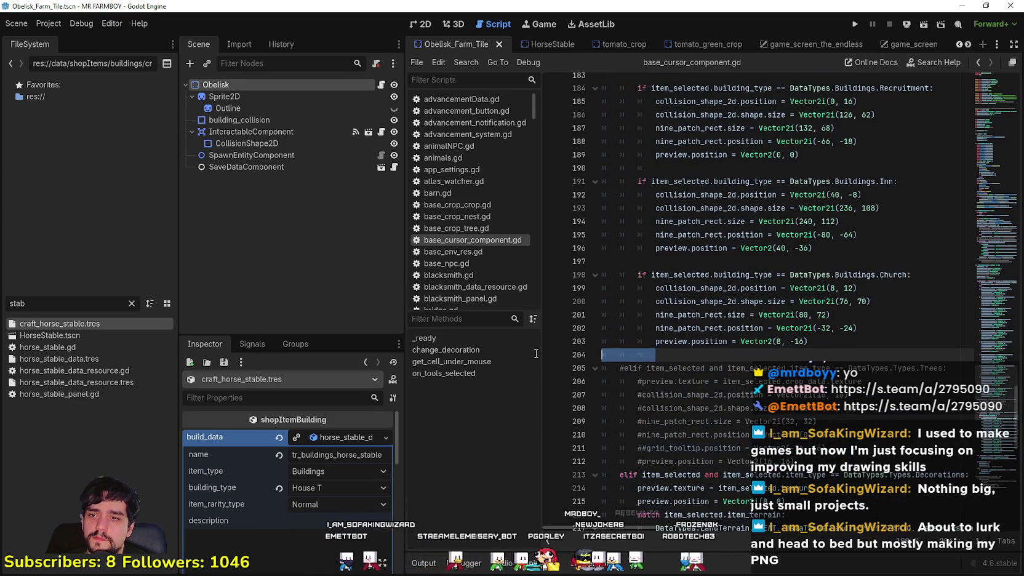
pyautogui.hotkey('ctrl', 'v')
pyautogui.doubleClick(883, 368)
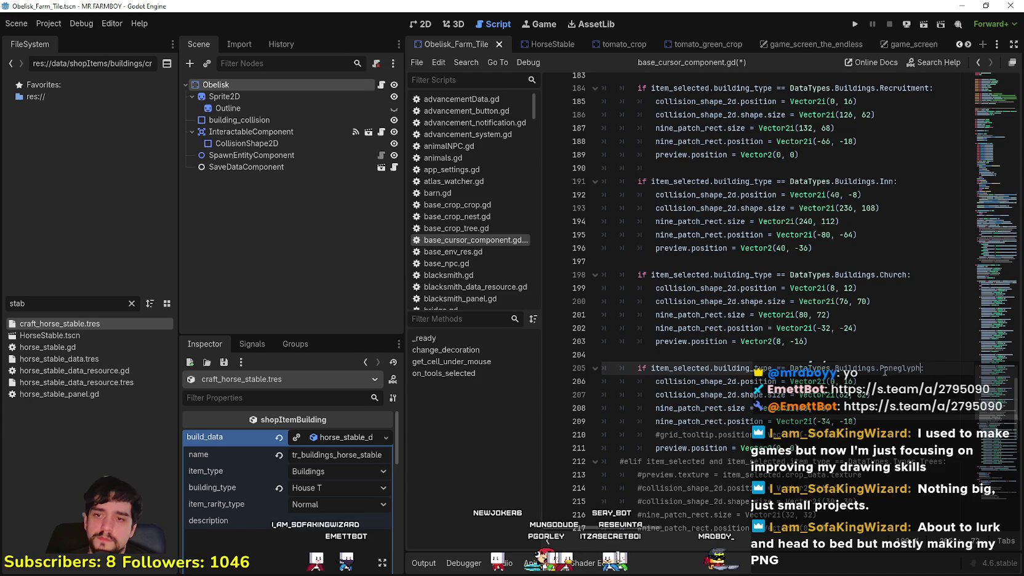
pyautogui.write(':')
# Step: Check Obelisk_Farm_Tile's collision rectangle size and set the Poneglyph collision width to 32
pyautogui.scroll(-1, 894, 364)
pyautogui.click(894, 338)
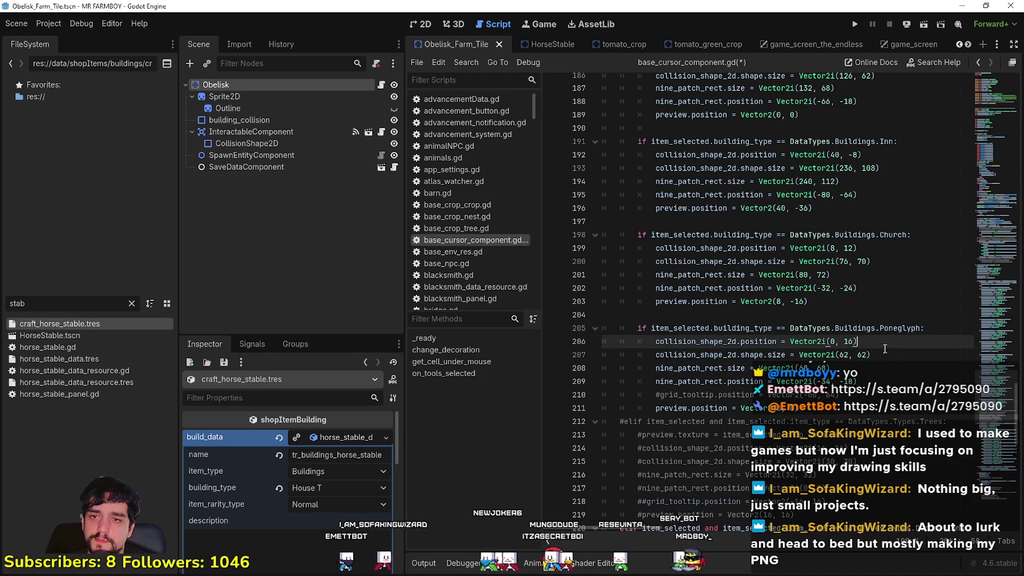
pyautogui.click(874, 355)
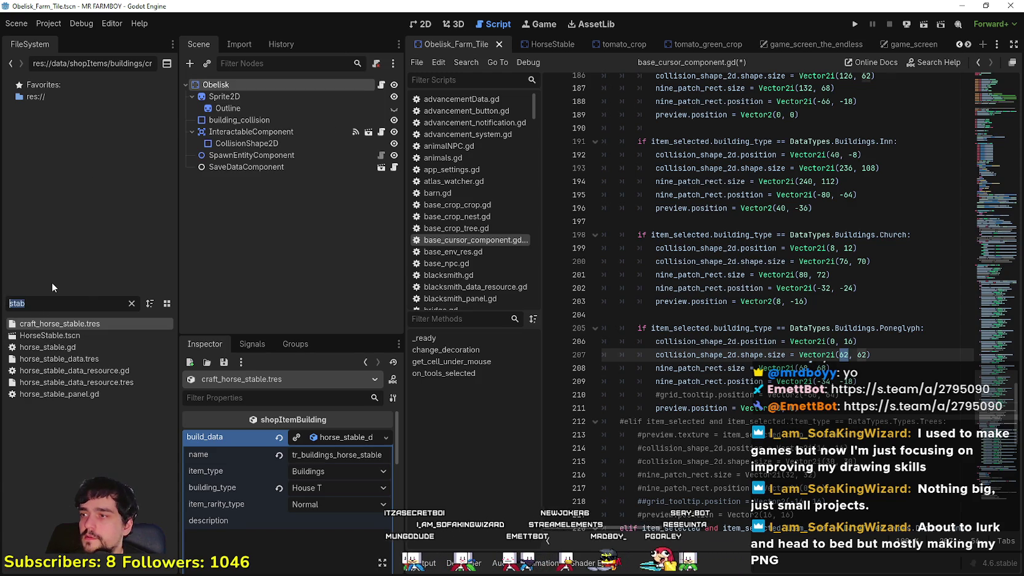
pyautogui.write('obel')
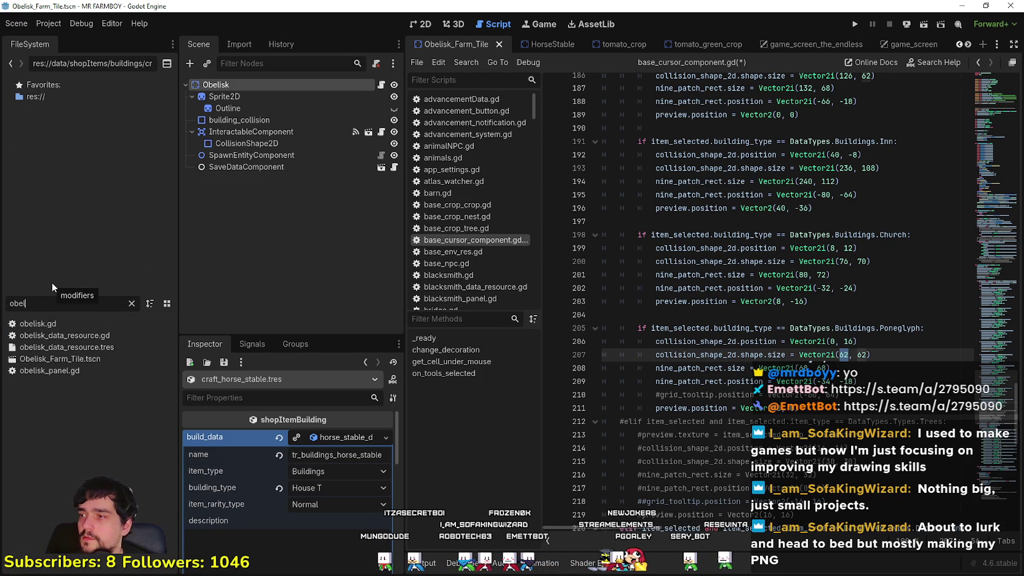
pyautogui.click(64, 358)
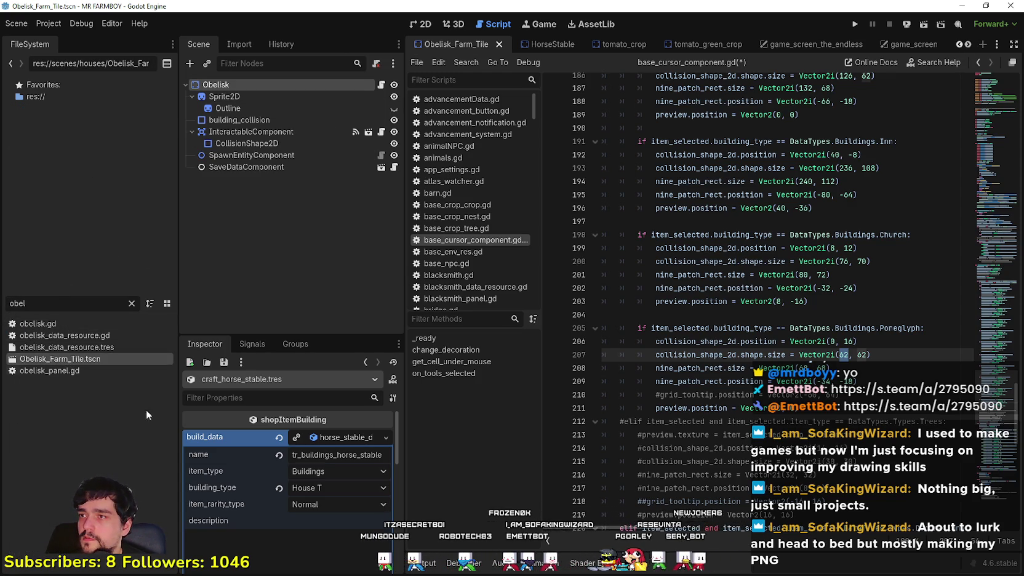
pyautogui.click(243, 119)
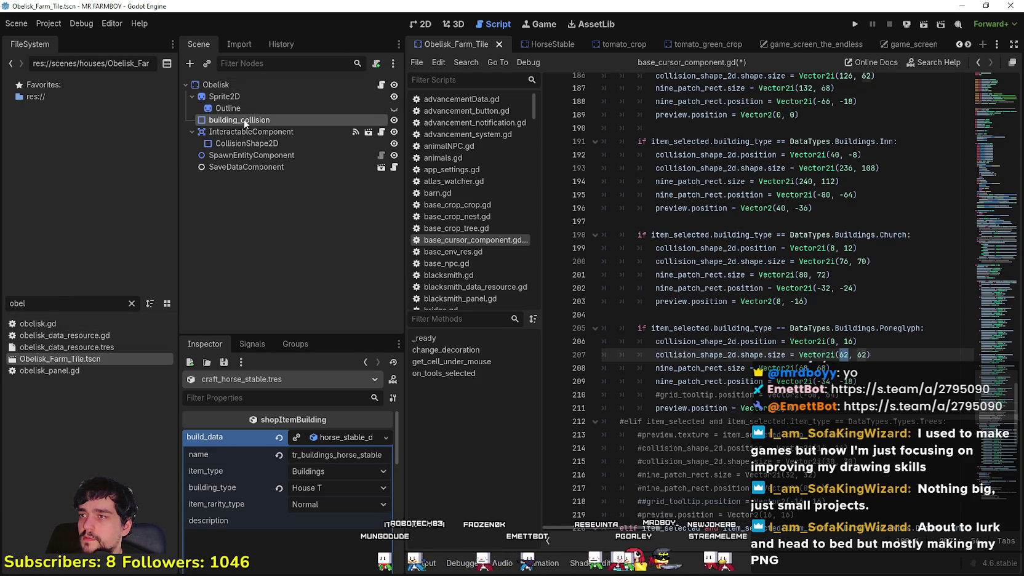
pyautogui.click(323, 435)
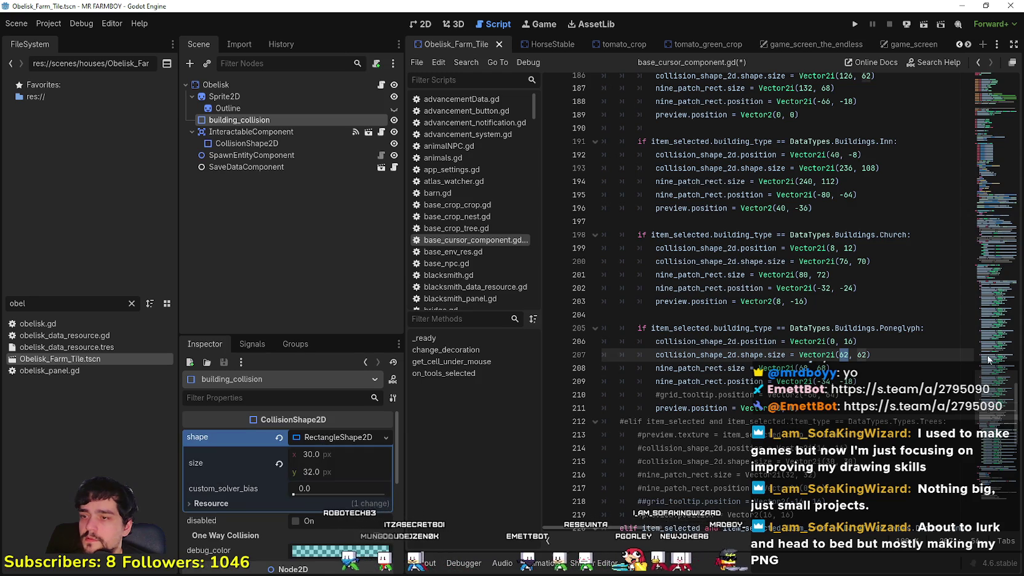
pyautogui.write('32')
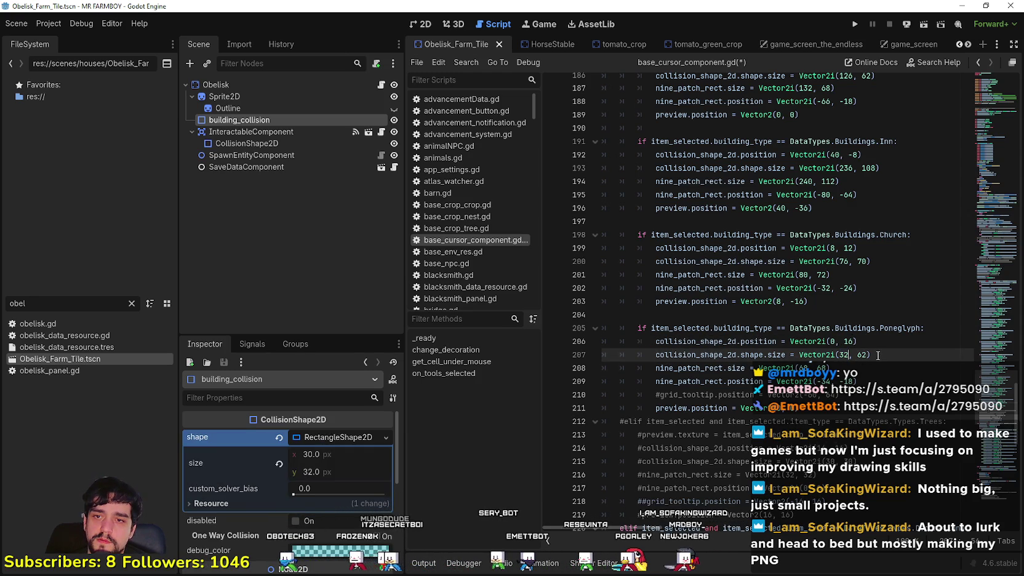
# Step: Set the Poneglyph collision size to Vector2i(32, 32) and check the obelisk Sprite2D region size
pyautogui.doubleClick(864, 355)
pyautogui.write('32')
pyautogui.click(797, 368)
pyautogui.moveTo(797, 368)
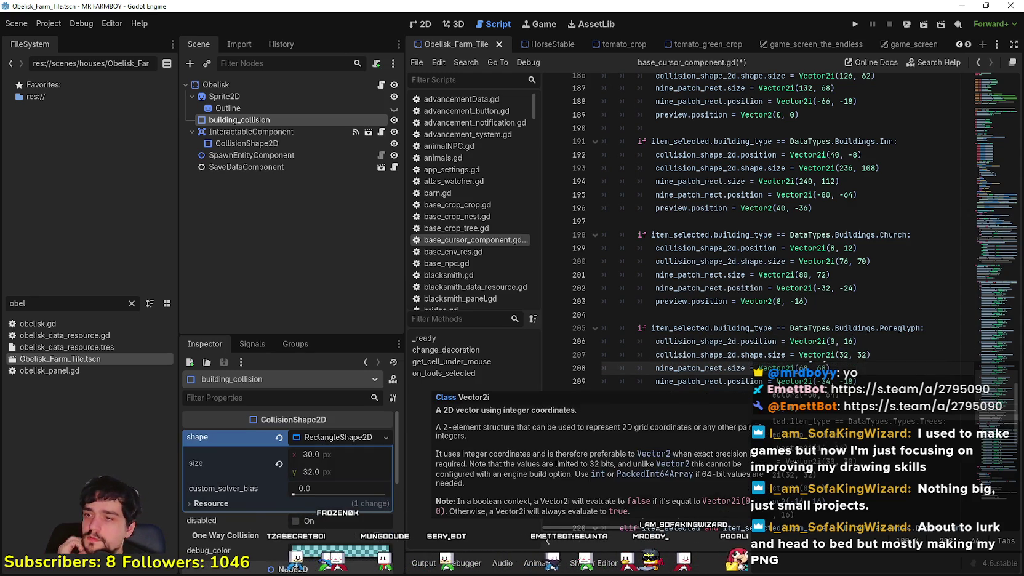
pyautogui.click(307, 97)
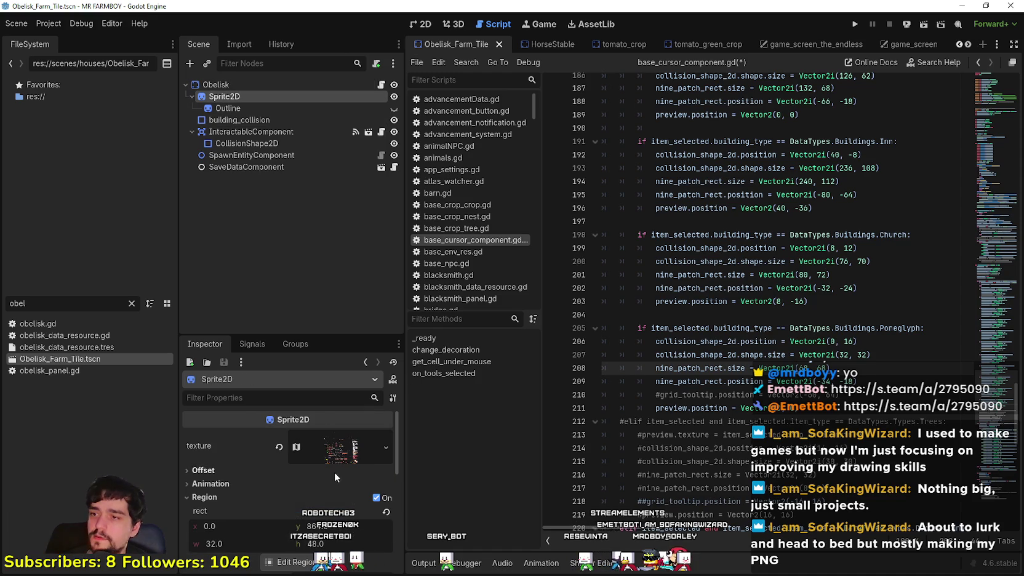
pyautogui.scroll(-2, 314, 486)
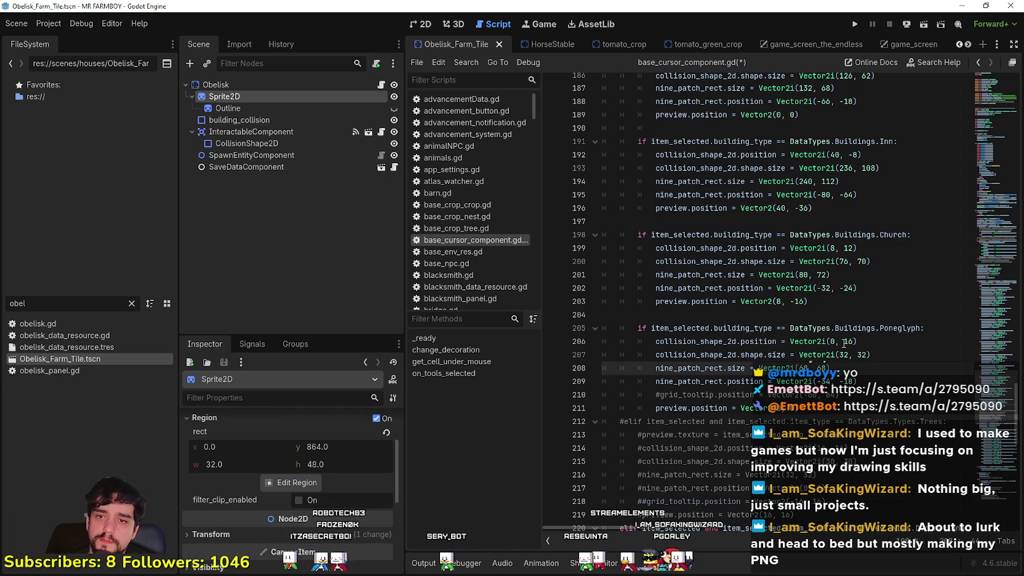
# Step: Change the Poneglyph nine_patch_rect.size to Vector2i(36, 52) and save the script
pyautogui.click(866, 356)
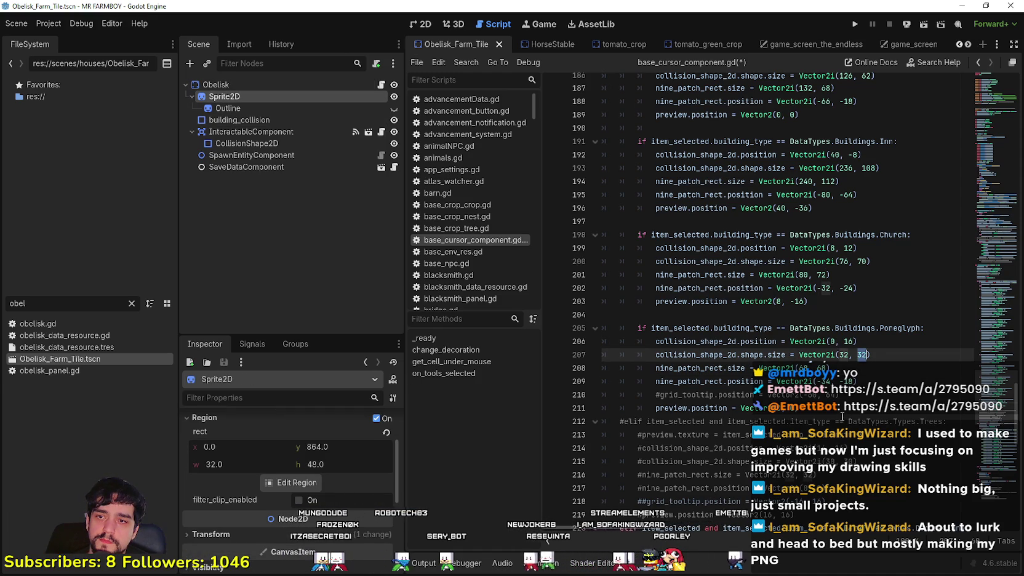
pyautogui.doubleClick(806, 367)
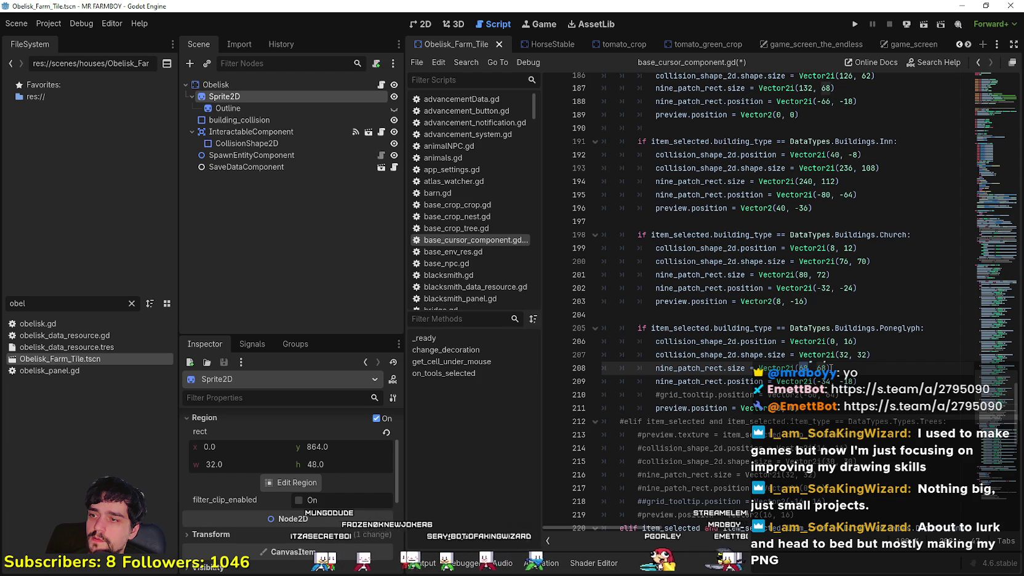
pyautogui.write('32')
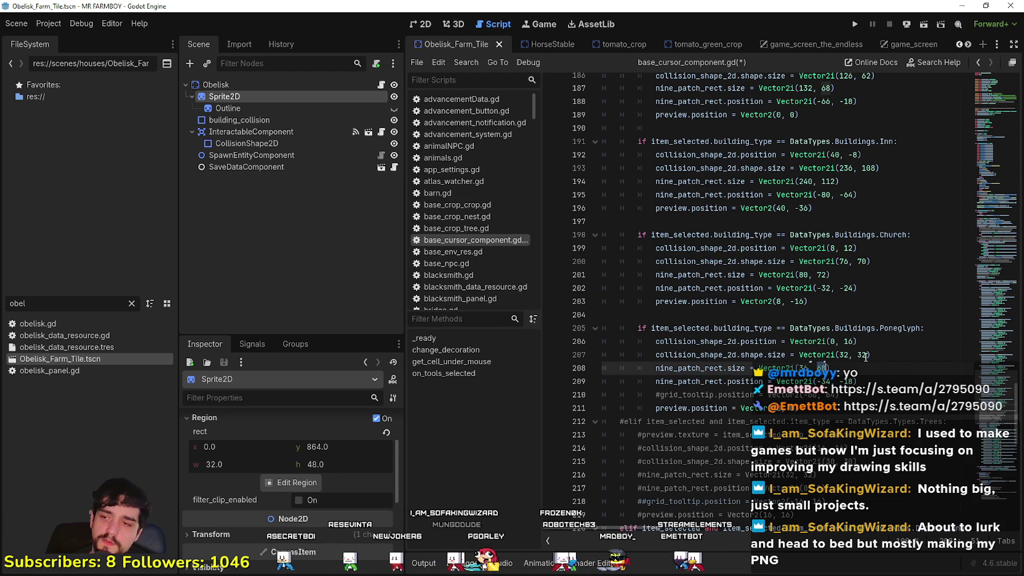
pyautogui.scroll(-2, 893, 333)
pyautogui.click(840, 322)
pyautogui.hotkey('ctrl', 's')
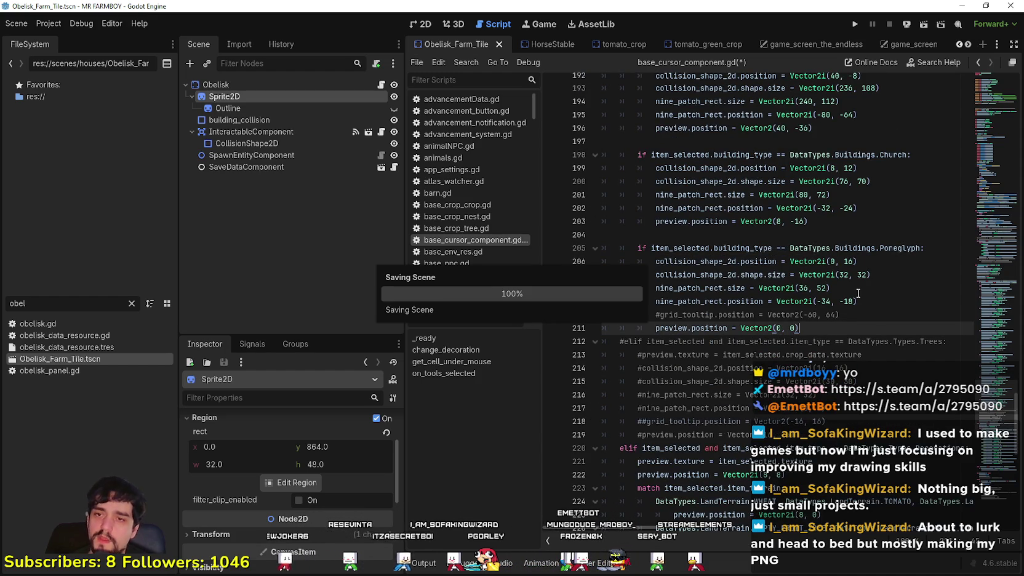
# Step: Run MR FARMBOY, move the browser aside, and bring the game window forward to its save selection
pyautogui.click(855, 24)
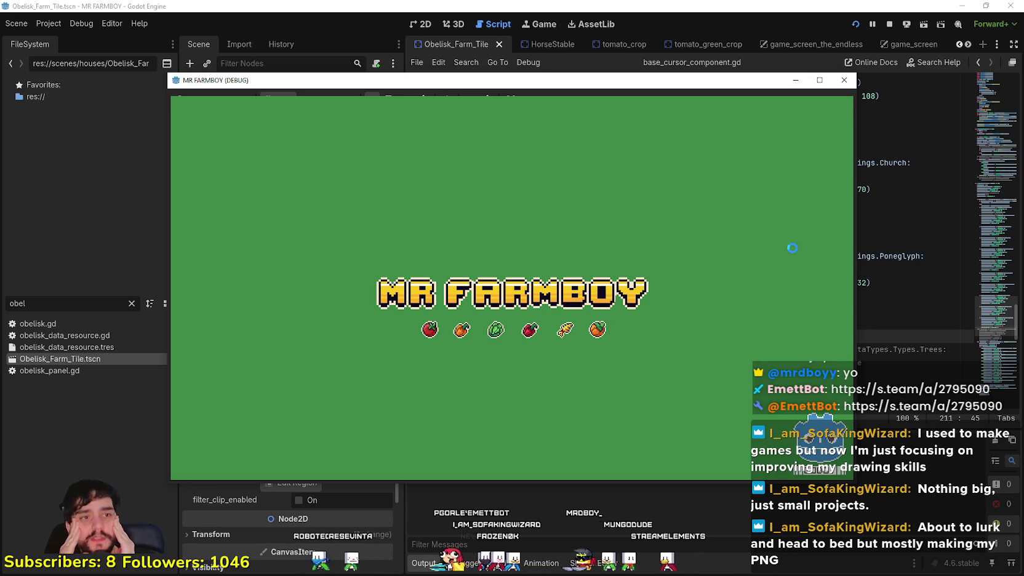
pyautogui.click(844, 80)
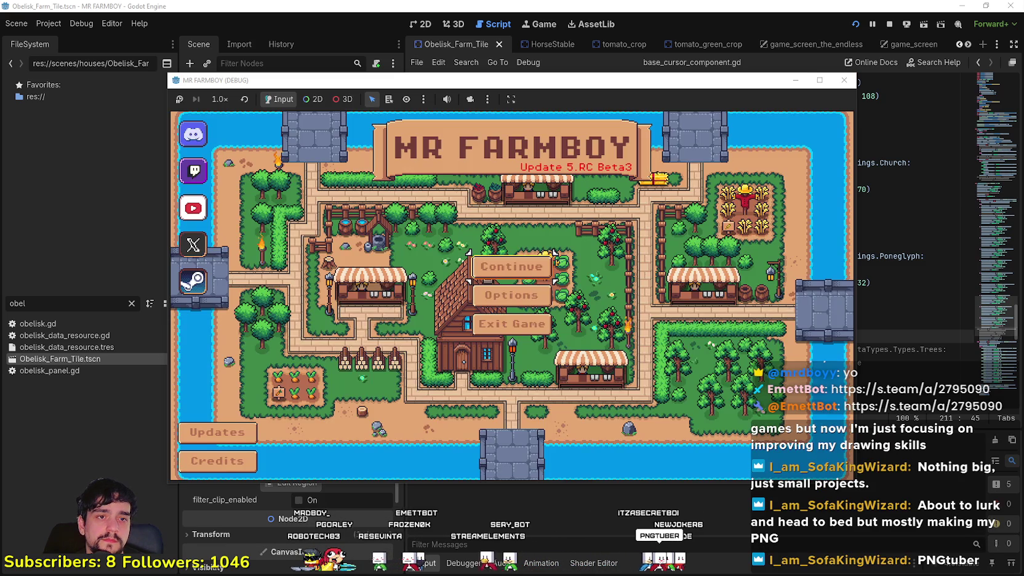
pyautogui.hotkey('alt', 'Tab')
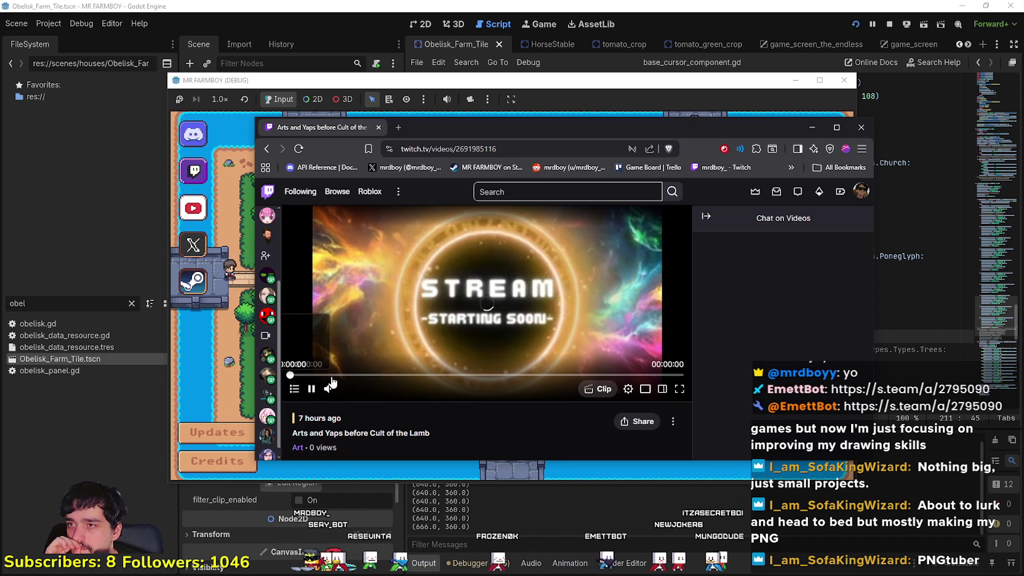
pyautogui.moveTo(468, 129); pyautogui.dragTo(564, 128)
pyautogui.moveTo(561, 86); pyautogui.dragTo(439, 55)
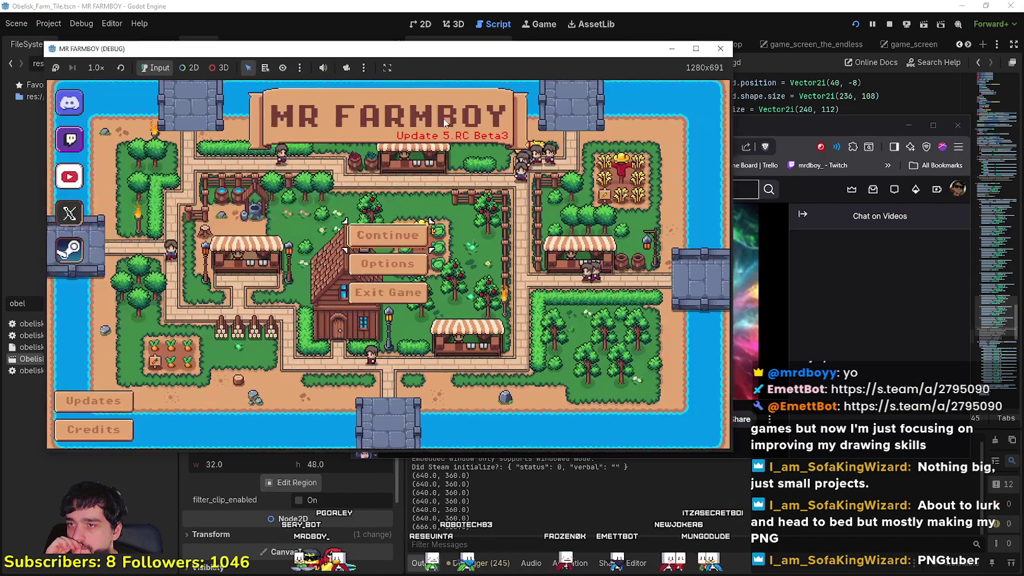
pyautogui.click(360, 235)
# Step: Load Save 3 in the running game and switch to the browser
pyautogui.click(357, 223)
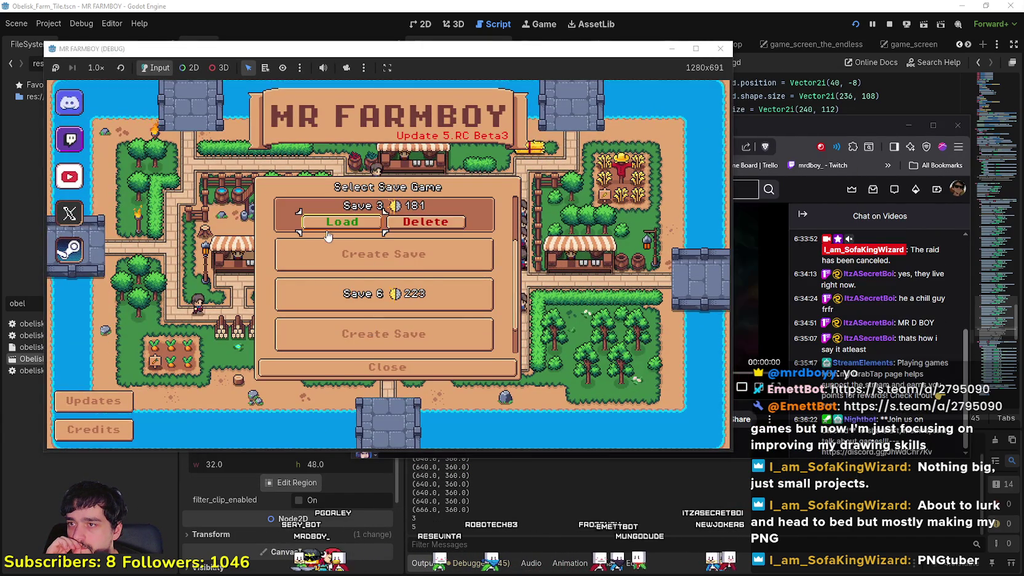
pyautogui.click(354, 215)
pyautogui.click(744, 301)
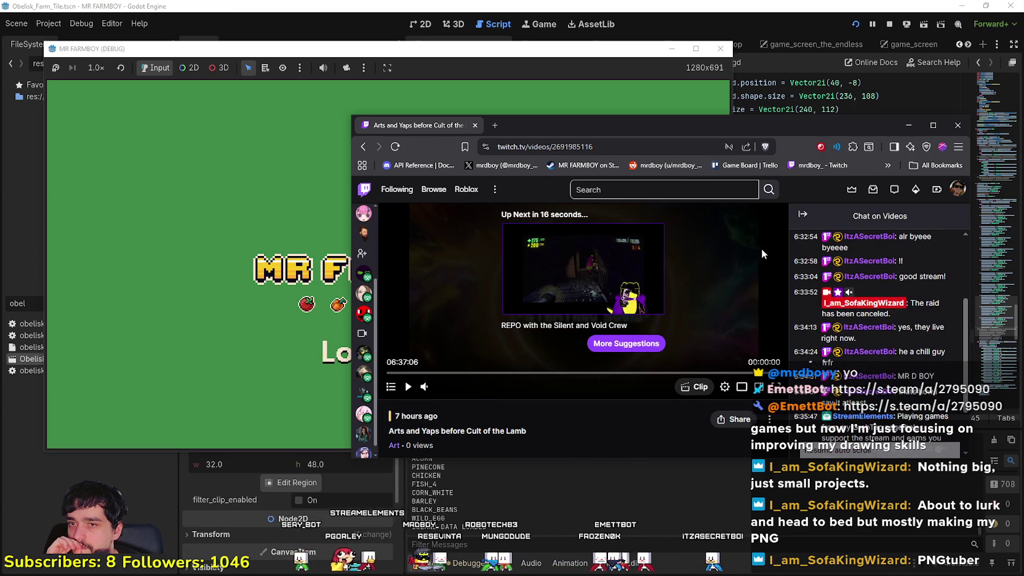
# Step: Replay the stream video, check its quality settings, reload Twitch, then return to the game
pyautogui.click(407, 388)
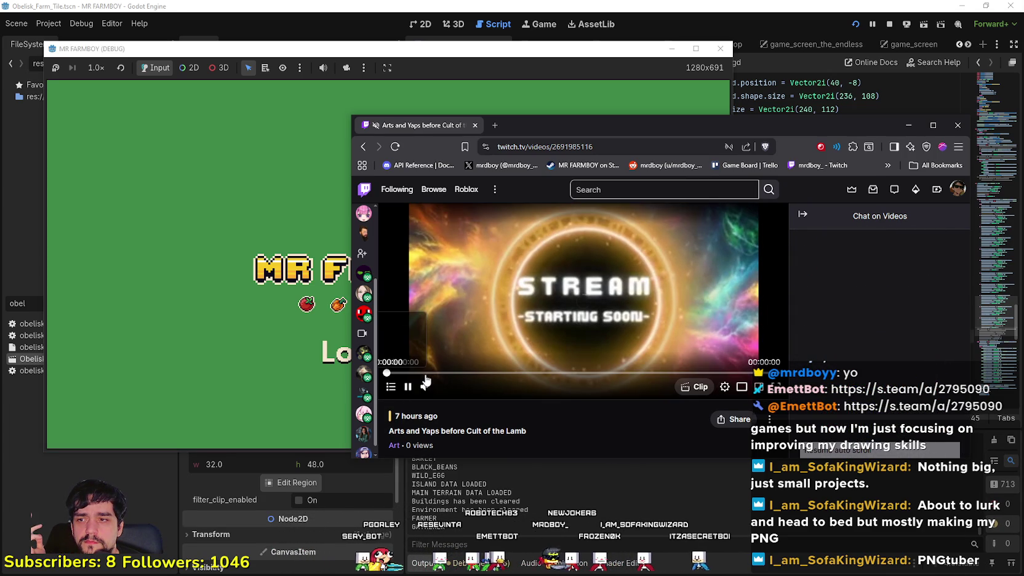
pyautogui.click(725, 387)
pyautogui.click(708, 258)
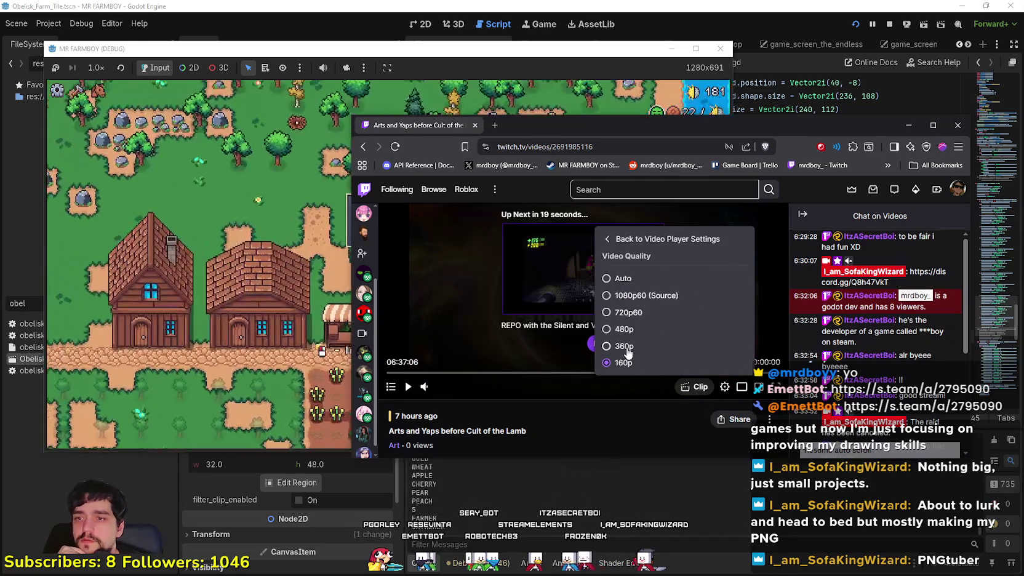
pyautogui.click(559, 404)
pyautogui.click(395, 147)
pyautogui.click(383, 280)
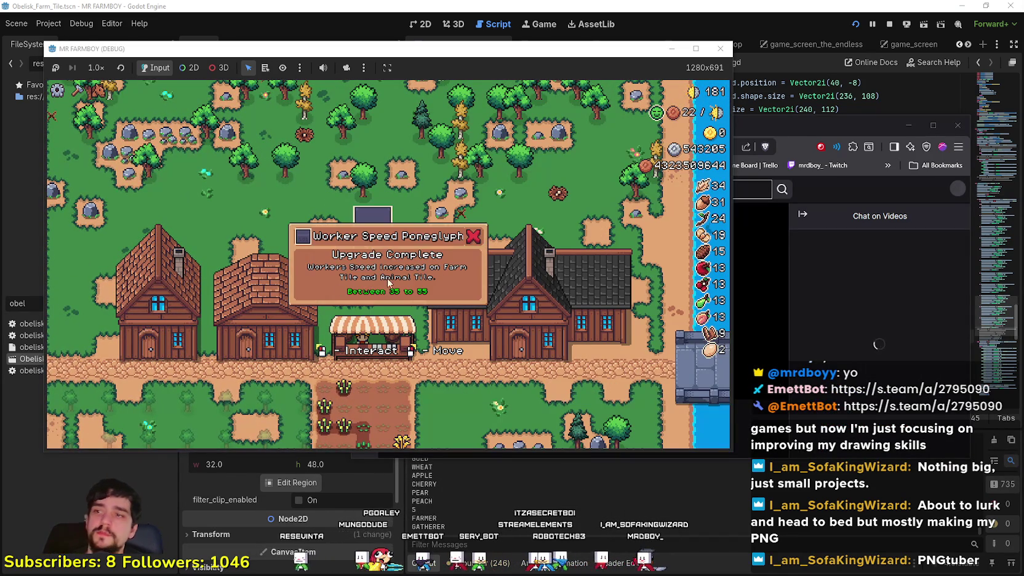
# Step: Place the Poneglyph beside the village houses in-game, then pick it up again to reposition it
pyautogui.click(546, 317)
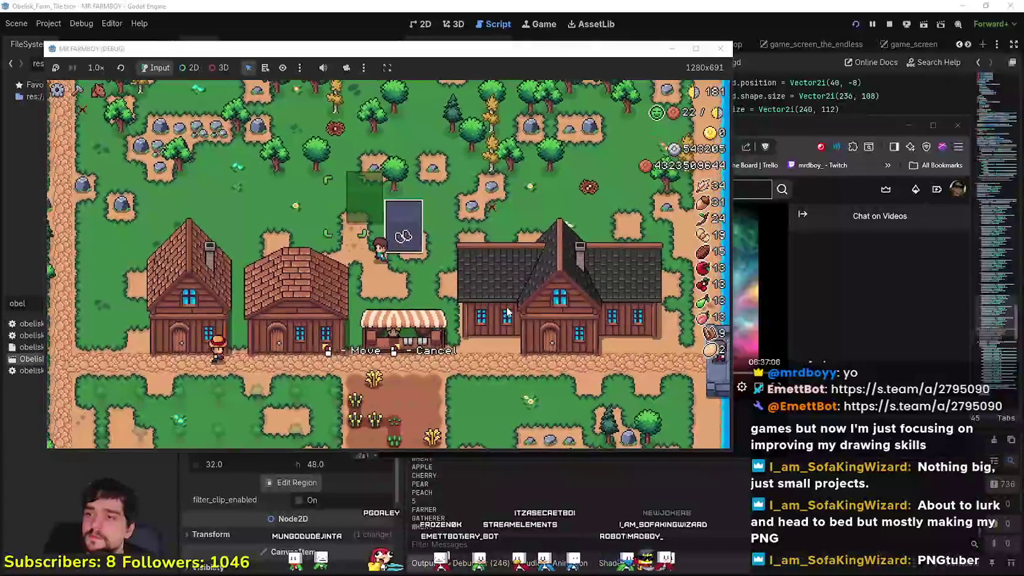
pyautogui.press('a')
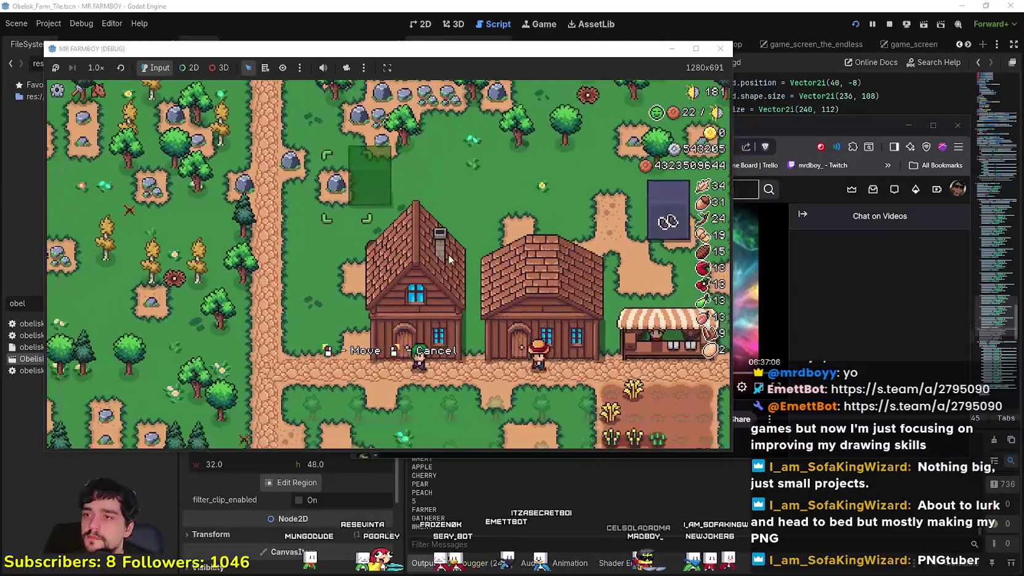
pyautogui.press('s')
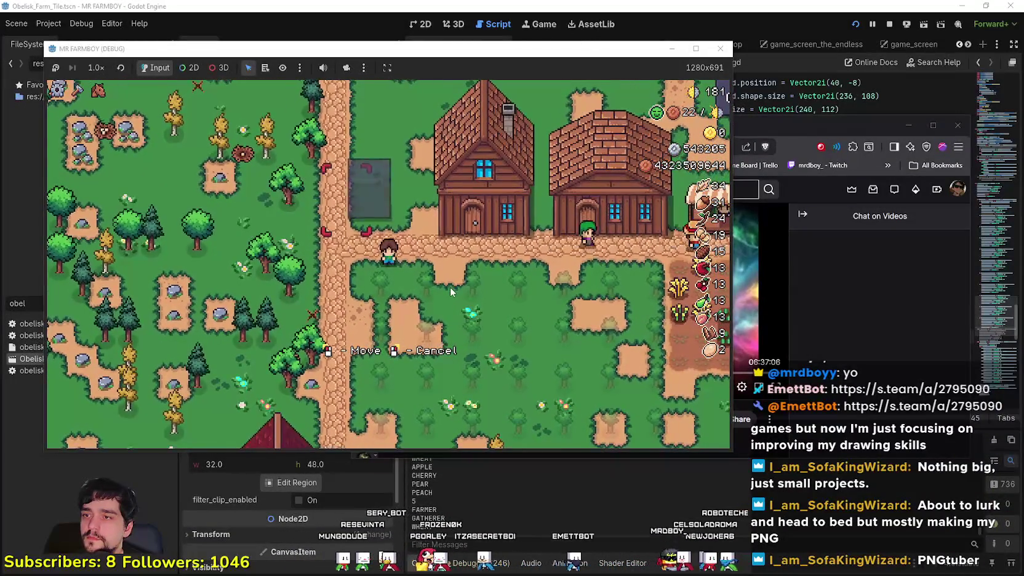
pyautogui.click(450, 286)
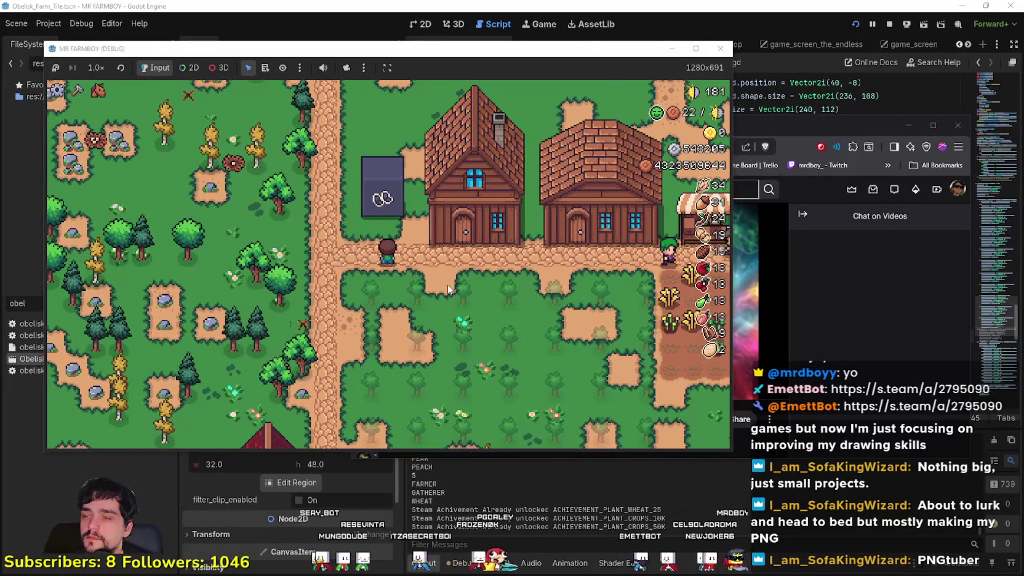
pyautogui.press('w')
pyautogui.click(448, 287)
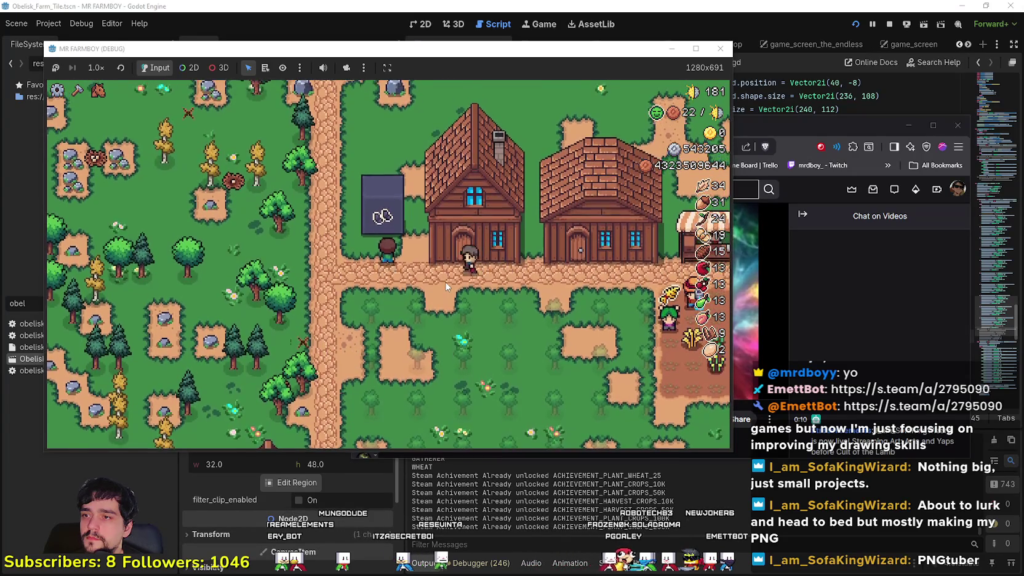
pyautogui.press('a')
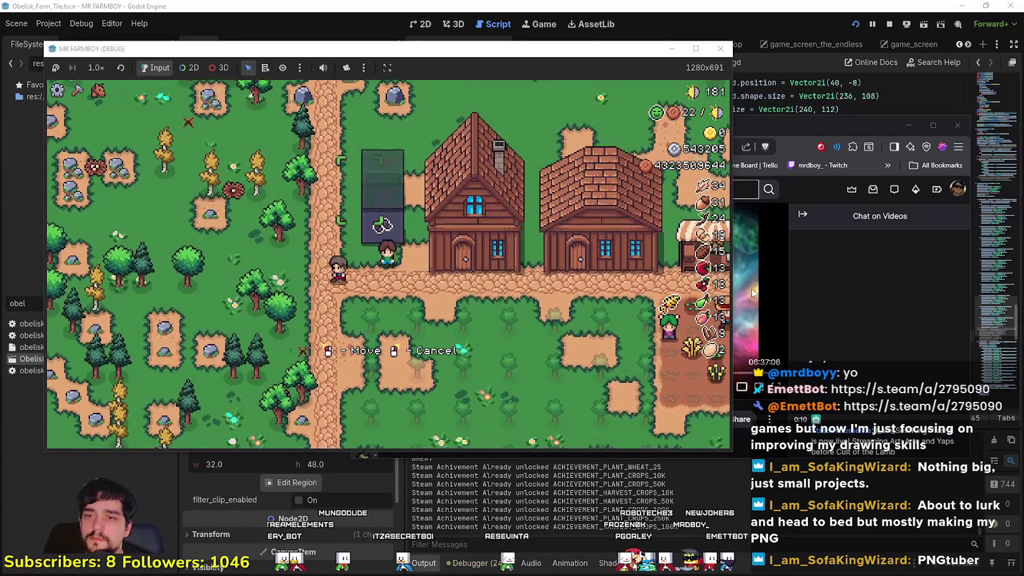
pyautogui.click(750, 291)
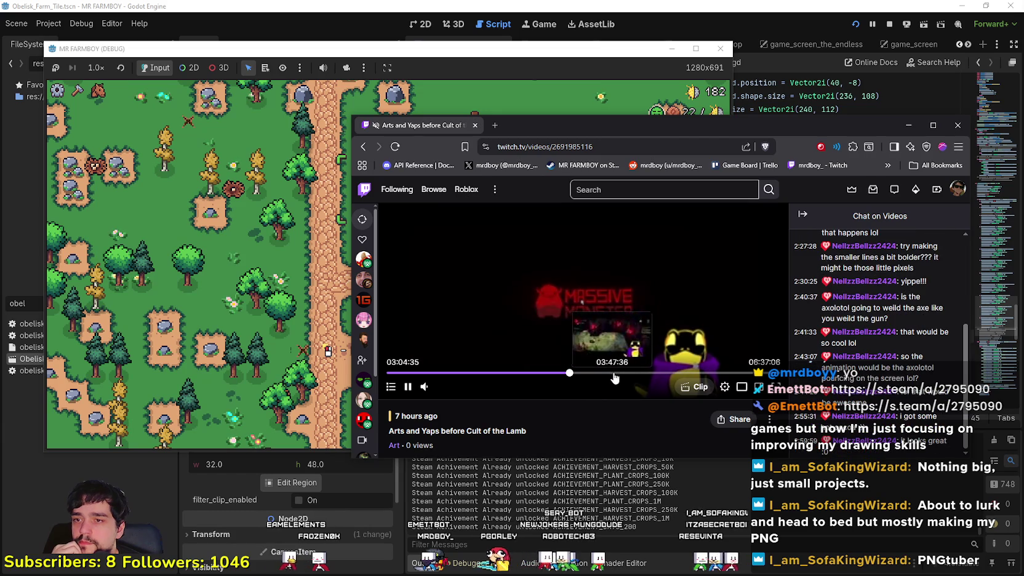
# Step: Seek the Twitch VOD to 05:35 then back to 01:22, and shift the browser slightly left
pyautogui.click(719, 373)
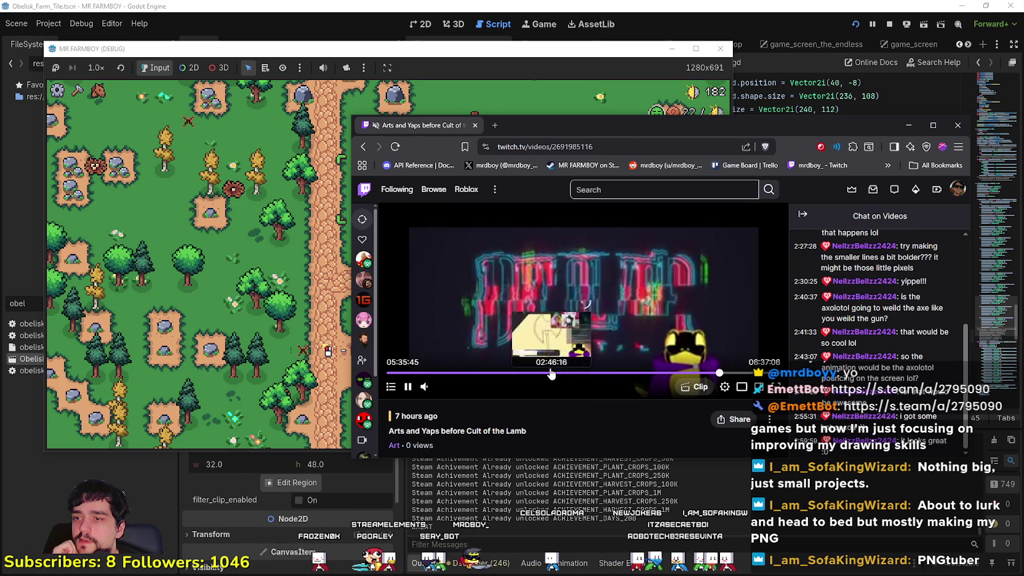
pyautogui.click(469, 373)
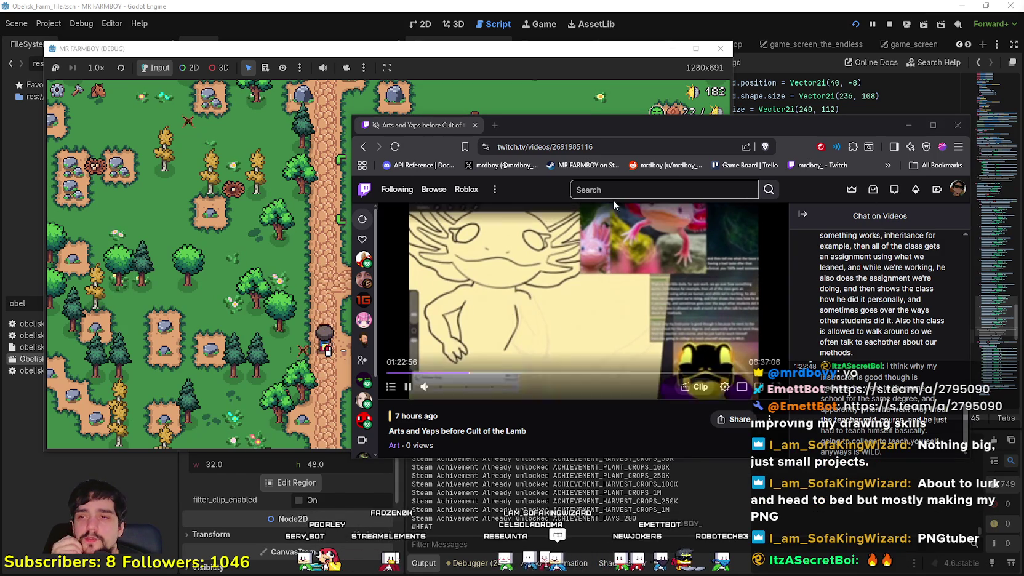
pyautogui.moveTo(572, 121); pyautogui.dragTo(522, 125)
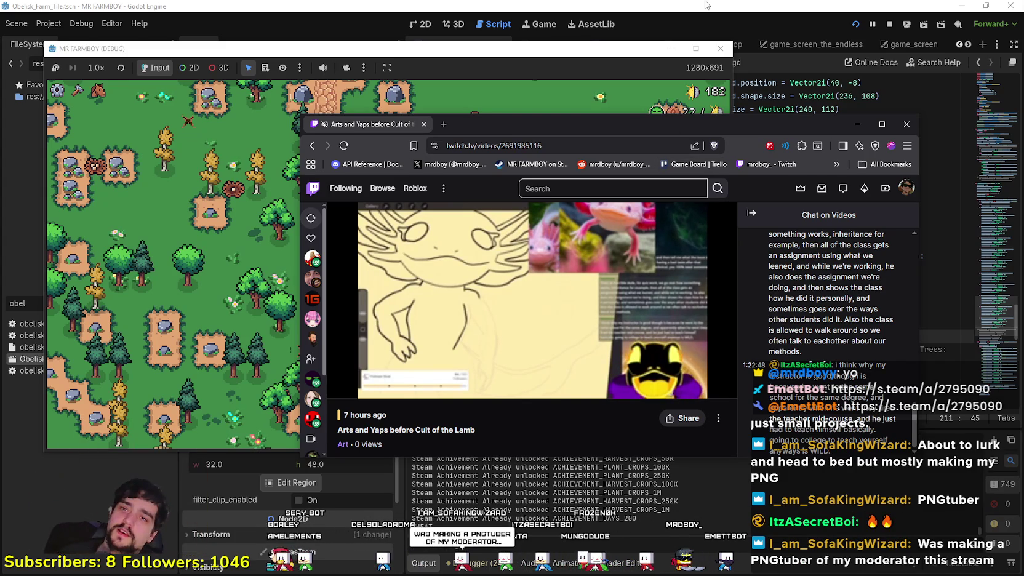
# Step: Go to the channel's home page through the account menu and reload it
pyautogui.click(909, 190)
pyautogui.click(819, 244)
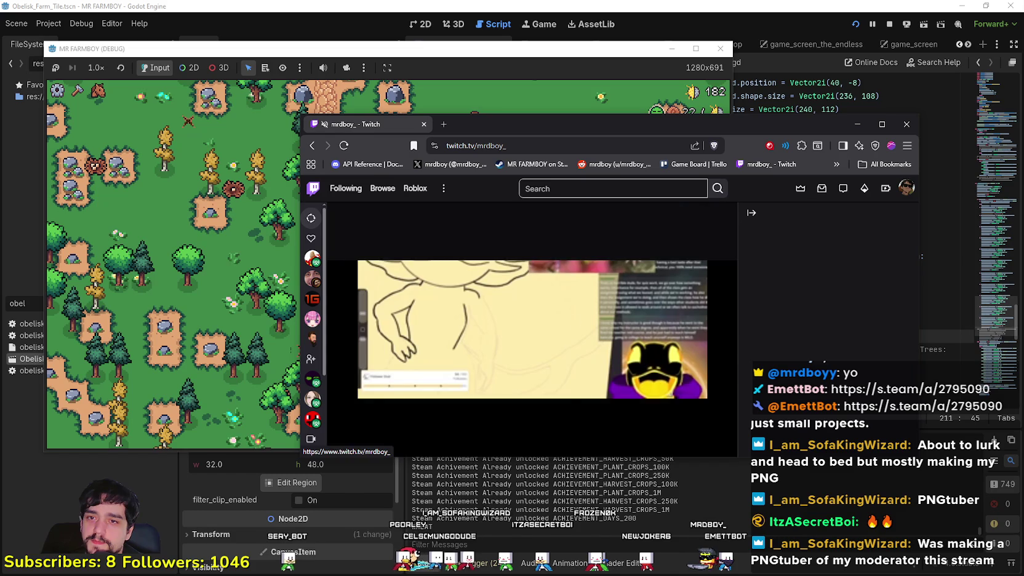
pyautogui.moveTo(502, 130); pyautogui.dragTo(479, 105)
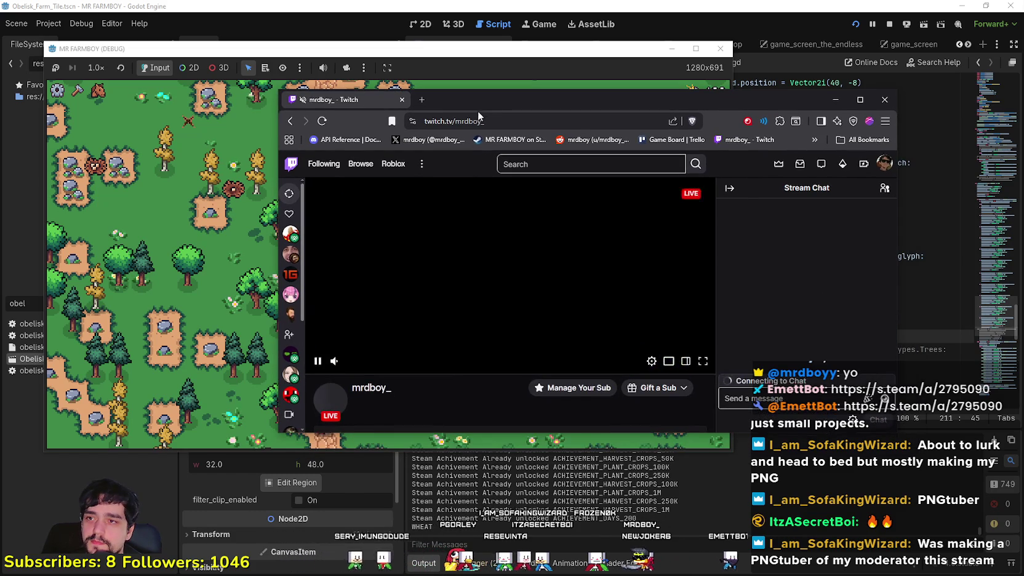
pyautogui.scroll(-3, 382, 323)
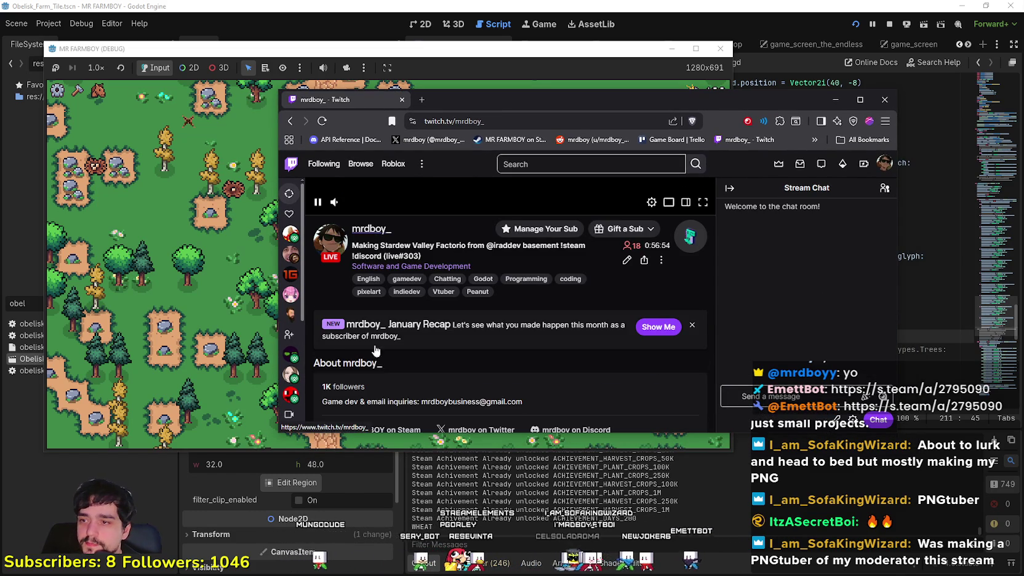
pyautogui.scroll(-3, 381, 324)
pyautogui.scroll(3, 378, 258)
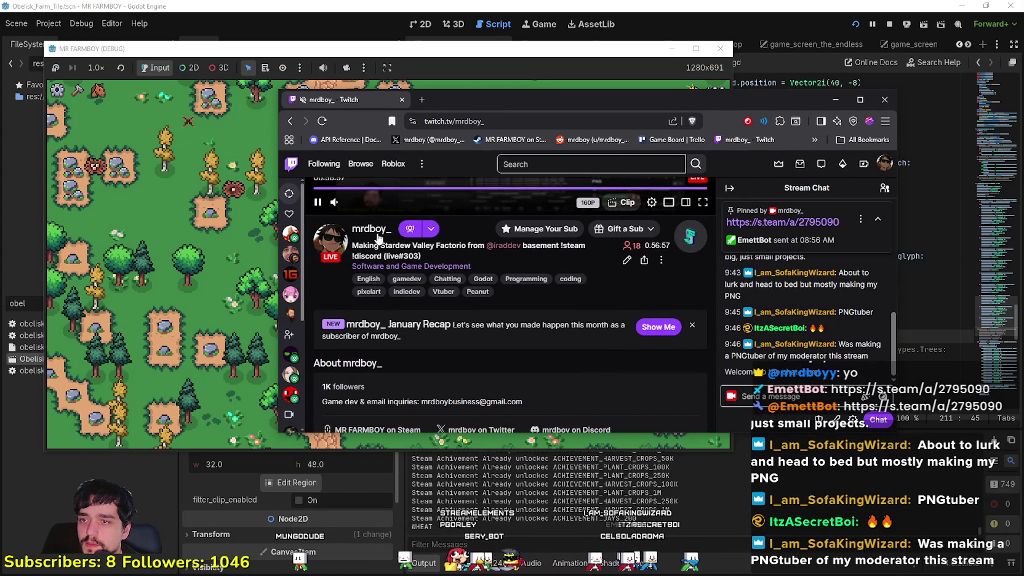
pyautogui.scroll(-5, 378, 240)
pyautogui.scroll(2, 380, 330)
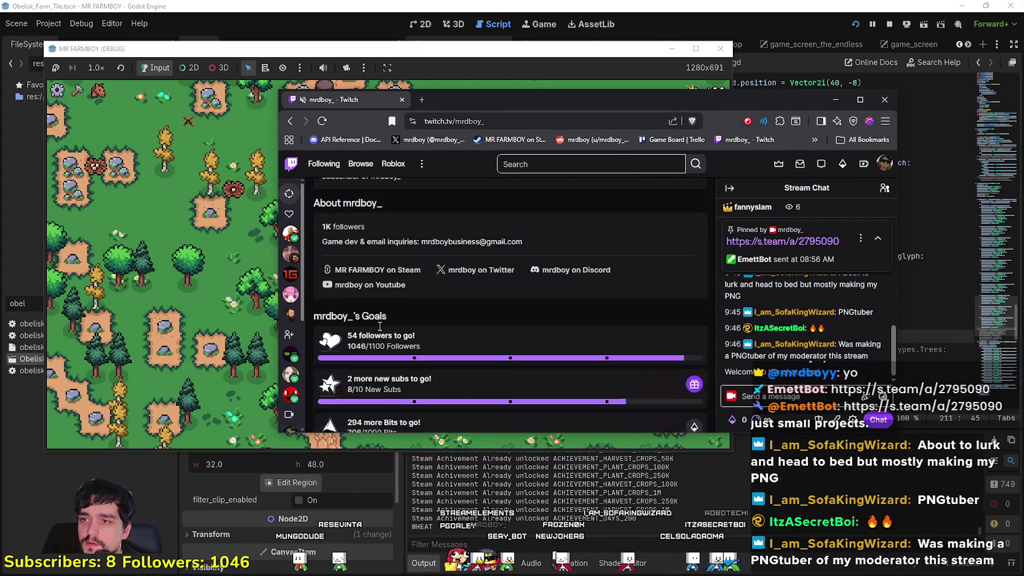
pyautogui.scroll(5, 380, 330)
pyautogui.click(382, 338)
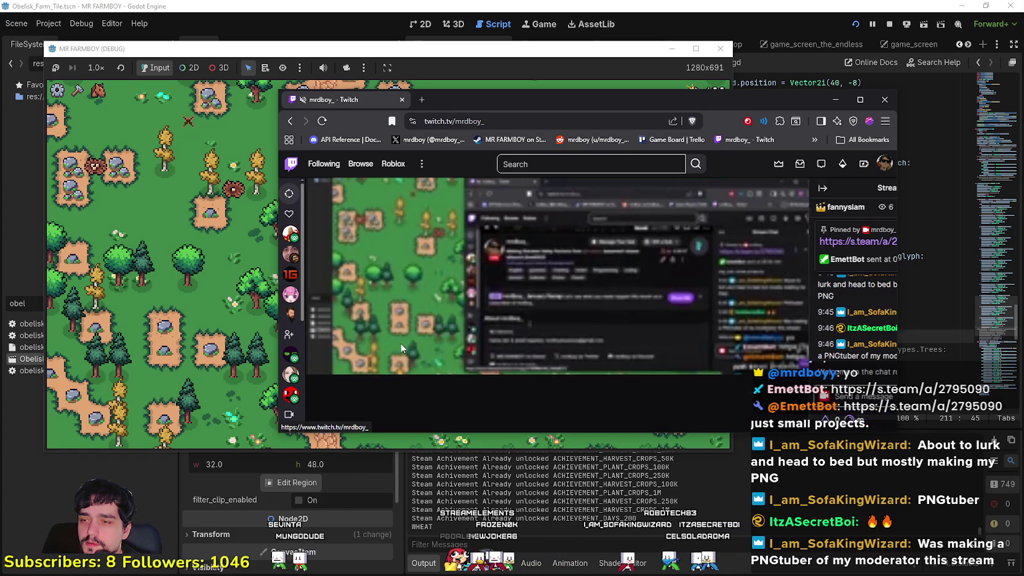
pyautogui.scroll(-2, 428, 317)
# Step: Open the channel's Videos list and start the live#302 broadcast from 21 hours ago
pyautogui.click(466, 290)
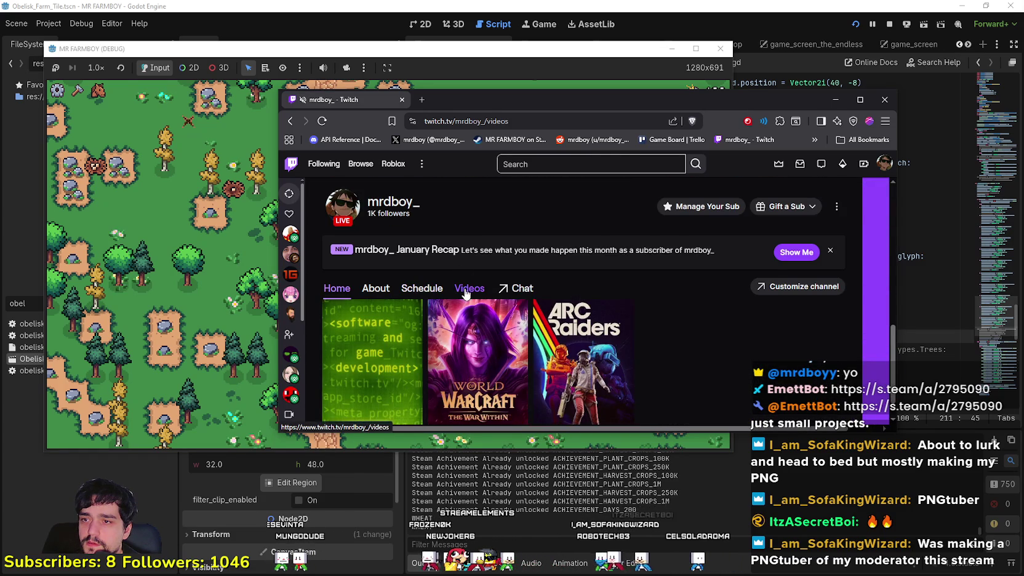
pyautogui.scroll(-1, 466, 369)
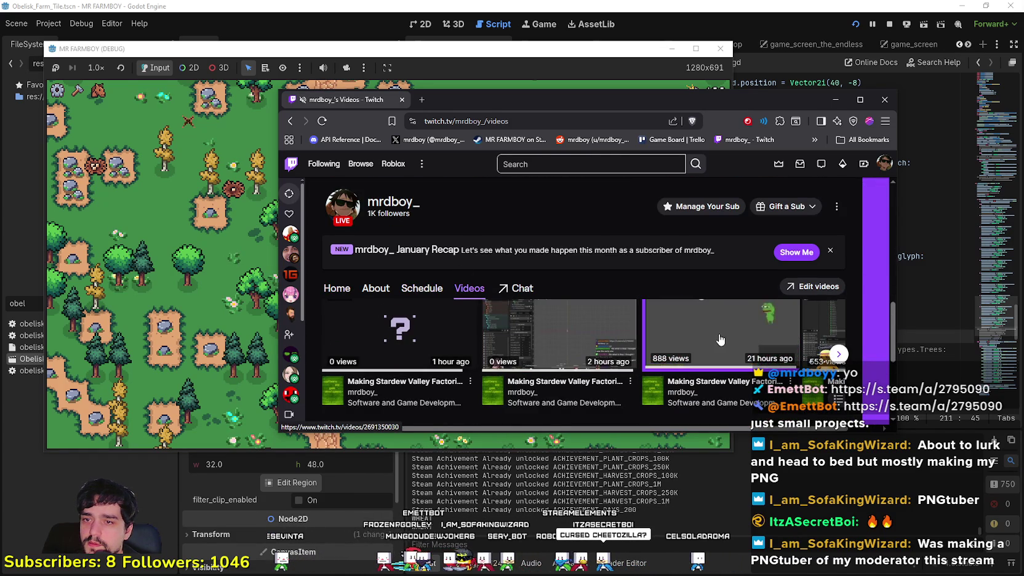
pyautogui.click(710, 332)
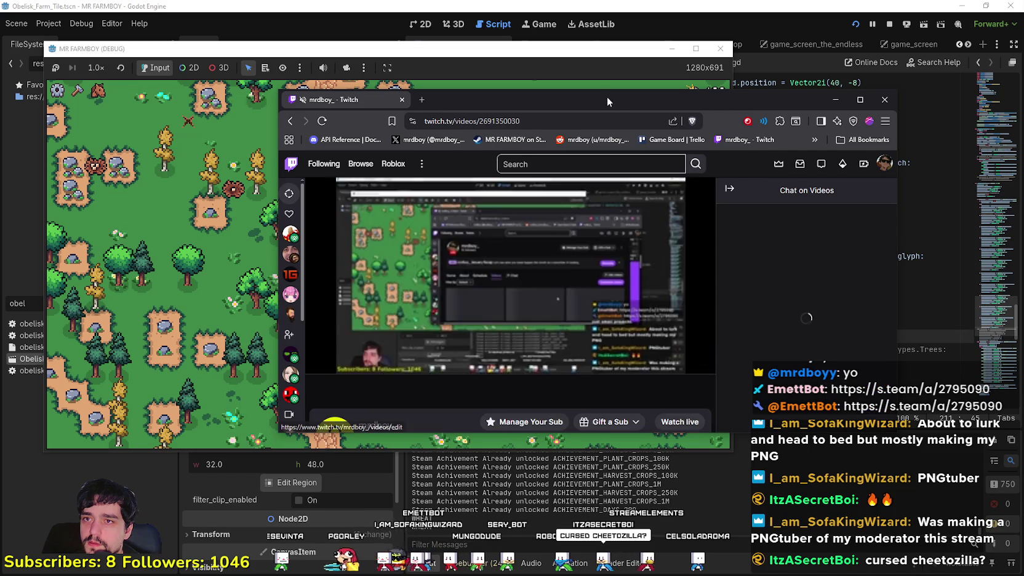
pyautogui.moveTo(608, 96); pyautogui.dragTo(587, 87)
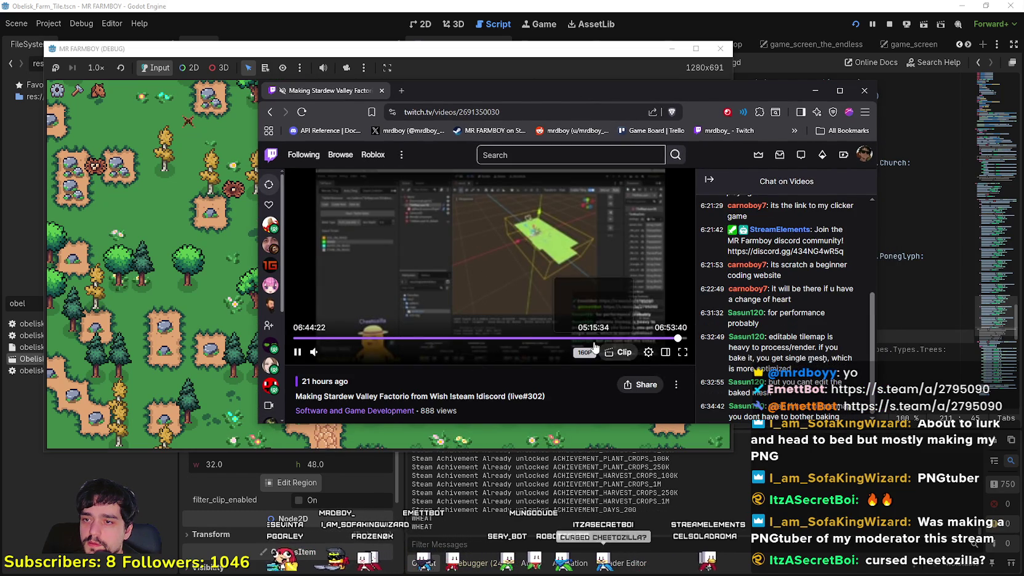
# Step: Set the live#302 VOD to 936p Source quality, resume playback and go fullscreen
pyautogui.click(665, 351)
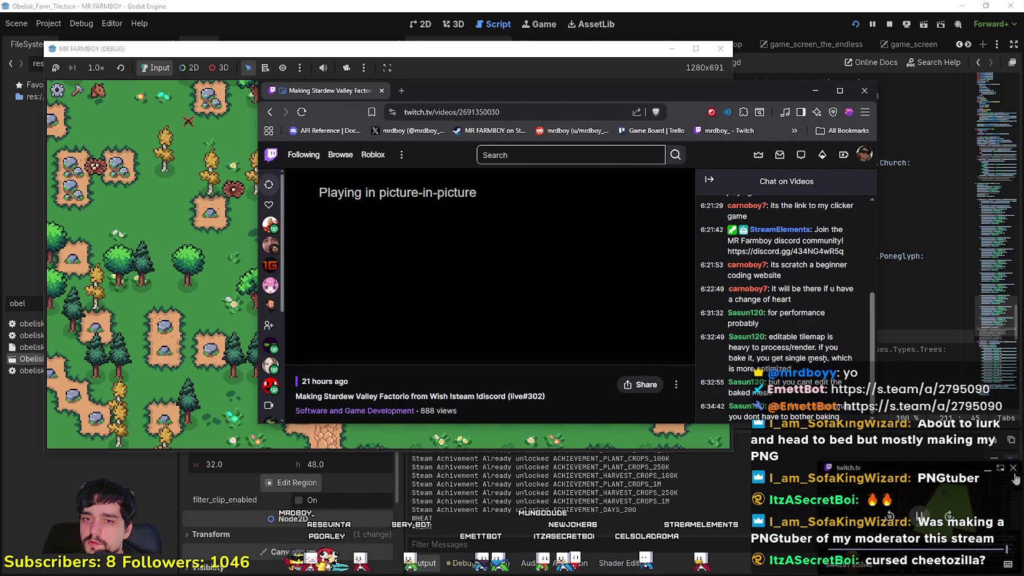
pyautogui.click(664, 352)
pyautogui.click(631, 352)
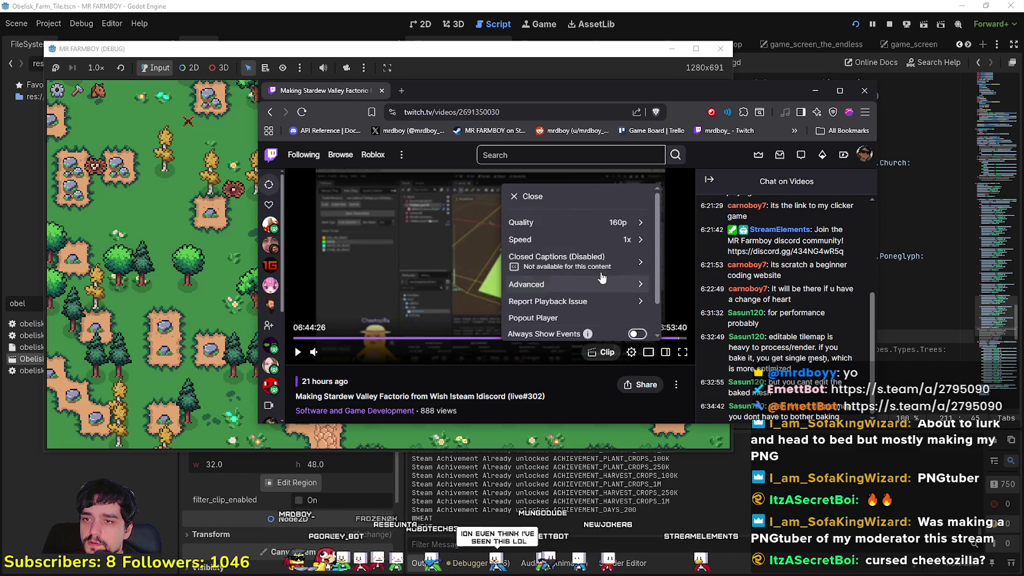
pyautogui.click(597, 224)
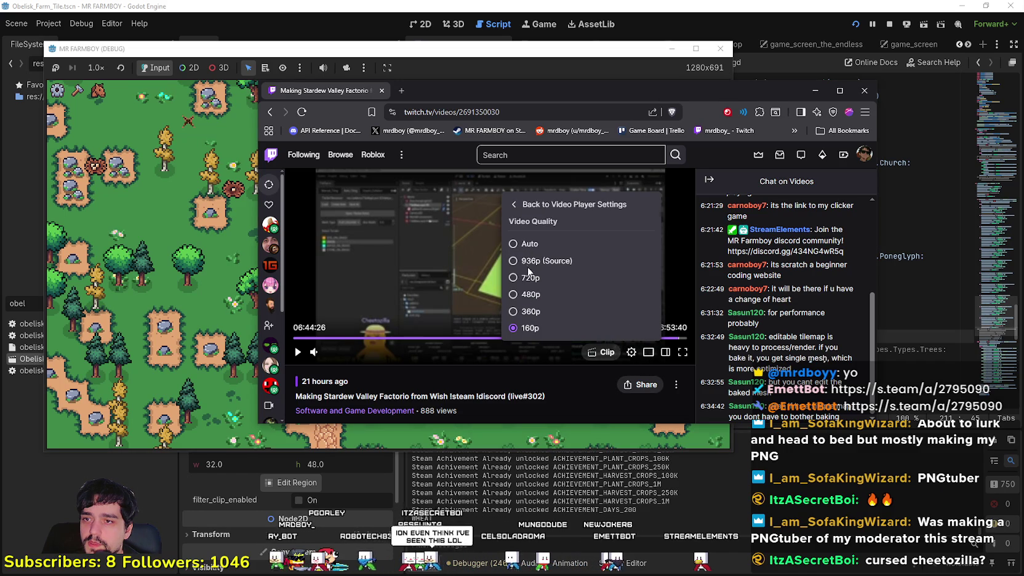
pyautogui.click(529, 276)
pyautogui.click(595, 315)
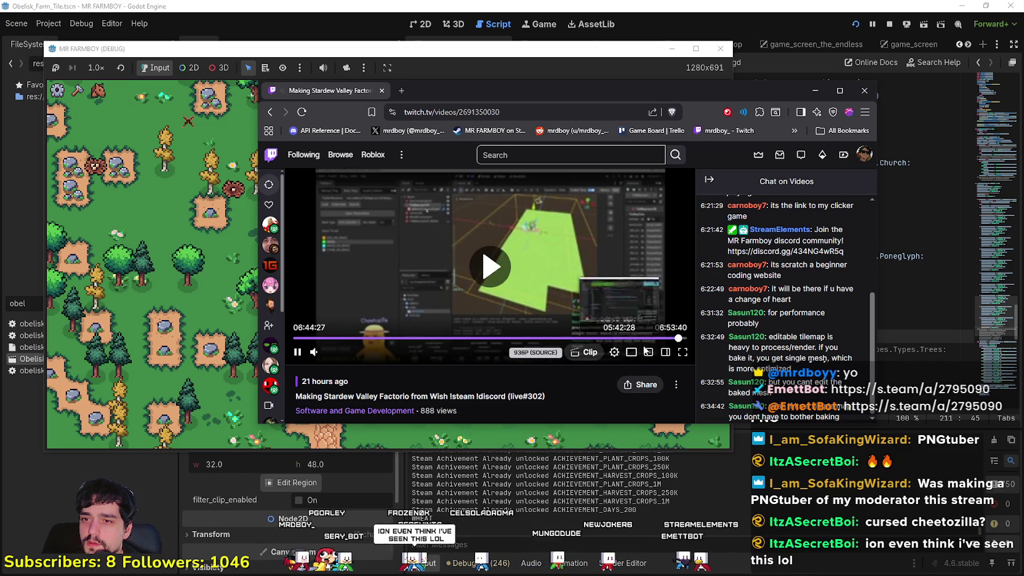
pyautogui.click(682, 352)
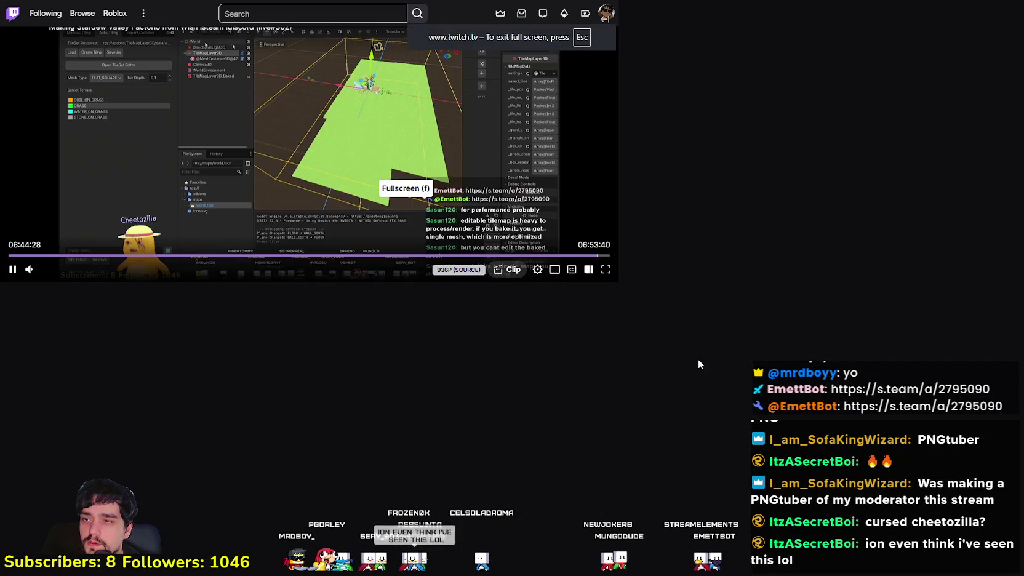
# Step: Exit fullscreen and place the Twitch window over the right half of the screen
pyautogui.press('Escape')
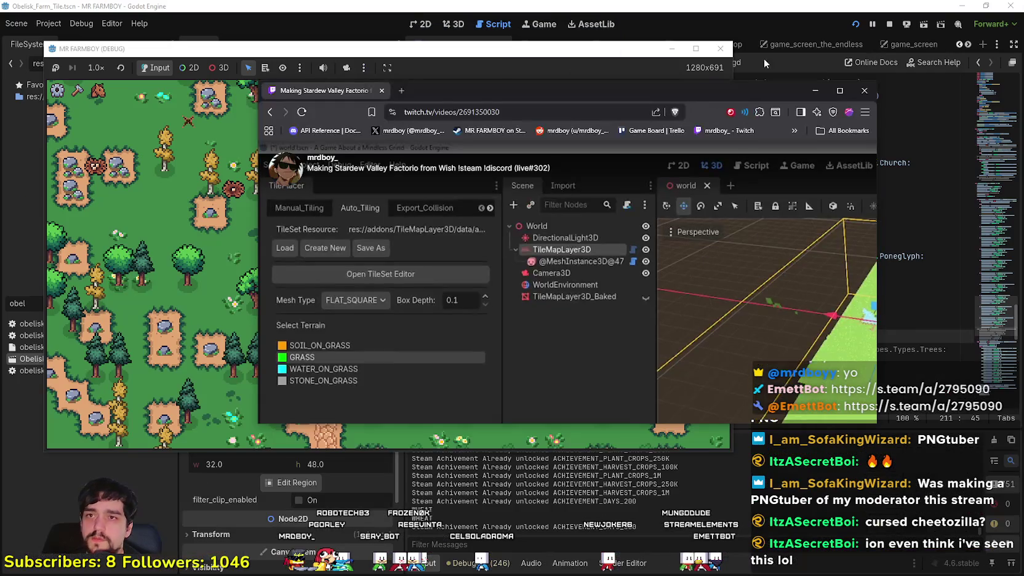
pyautogui.moveTo(807, 78)
pyautogui.mouseDown()
pyautogui.moveTo(800, 67)
pyautogui.moveTo(1023, 117)
pyautogui.moveTo(990, 9)
pyautogui.moveTo(732, 8)
pyautogui.mouseUp()
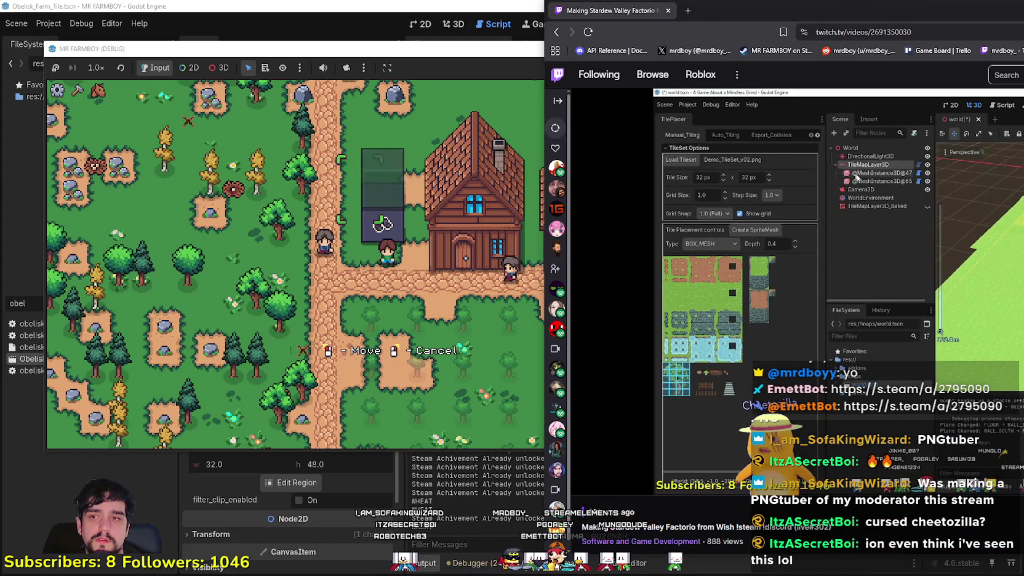
# Step: Nudge the browser window left, then switch back to the running MR FARMBOY game
pyautogui.moveTo(739, 10); pyautogui.dragTo(646, 11)
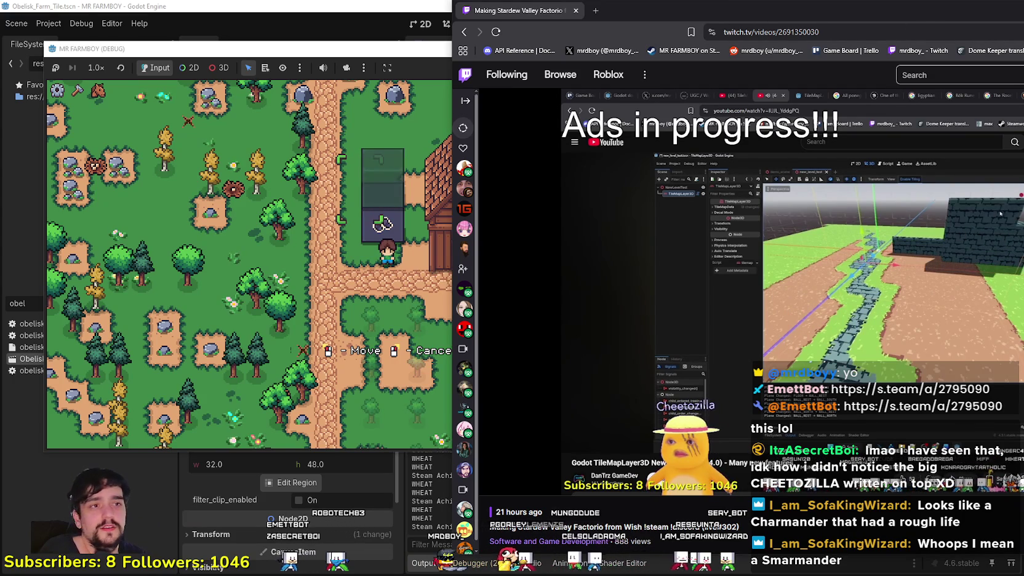
pyautogui.moveTo(581, 383)
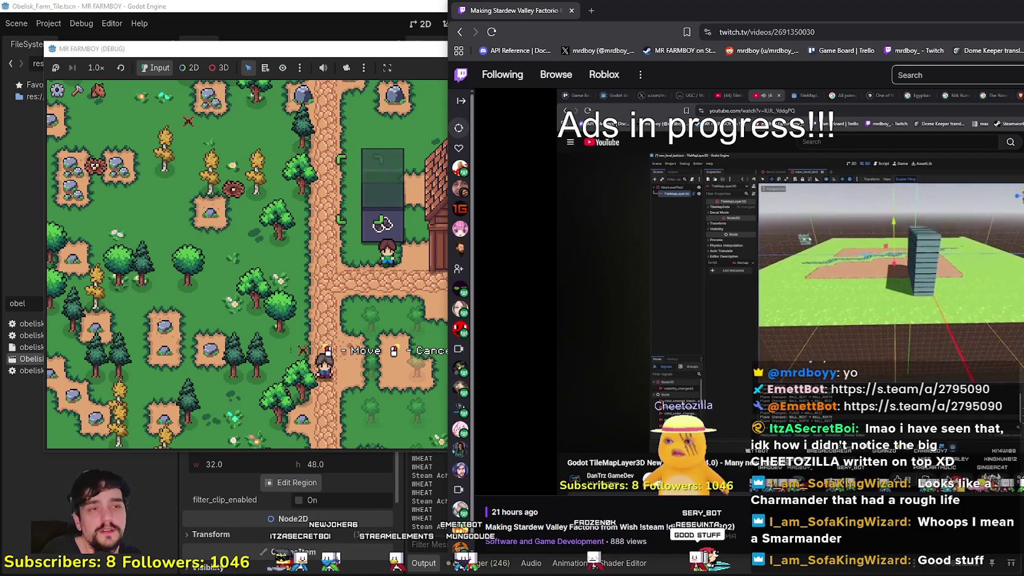
pyautogui.hotkey('alt', 'Tab')
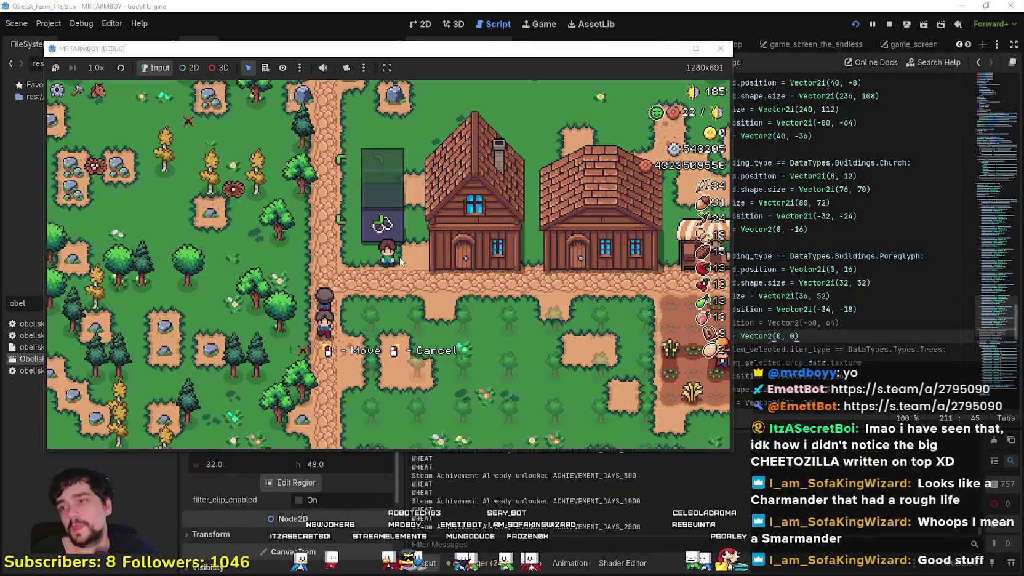
# Step: Test picking up, moving and cancelling the obelisk placement in the running game
pyautogui.press('a')
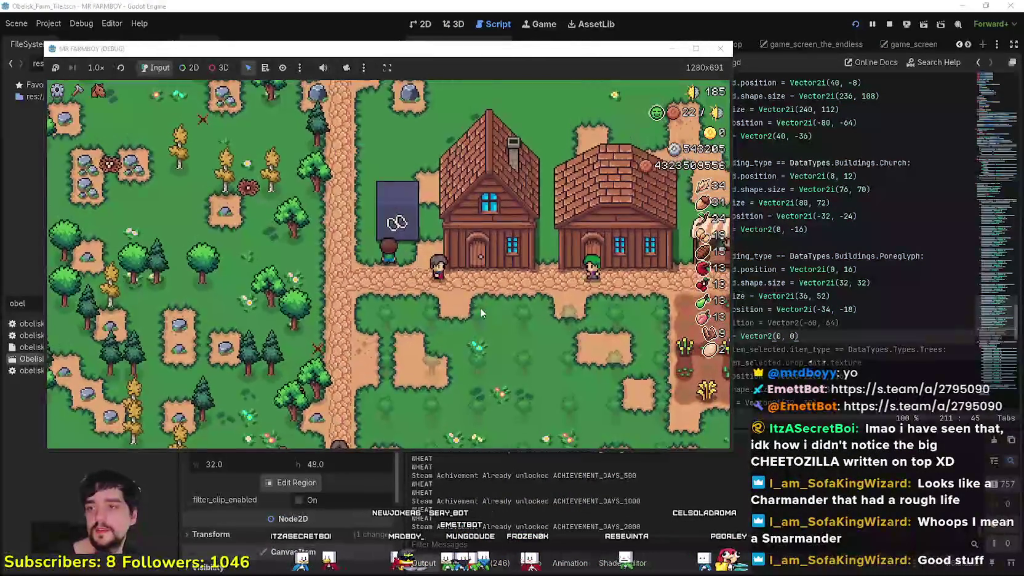
pyautogui.click(483, 333)
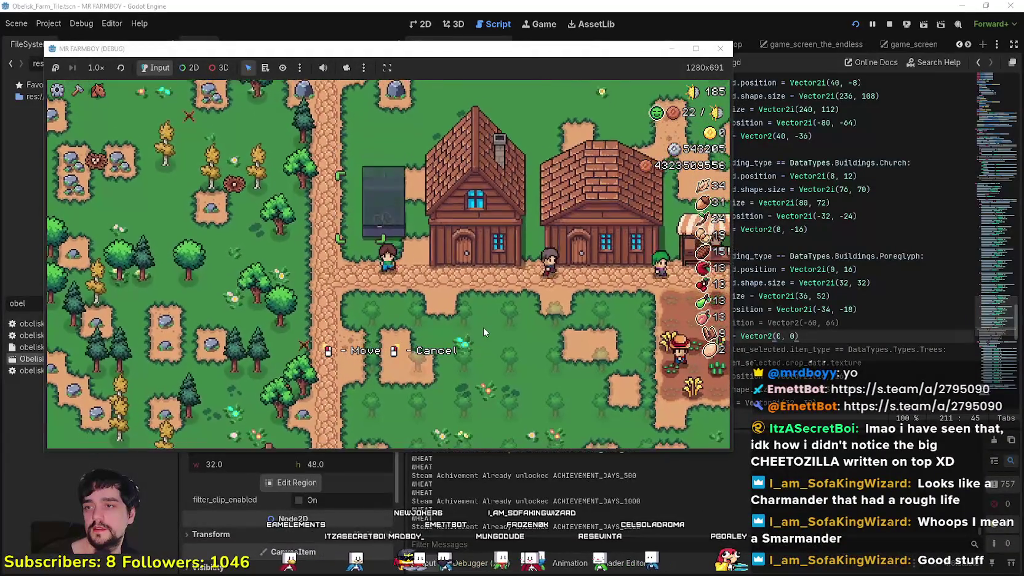
pyautogui.press('e')
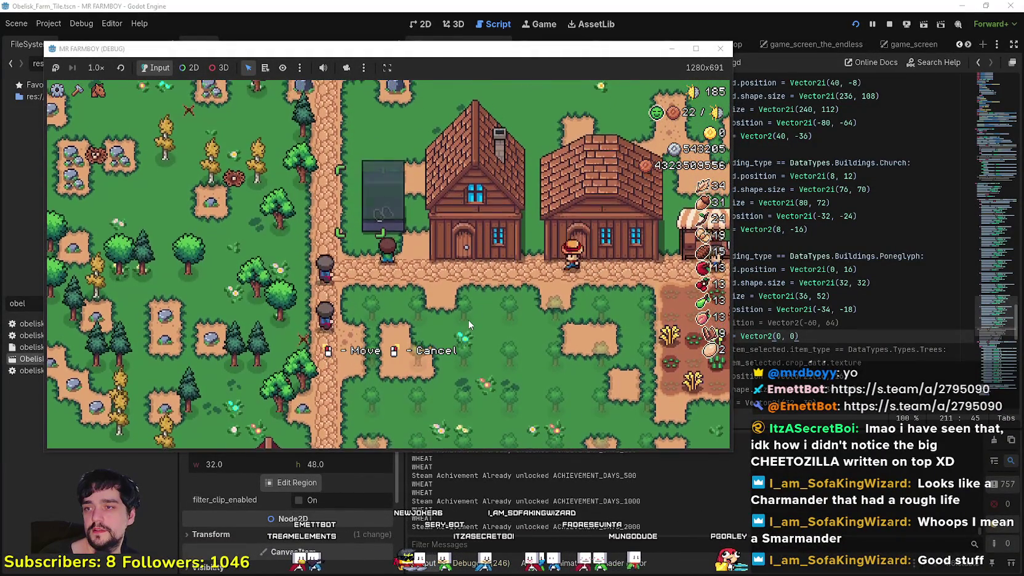
pyautogui.rightClick(469, 324)
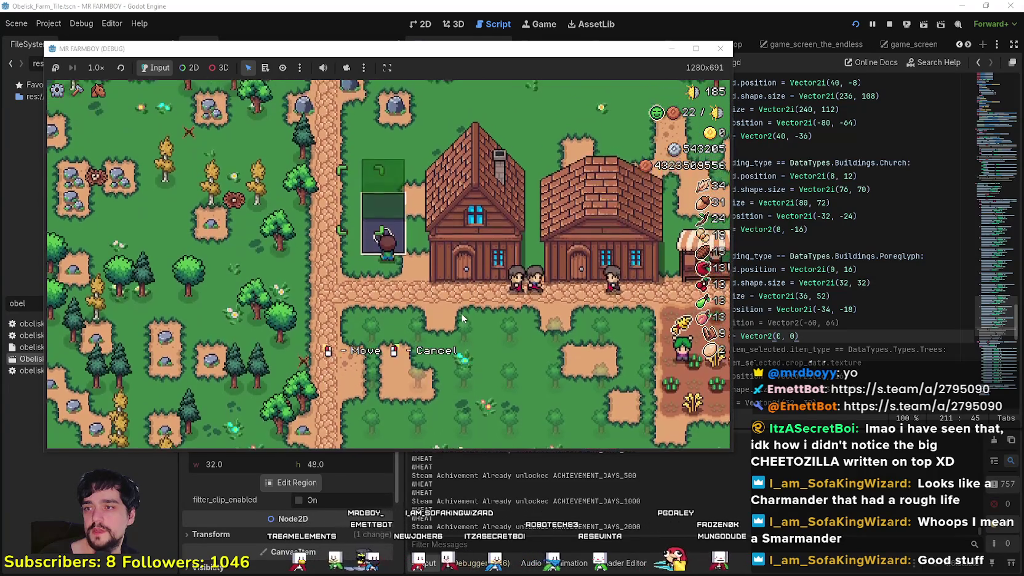
pyautogui.press('e')
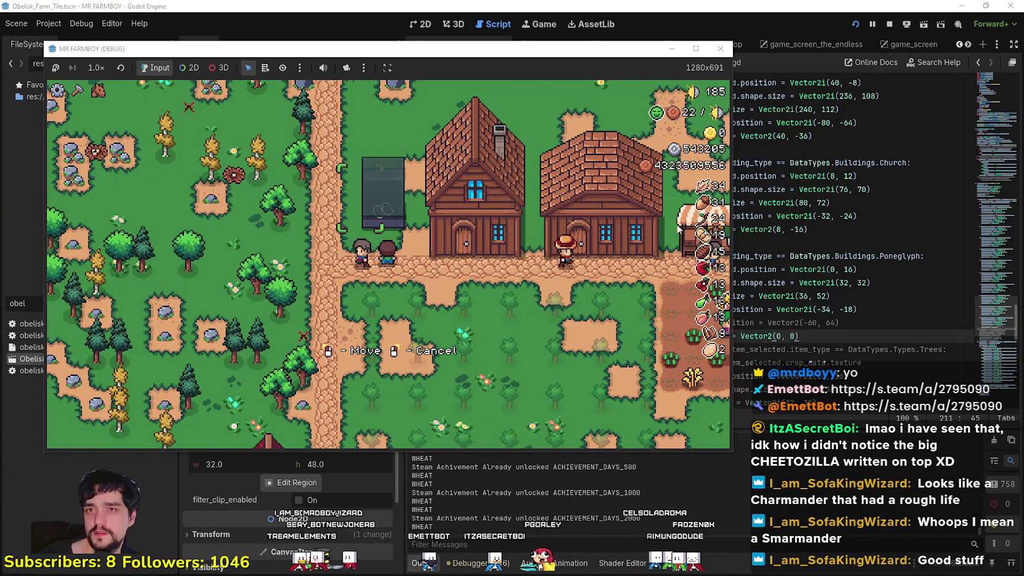
# Step: Set the Poneglyph preview.position to Vector2(0, 8) and save the script
pyautogui.click(816, 310)
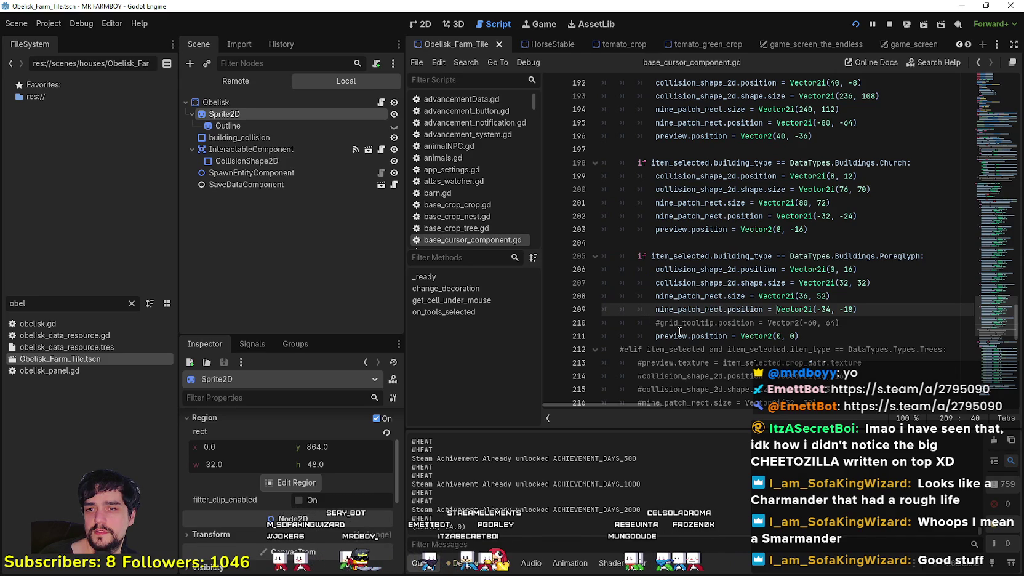
pyautogui.click(696, 336)
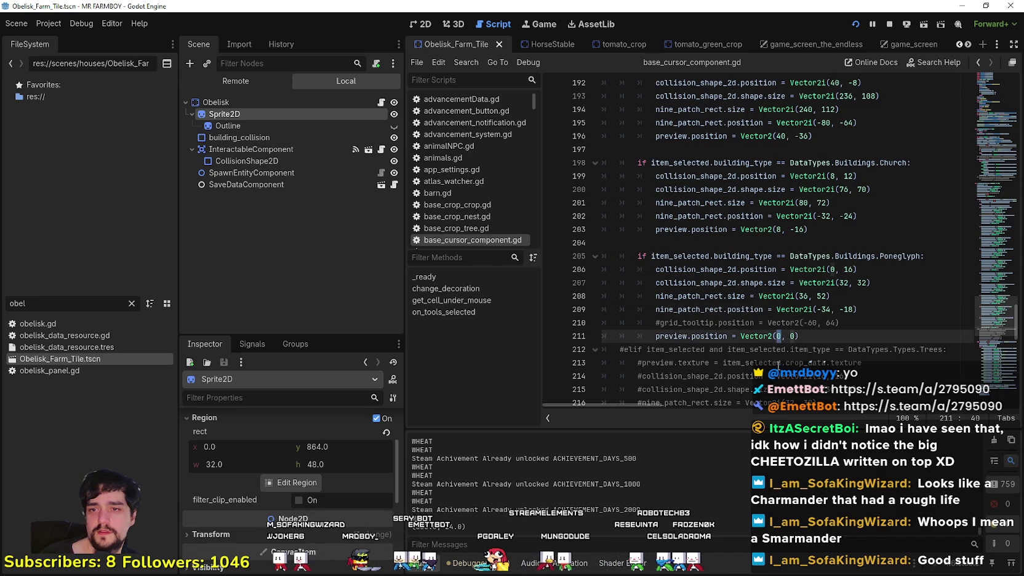
pyautogui.hotkey('ctrl', 's')
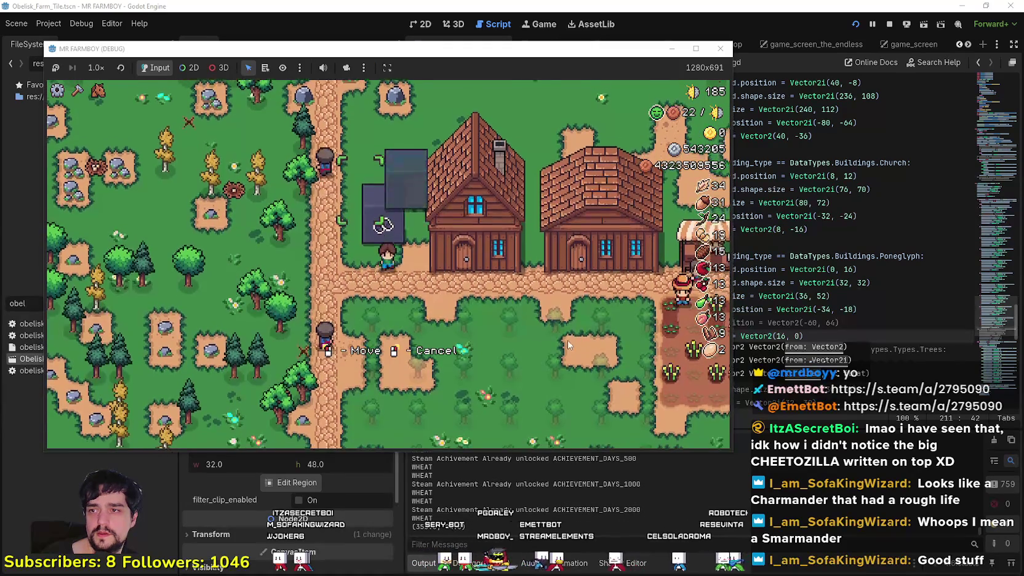
pyautogui.press('F8')
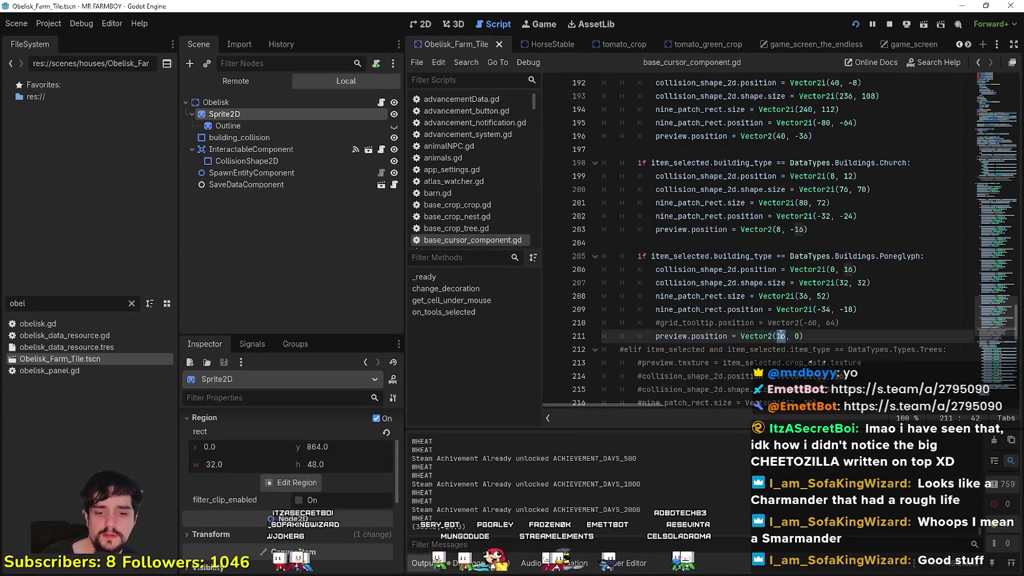
pyautogui.write('0')
pyautogui.hotkey('ctrl', 's')
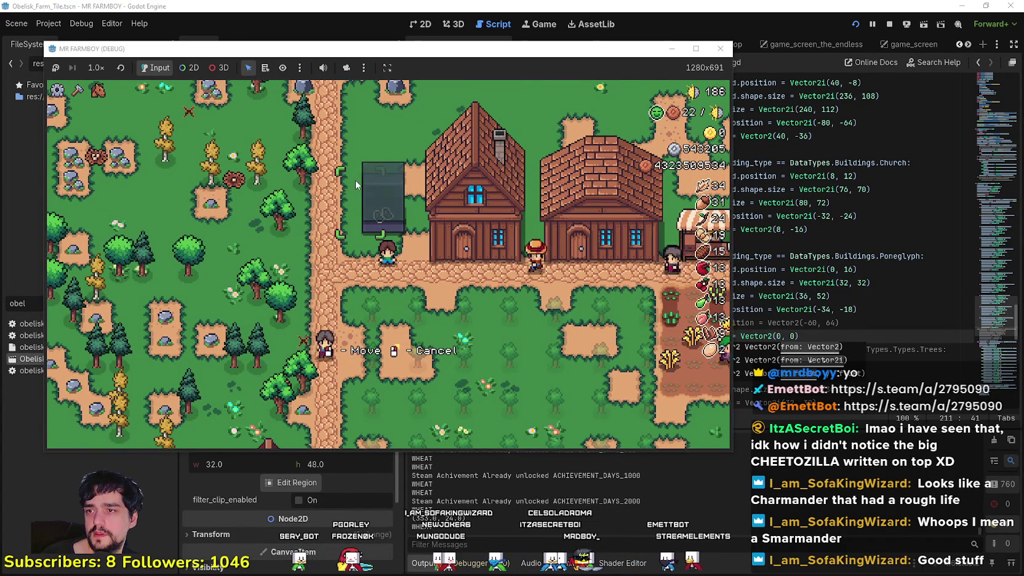
# Step: Check the obelisk preview offset in the running game, then save and return to the script
pyautogui.click(835, 331)
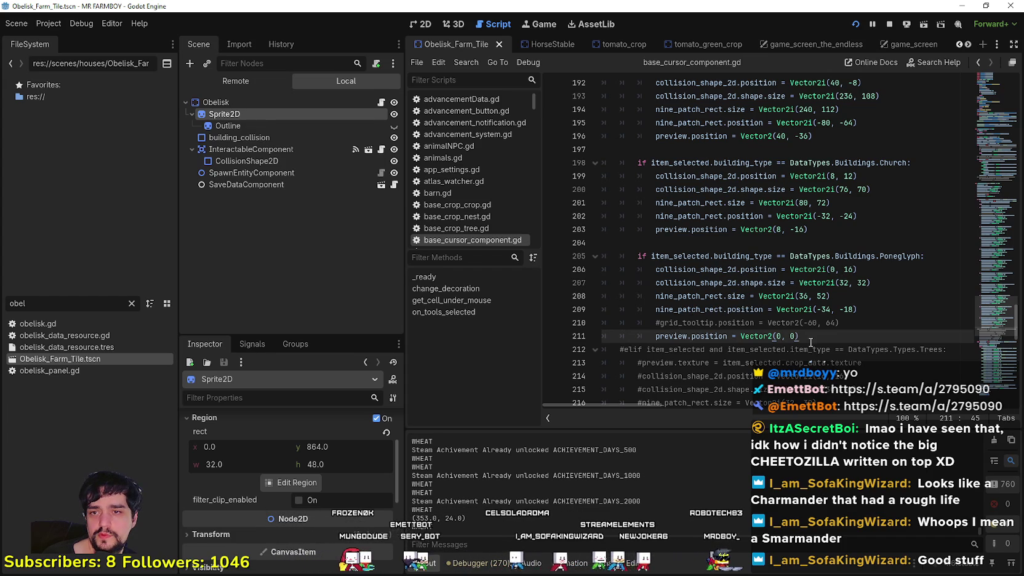
pyautogui.hotkey('alt', 'Tab')
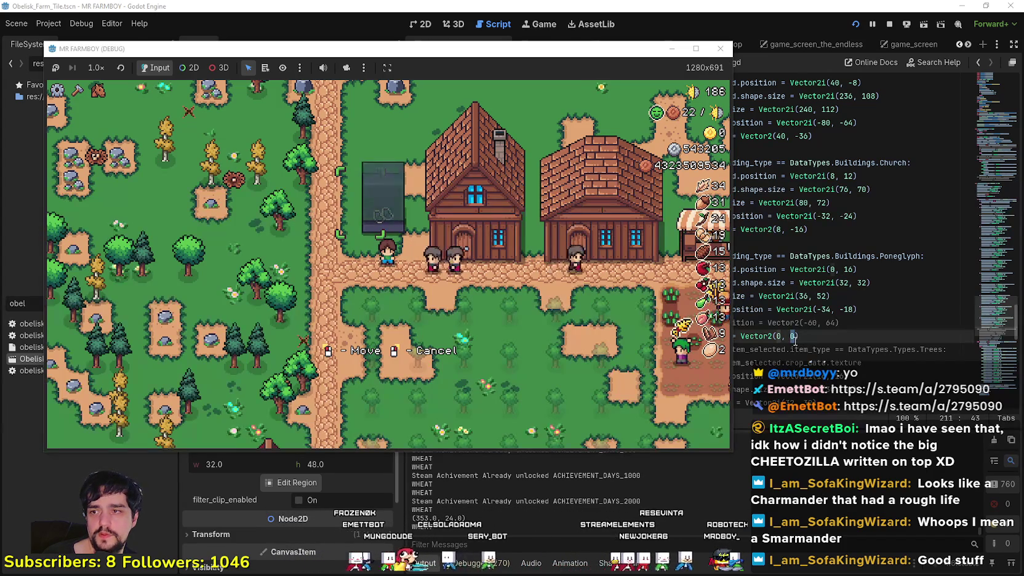
pyautogui.click(796, 337)
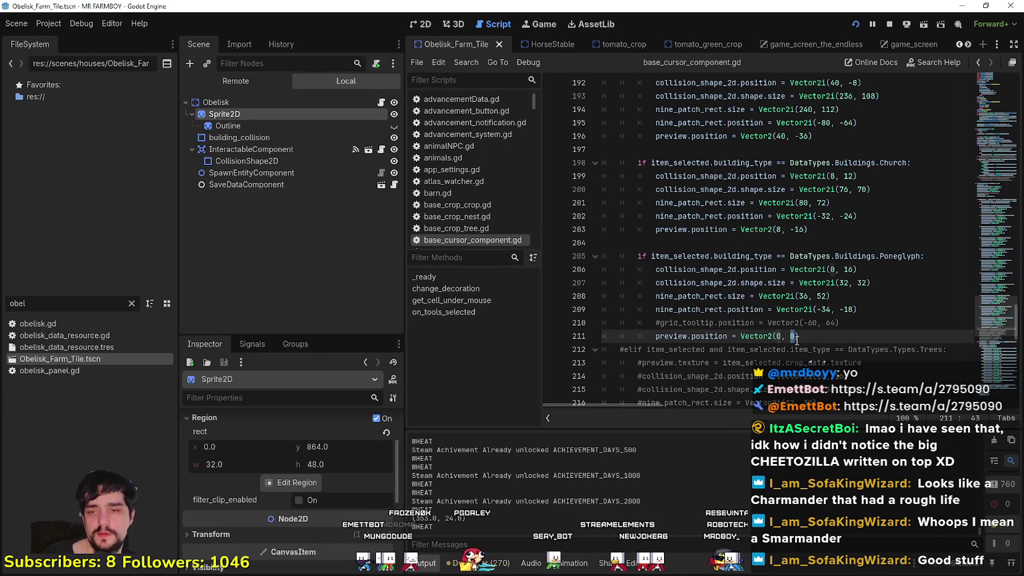
pyautogui.write('8')
pyautogui.hotkey('ctrl', 's')
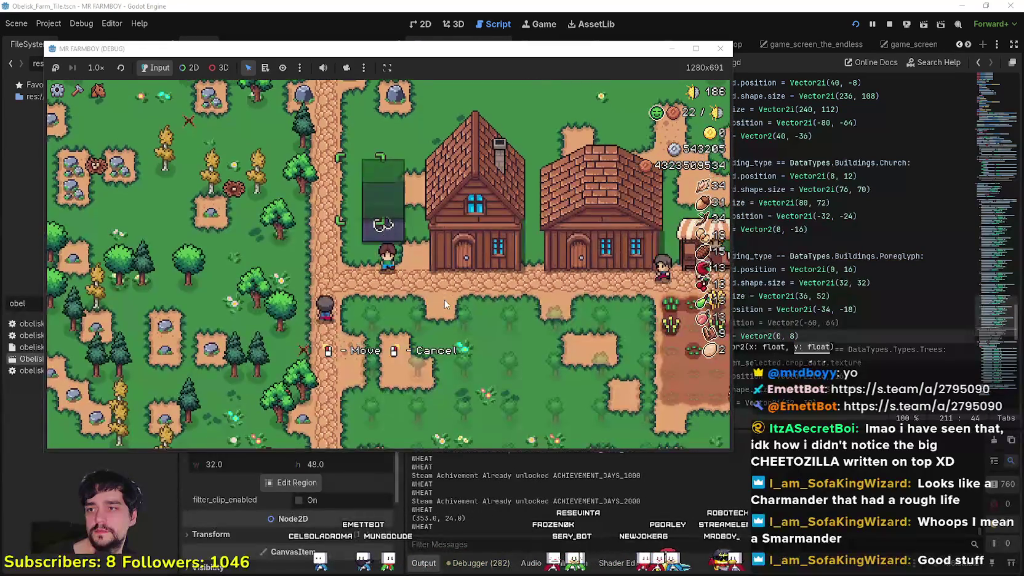
pyautogui.press('F8')
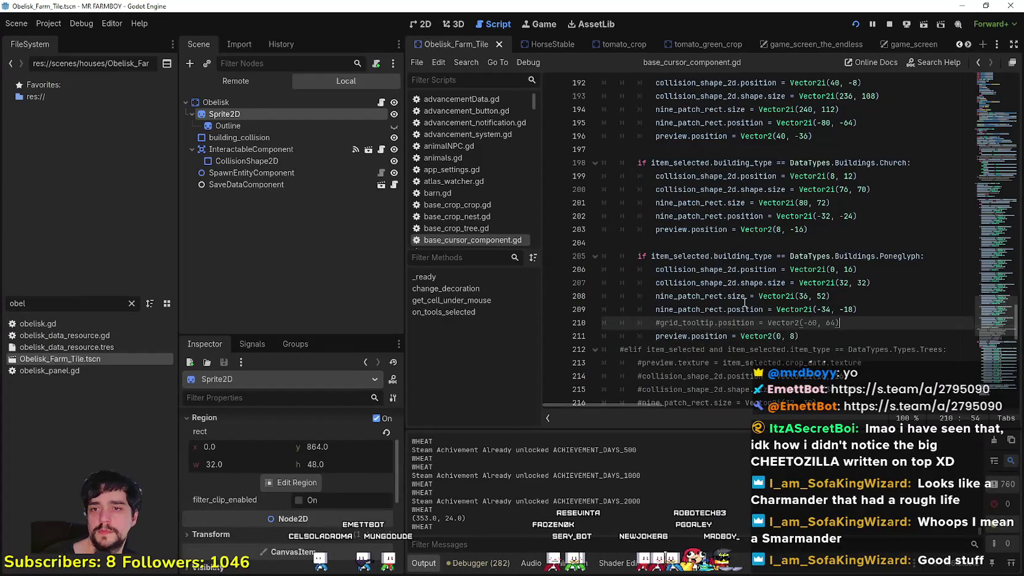
# Step: Edit the nine-patch position on line 209, save, and check the obelisk highlight in-game
pyautogui.click(706, 309)
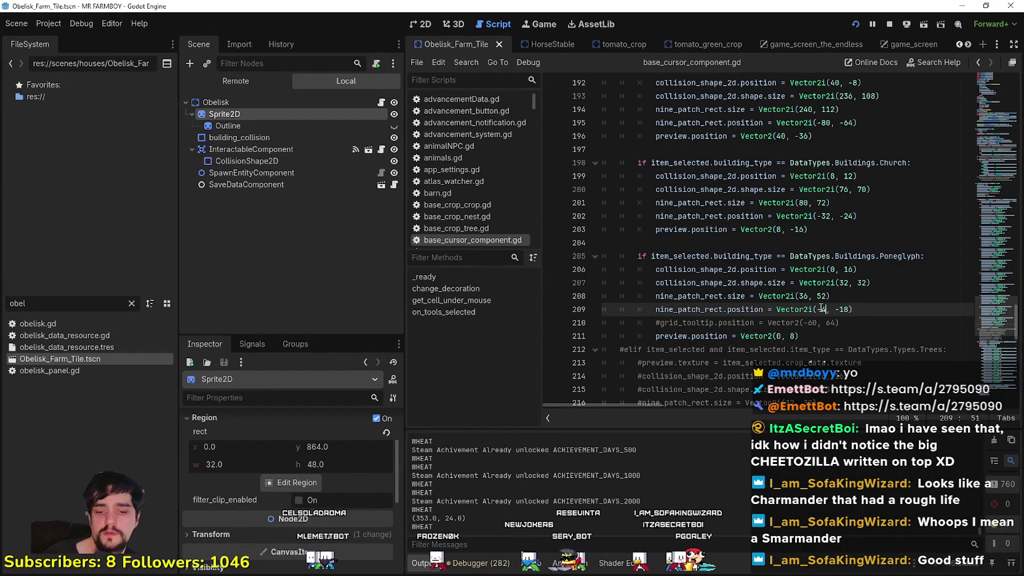
pyautogui.write('40')
pyautogui.doubleClick(850, 309)
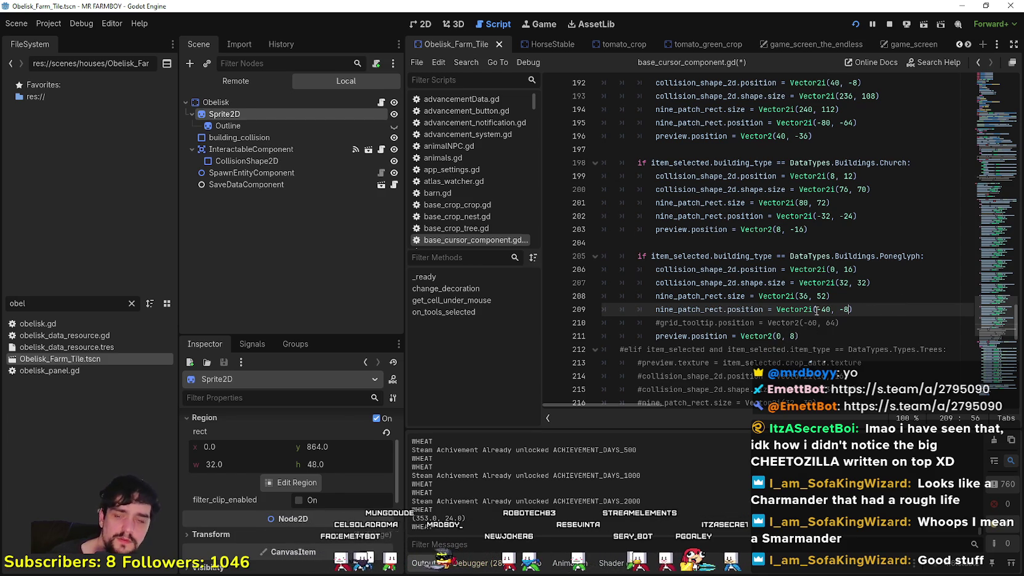
pyautogui.hotkey('ctrl', 's')
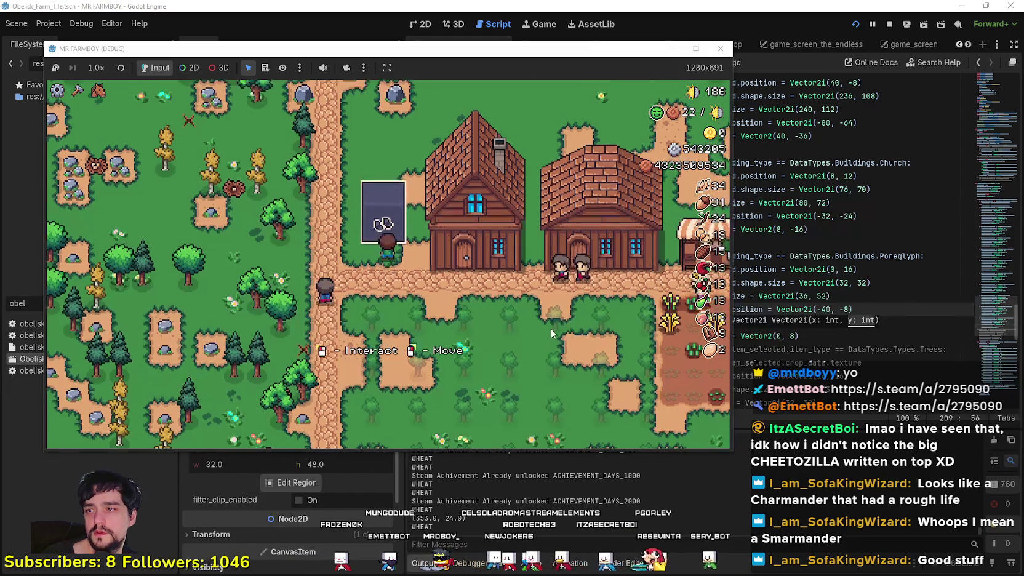
pyautogui.rightClick(547, 323)
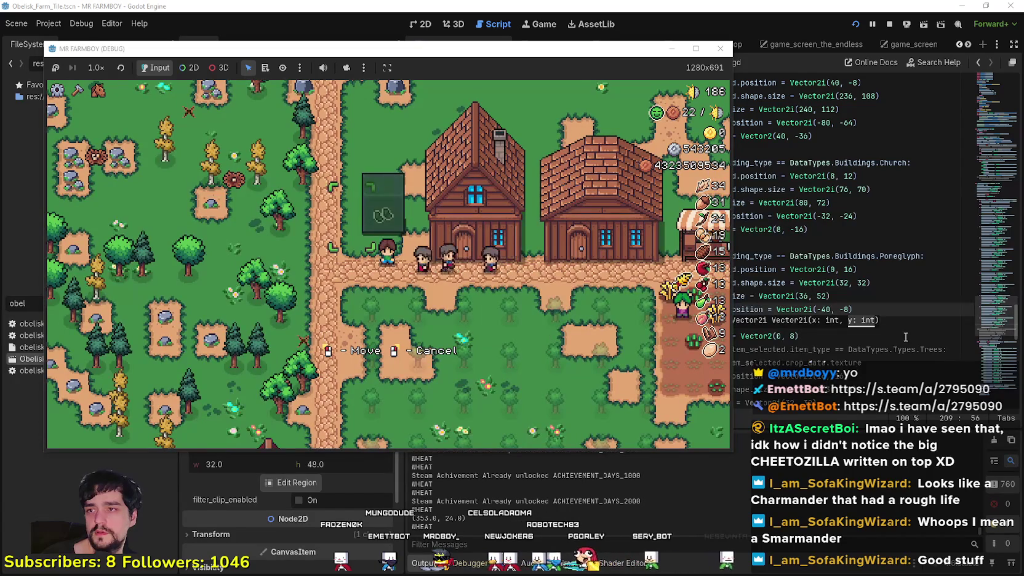
pyautogui.click(812, 327)
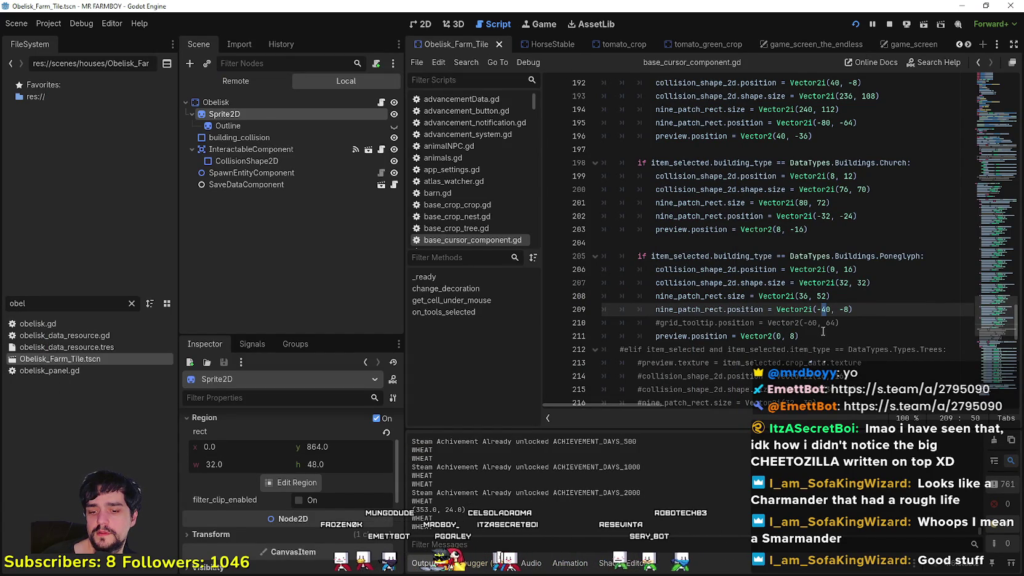
pyautogui.write('2')
pyautogui.hotkey('ctrl', 's')
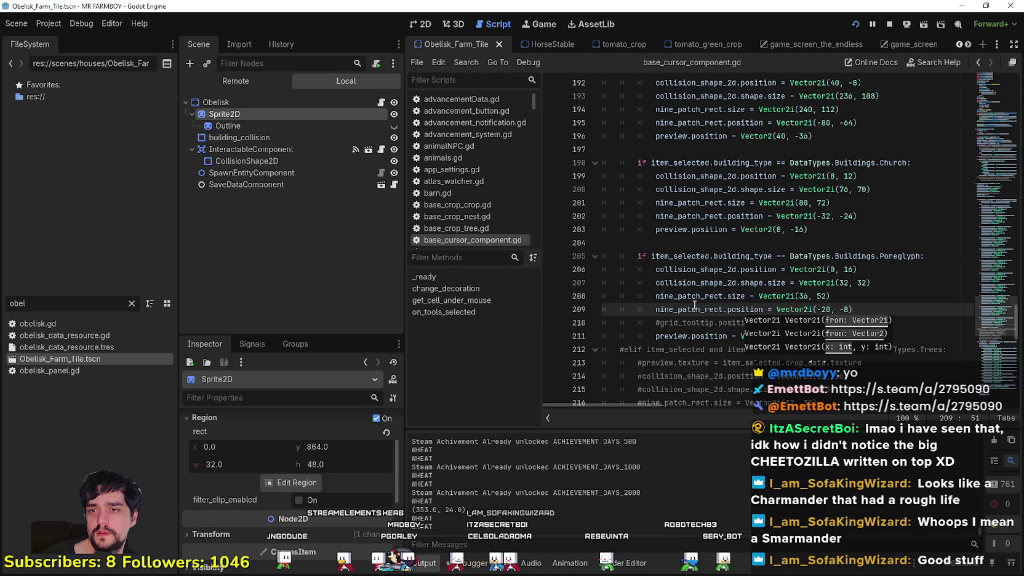
pyautogui.hotkey('alt', 'Tab')
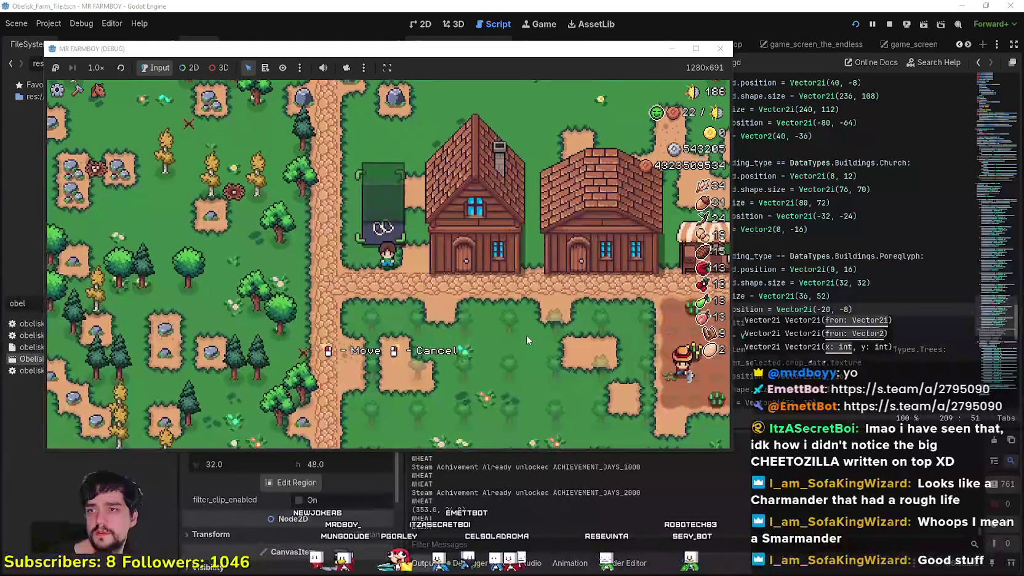
# Step: Set nine_patch_rect.position to Vector2i(-16, -16) and rerun the game with F5 to verify
pyautogui.scroll(3, 415, 245)
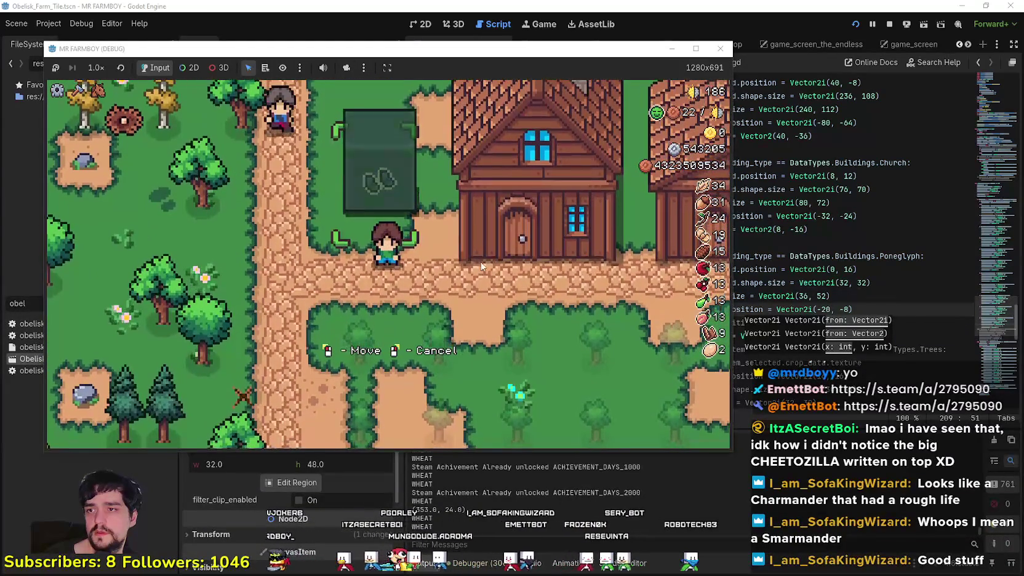
pyautogui.scroll(-2, 458, 268)
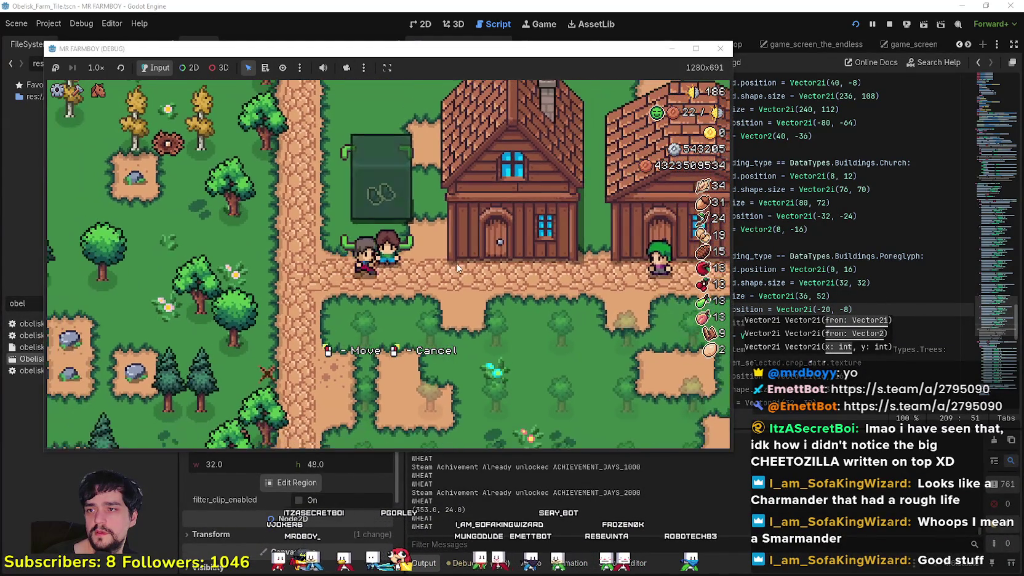
pyautogui.click(828, 310)
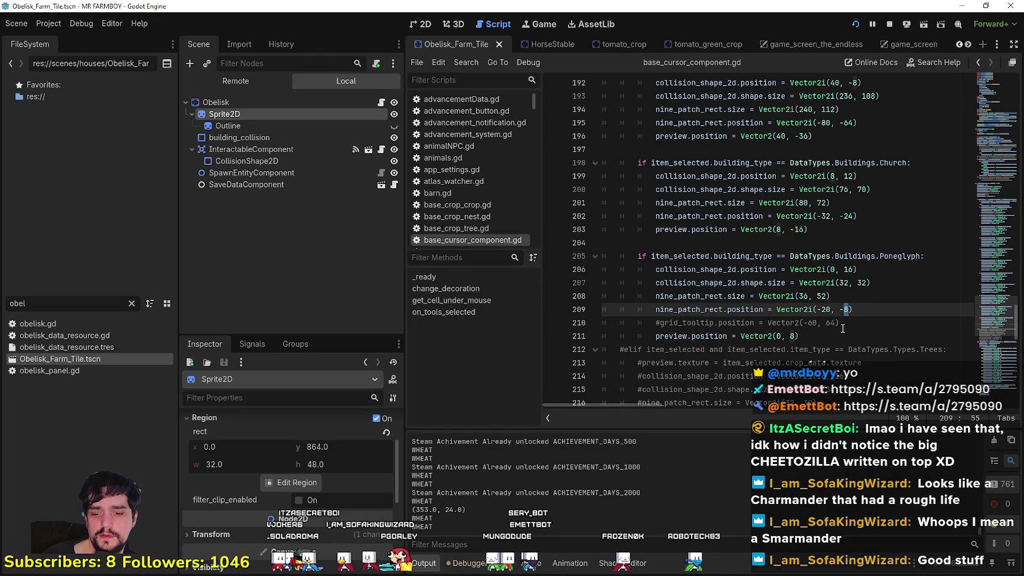
pyautogui.write('16')
pyautogui.press('F5')
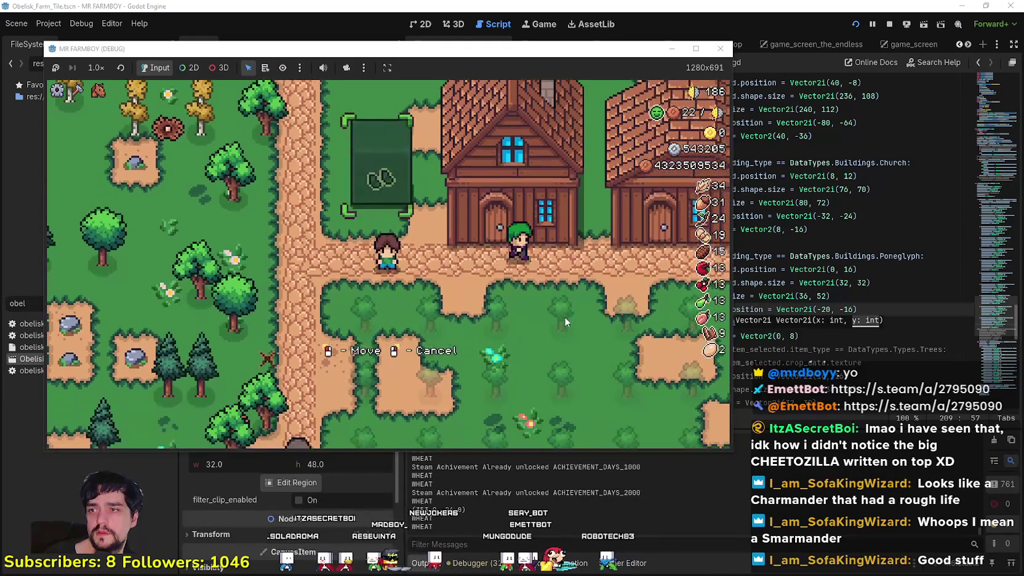
pyautogui.click(828, 309)
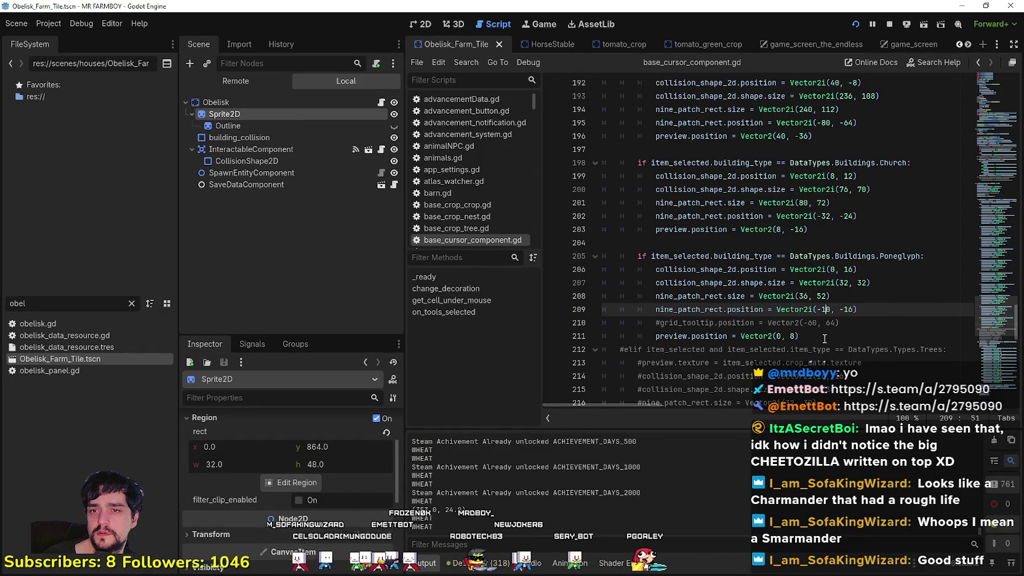
pyautogui.press('BackSpace')
pyautogui.write('6')
pyautogui.press('F5')
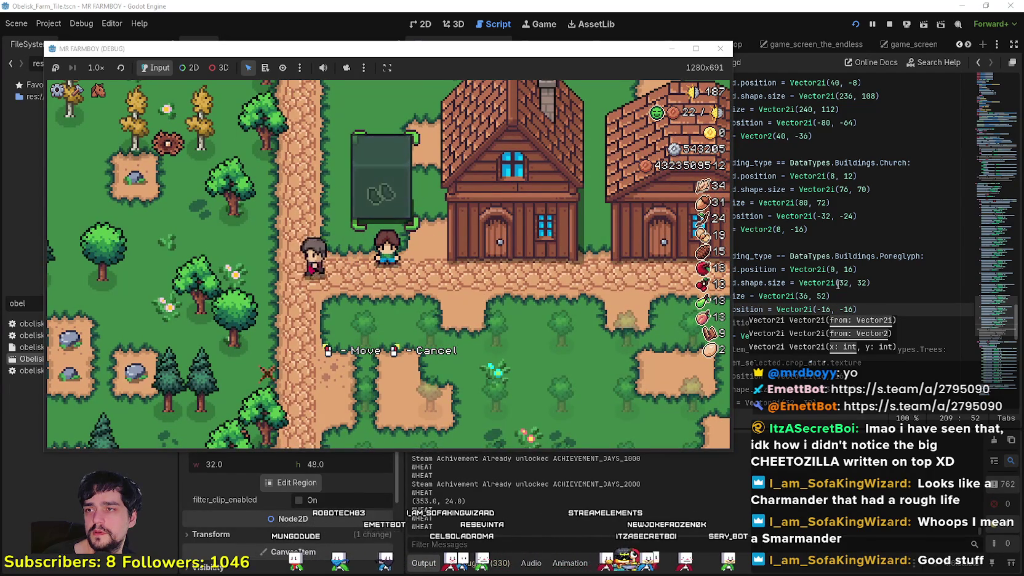
pyautogui.click(826, 309)
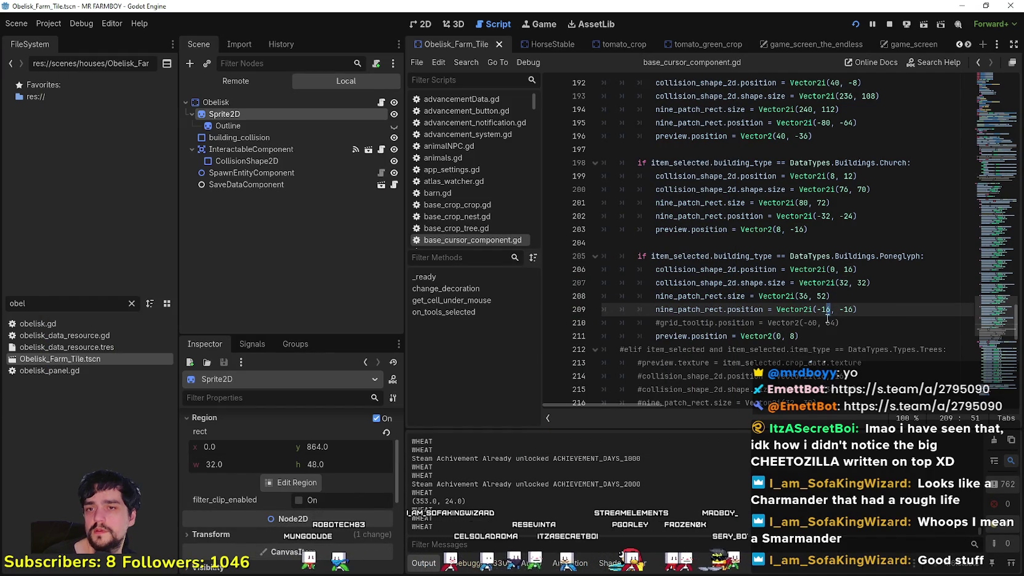
pyautogui.write('4')
# Step: Save the cursor script with the Poneglyph nine-patch position at Vector2i(-14, -14)
pyautogui.hotkey('ctrl', 's')
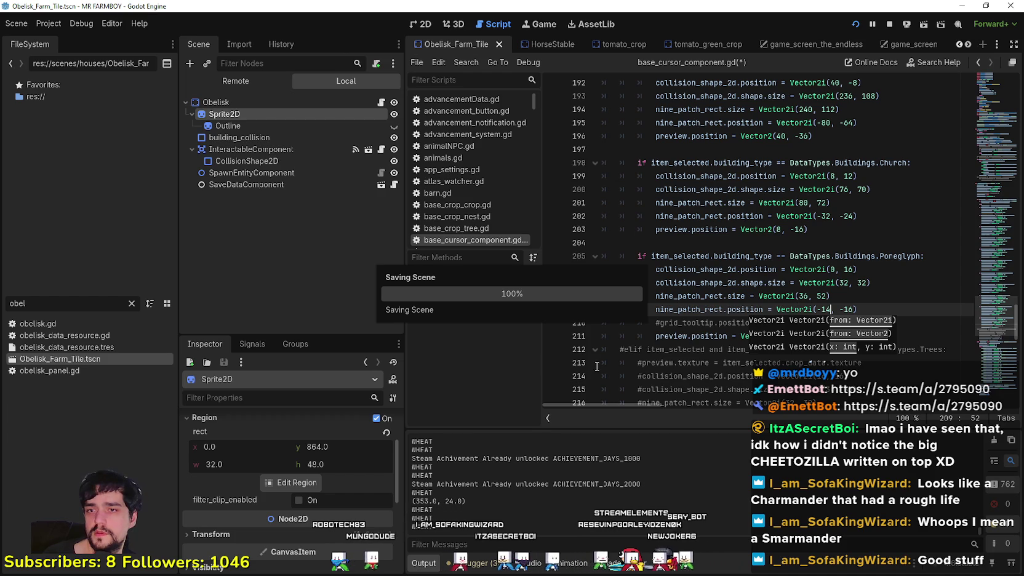
pyautogui.click(847, 310)
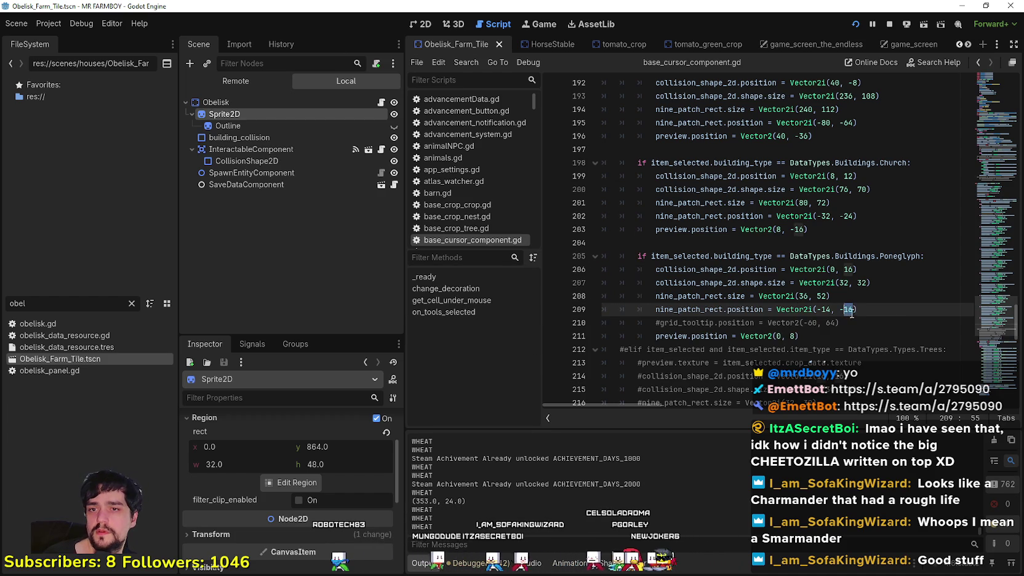
pyautogui.hotkey('ctrl', 's')
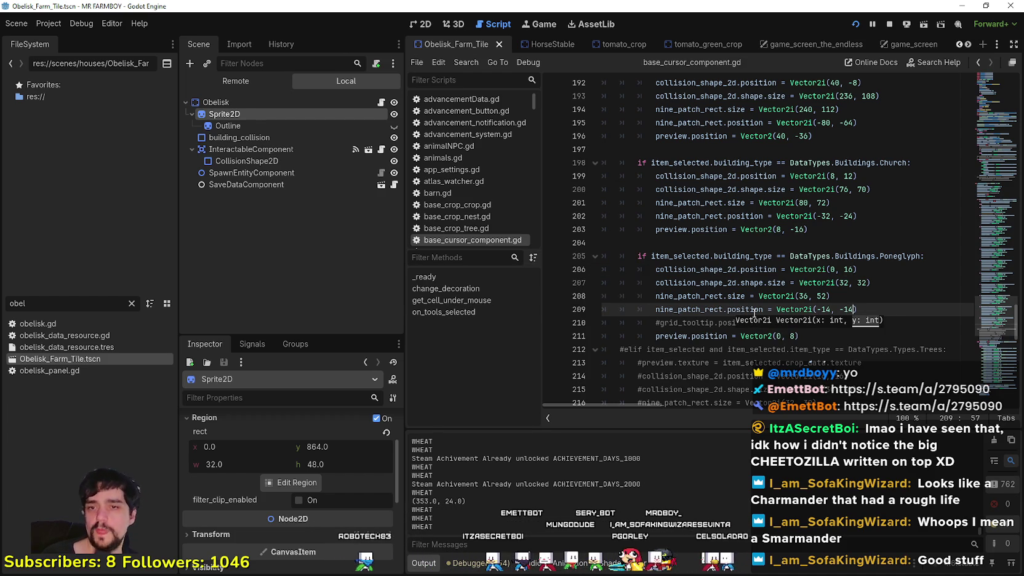
# Step: Glance at the browser, then dismiss it and return to line 209 of the cursor script
pyautogui.hotkey('alt', 'Tab')
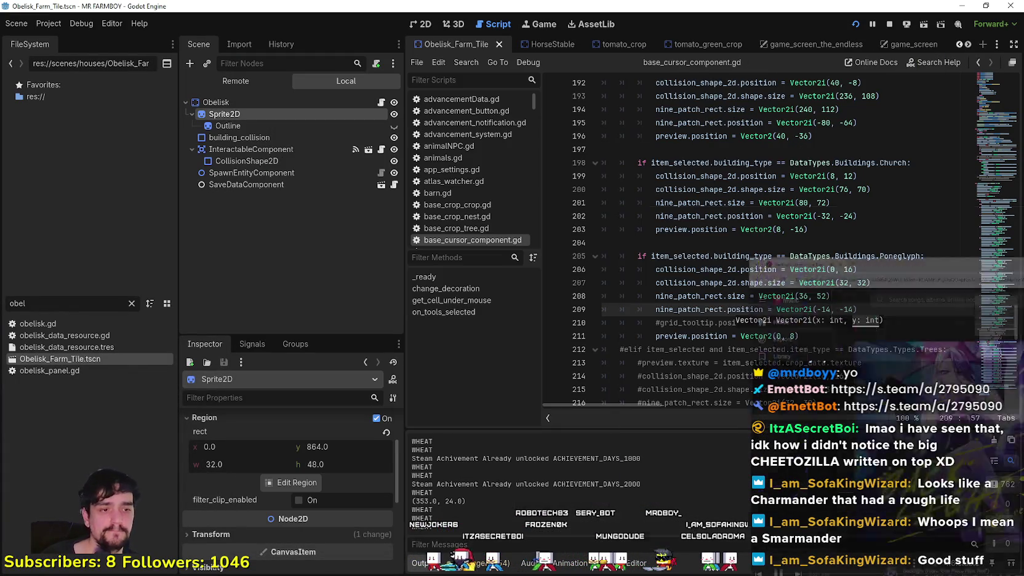
pyautogui.hotkey('alt', 'Tab')
pyautogui.click(817, 309)
pyautogui.hotkey('alt', 'Tab')
pyautogui.hotkey('alt', 'Tab')
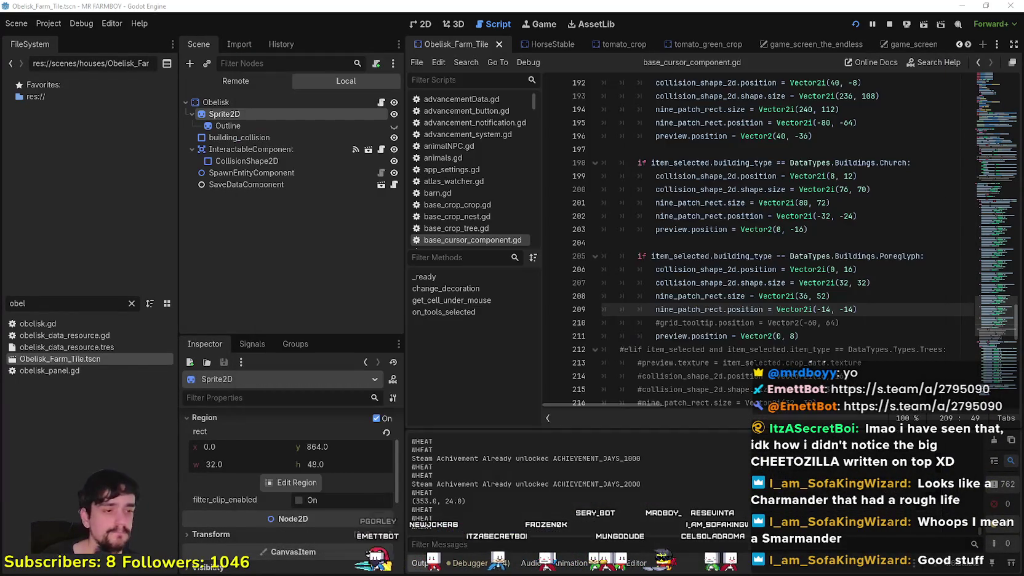
pyautogui.hotkey('alt', 'Tab')
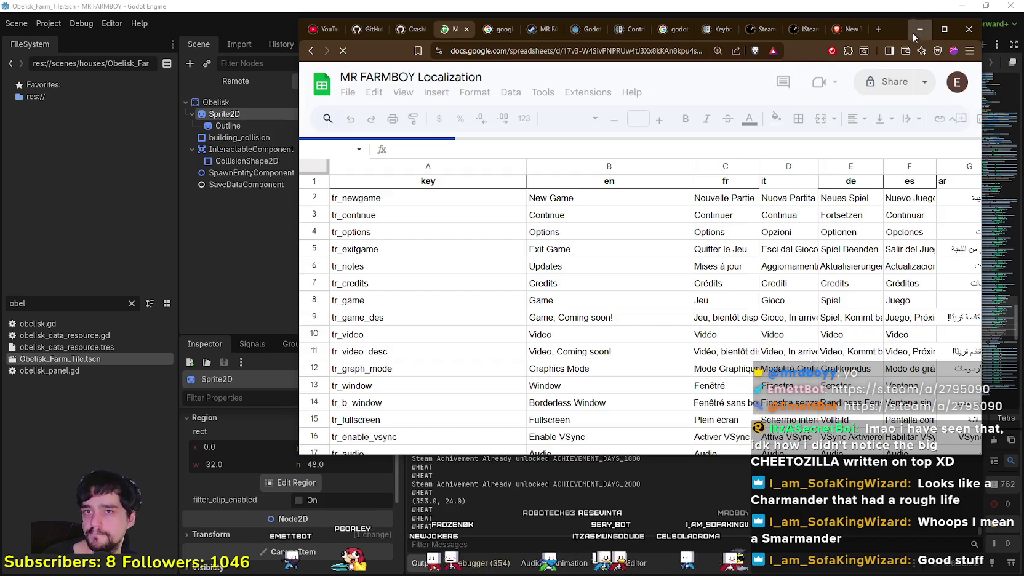
pyautogui.click(919, 28)
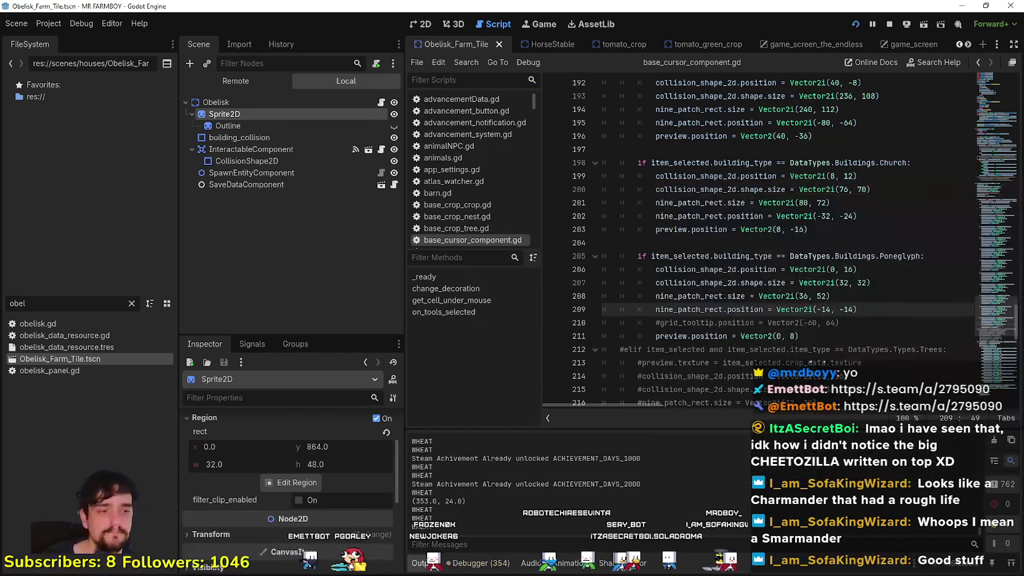
# Step: Set the Poneglyph nine-patch position on line 209 to Vector2i(-18, -18) and save
pyautogui.hotkey('alt', 'Tab')
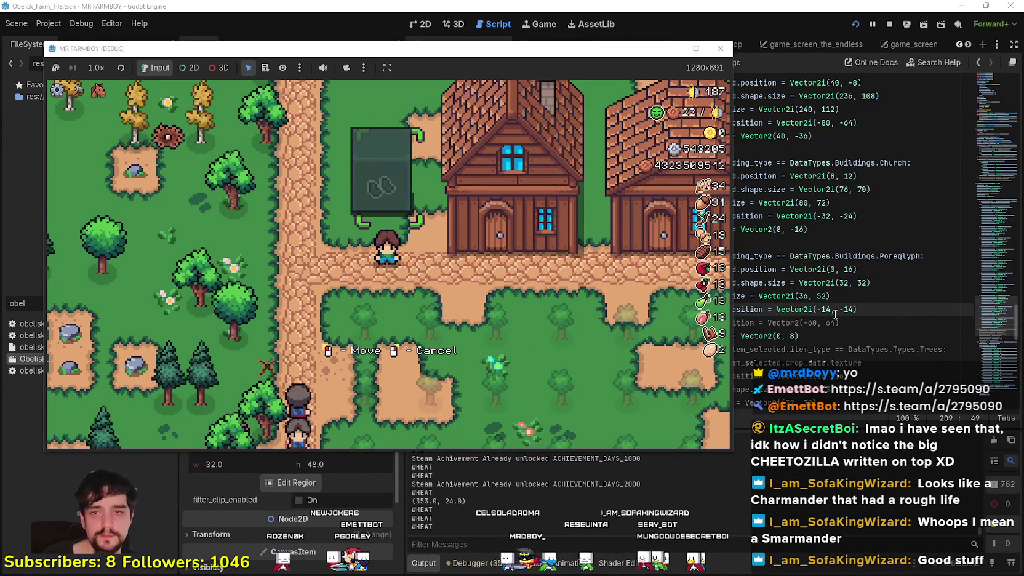
pyautogui.click(854, 312)
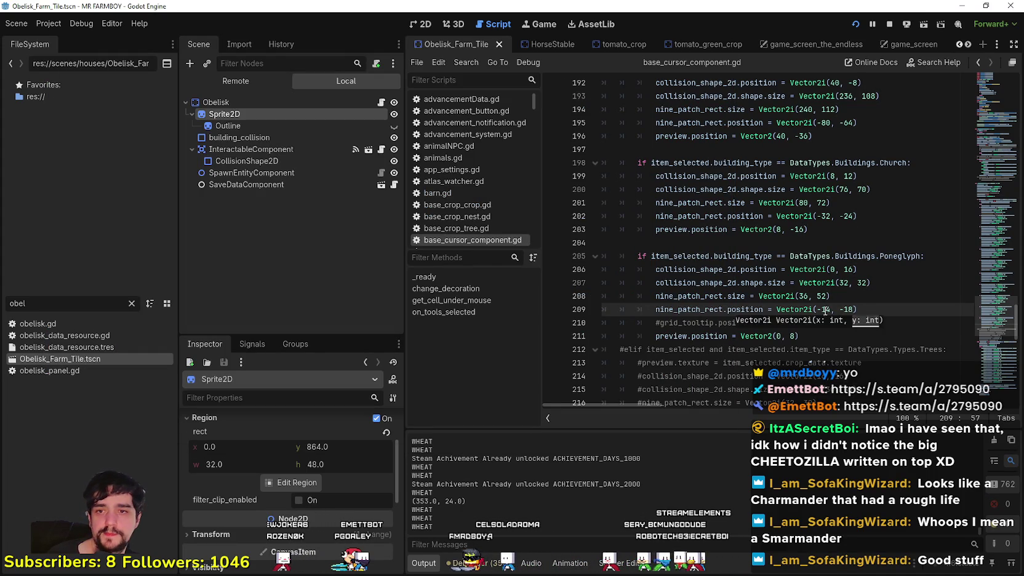
pyautogui.hotkey('ctrl', 's')
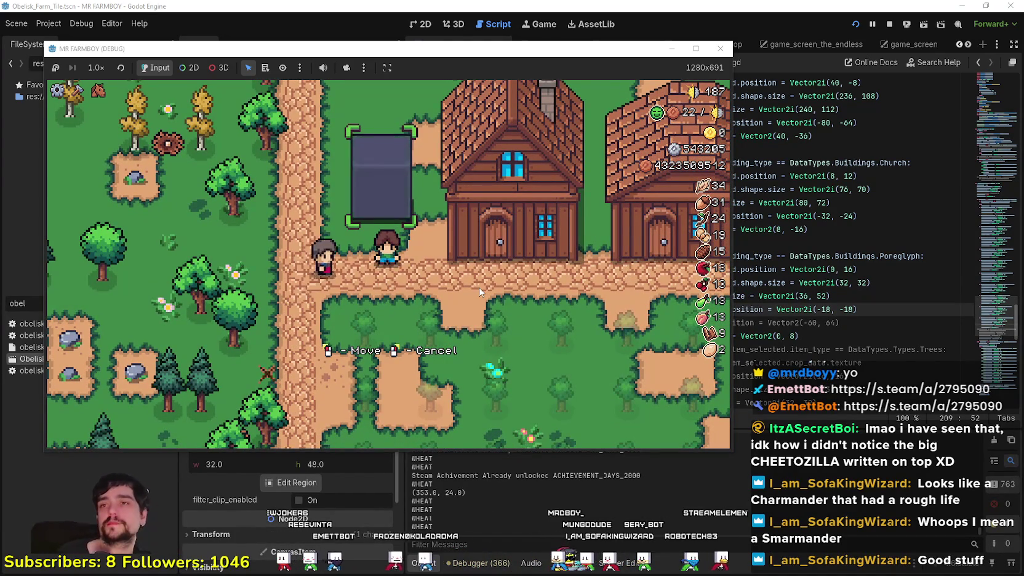
# Step: Maximize the game and walk the farmer around checking the Poneglyph placement preview
pyautogui.click(702, 51)
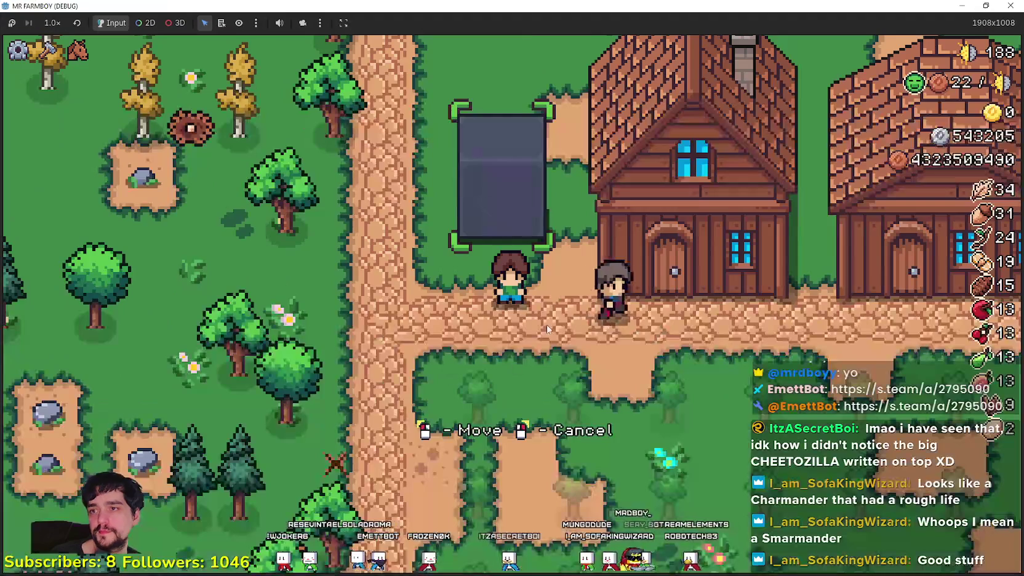
pyautogui.press('w')
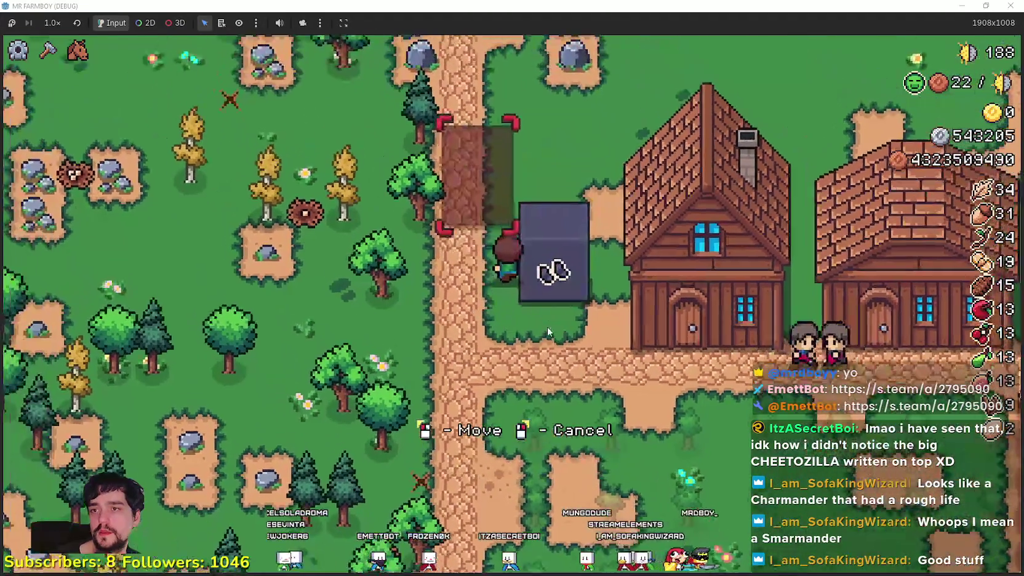
pyautogui.press('d')
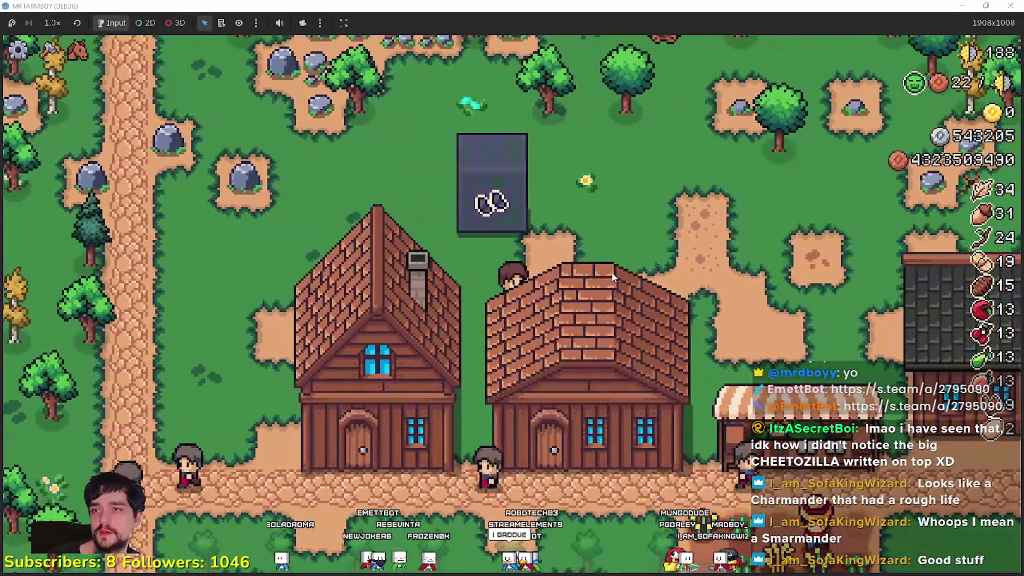
pyautogui.press('w')
pyautogui.press('d')
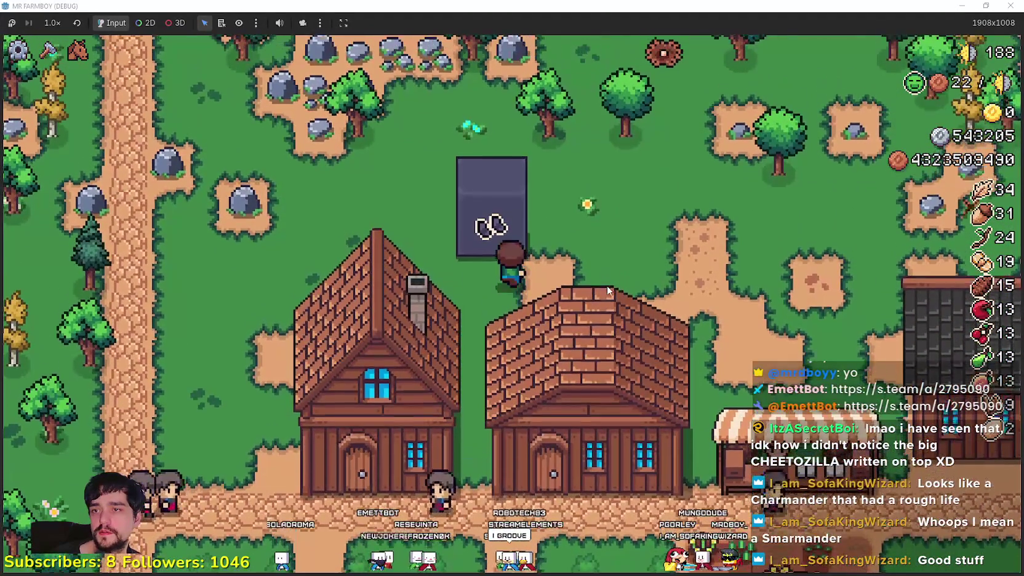
pyautogui.press('d')
pyautogui.press('s')
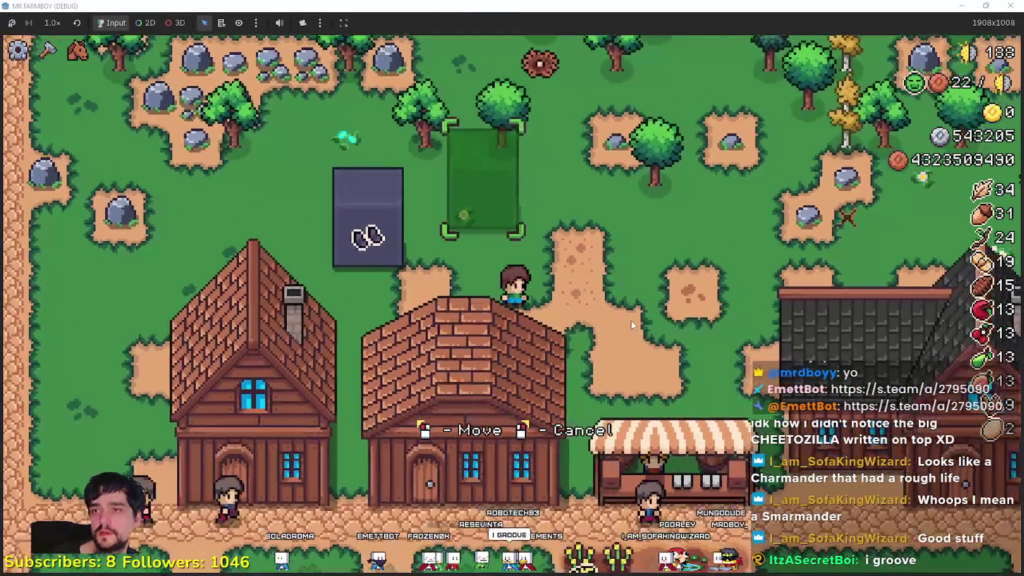
pyautogui.press('a')
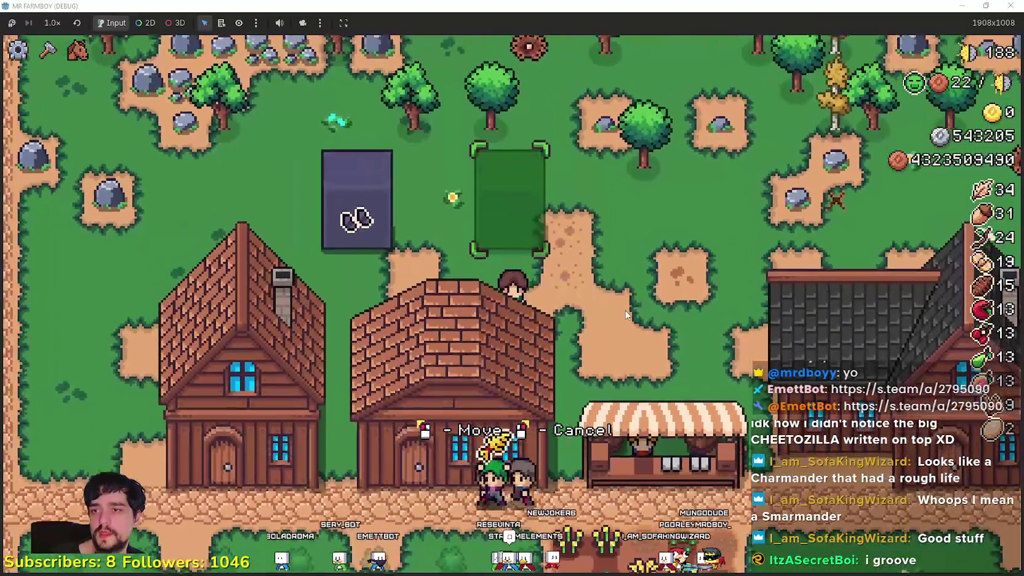
# Step: Place the Poneglyph, pick it back up, cancel placement, and stop the game
pyautogui.click(621, 312)
pyautogui.press('w')
pyautogui.press('a')
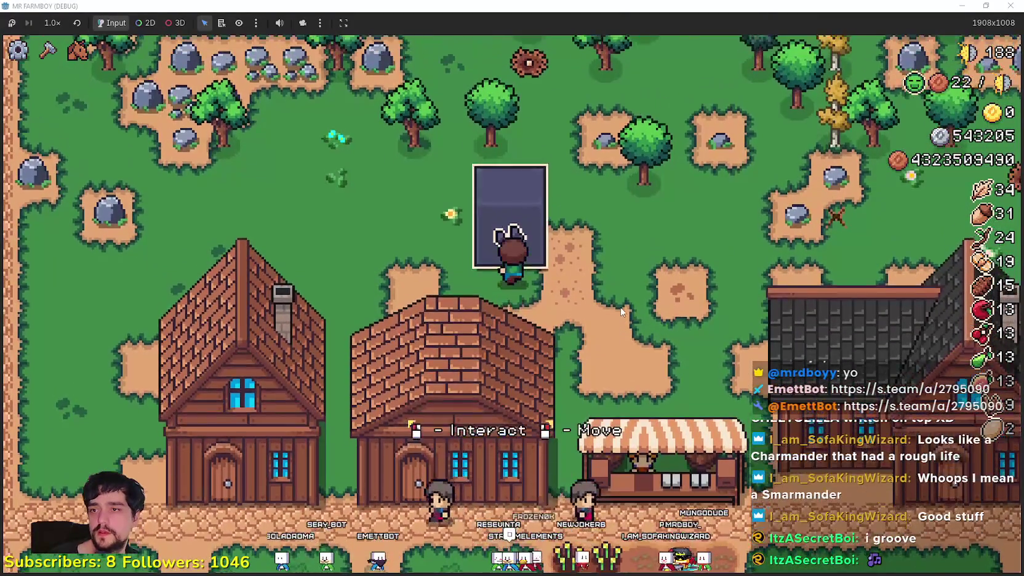
pyautogui.press('s')
pyautogui.press('s')
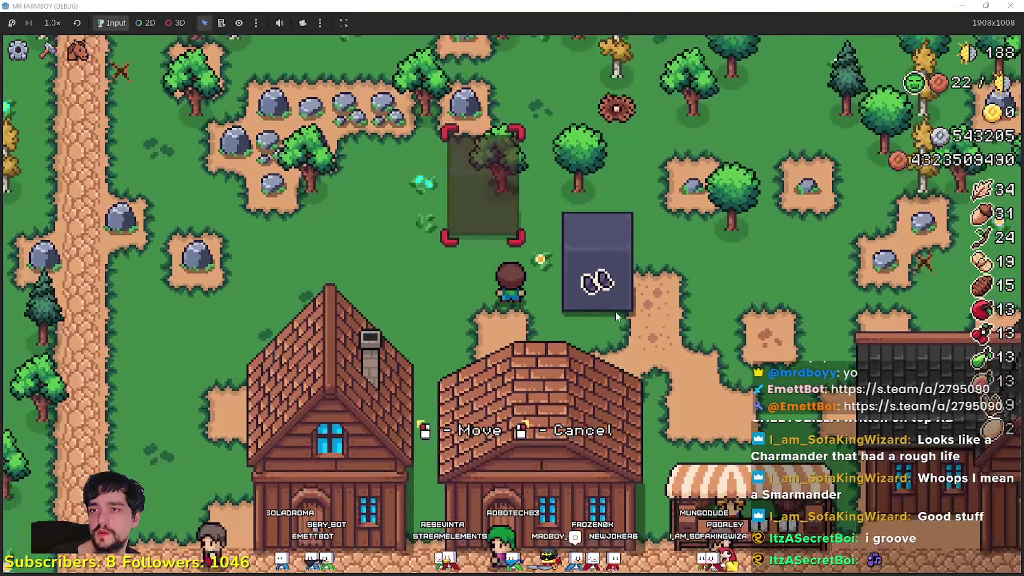
pyautogui.press('w')
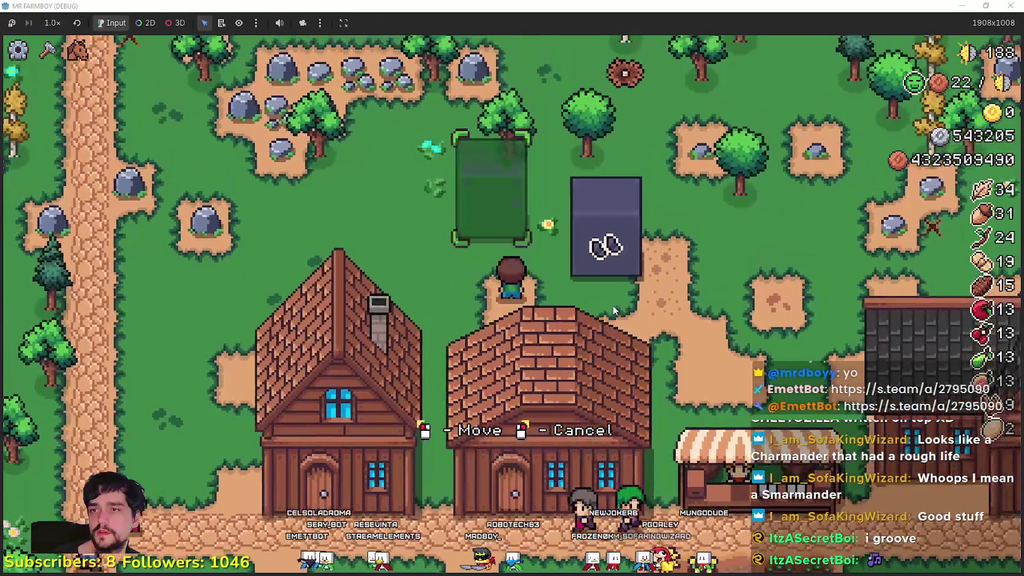
pyautogui.press('a')
pyautogui.rightClick(614, 302)
pyautogui.press('a')
pyautogui.press('super+Down')
pyautogui.click(888, 26)
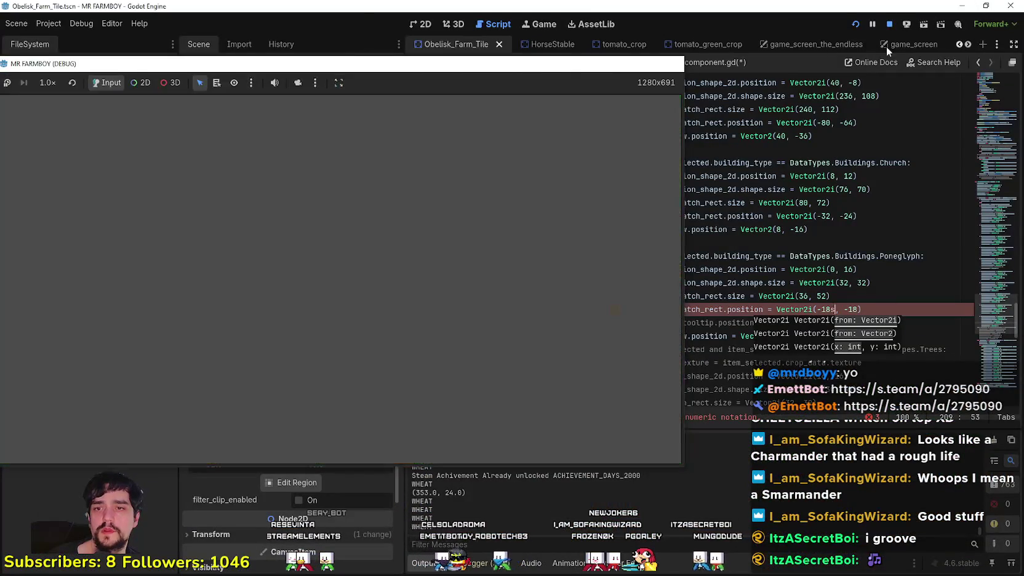
# Step: Add the missing comma to Vector2i(-18, -18) on line 209 and save
pyautogui.write(',')
pyautogui.click(805, 296)
pyautogui.hotkey('ctrl', 's')
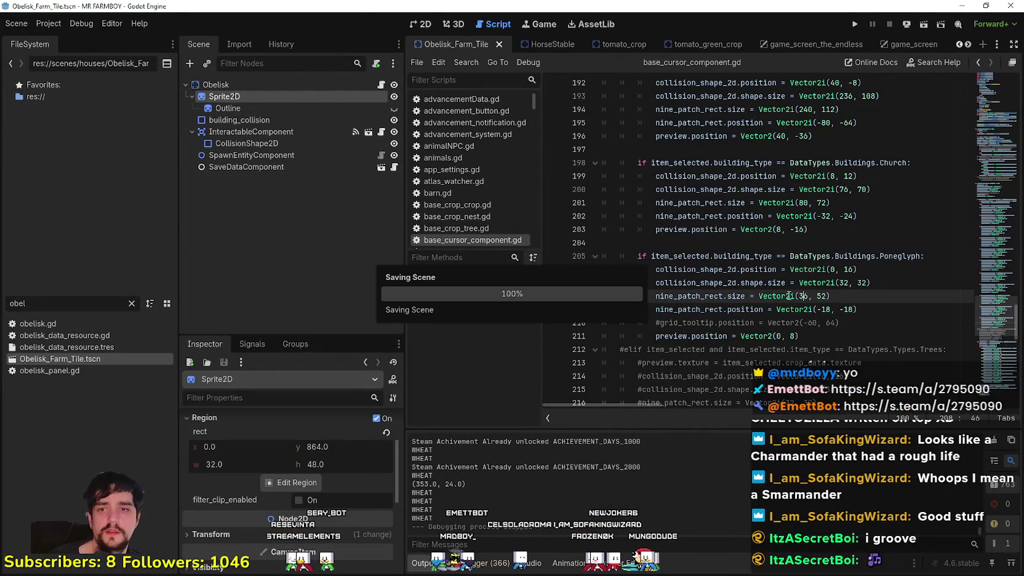
# Step: Enable Debug > Visible Collision Shapes and launch the game
pyautogui.click(58, 26)
pyautogui.click(79, 26)
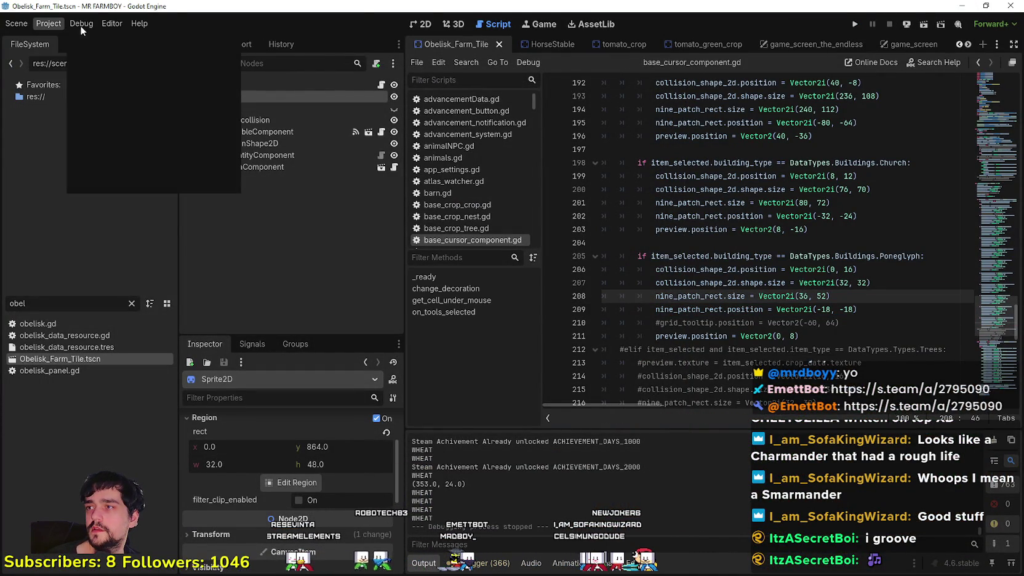
pyautogui.click(82, 23)
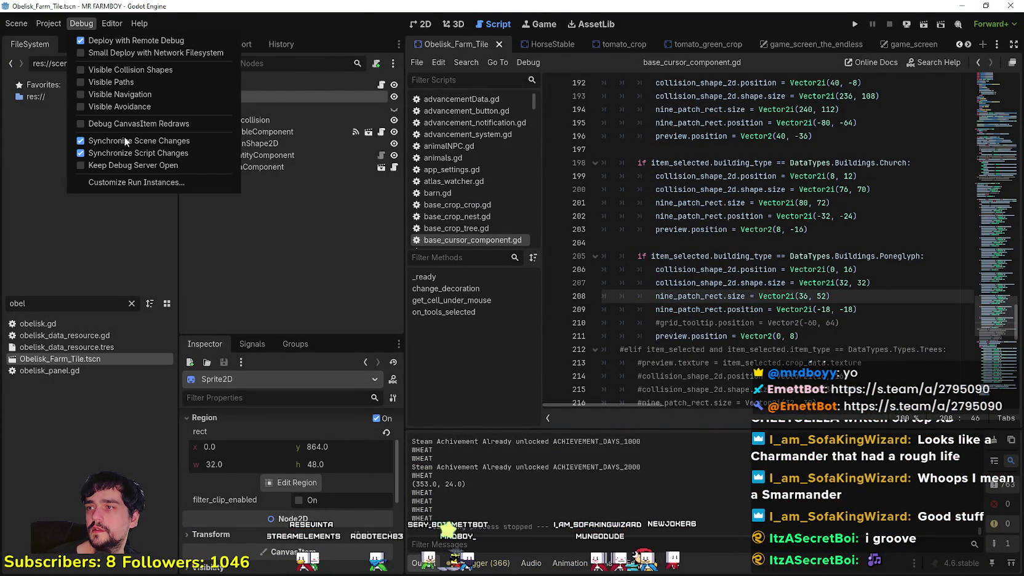
pyautogui.click(128, 71)
pyautogui.click(778, 230)
pyautogui.click(861, 26)
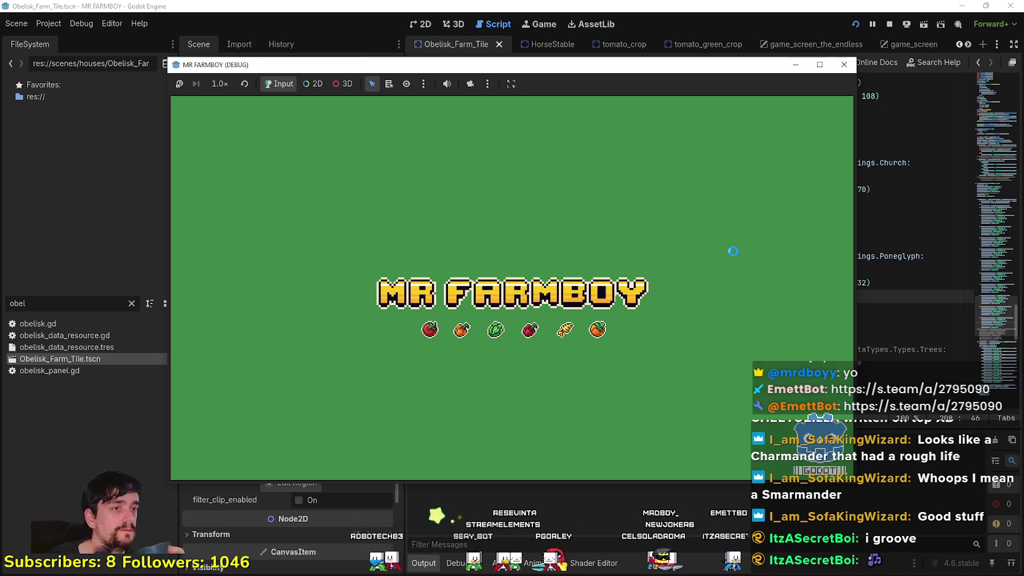
pyautogui.press('F8')
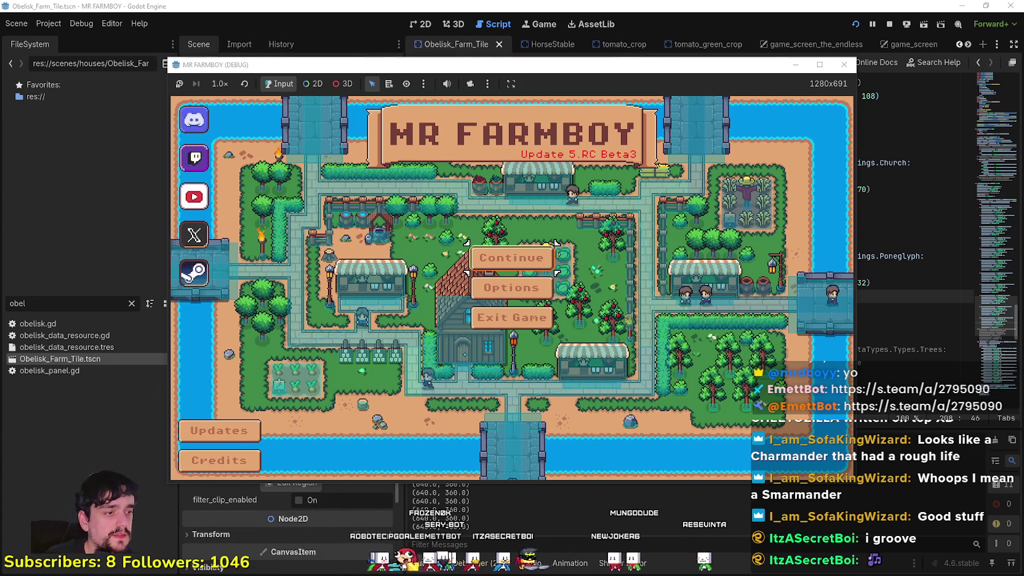
# Step: Continue, load Save 3, and maximize the game window once the farm appears
pyautogui.click(507, 258)
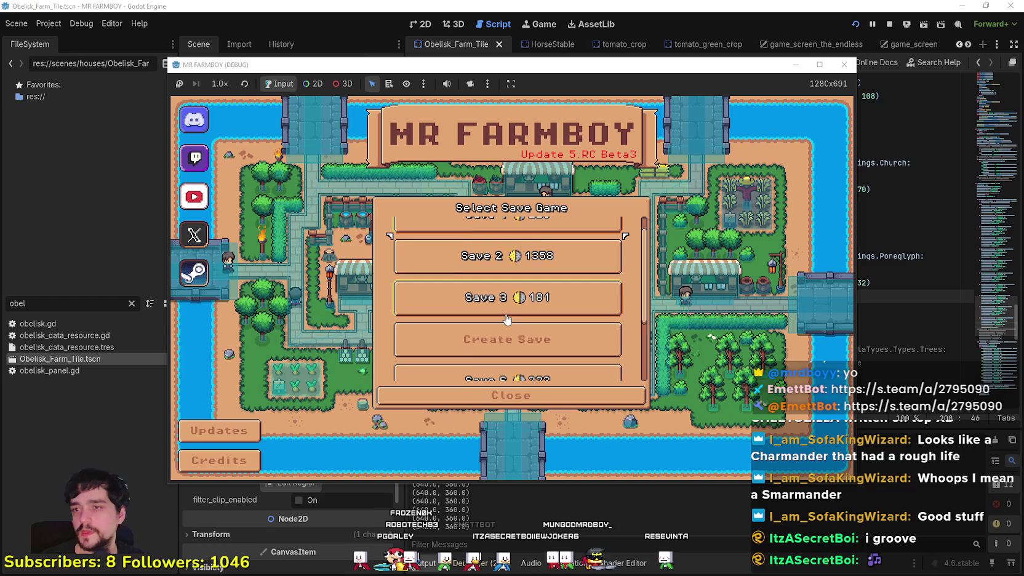
pyautogui.click(502, 294)
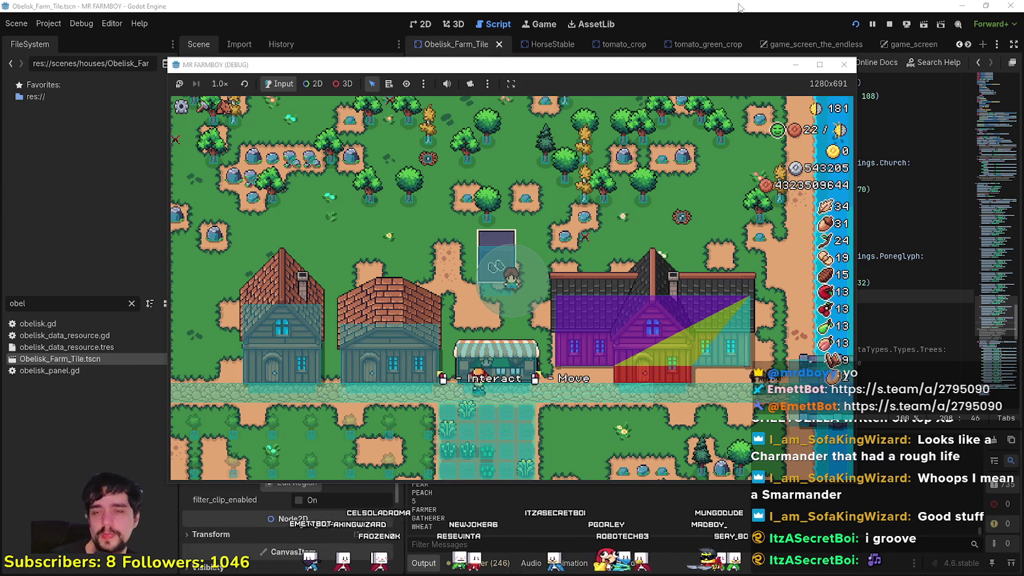
pyautogui.click(821, 64)
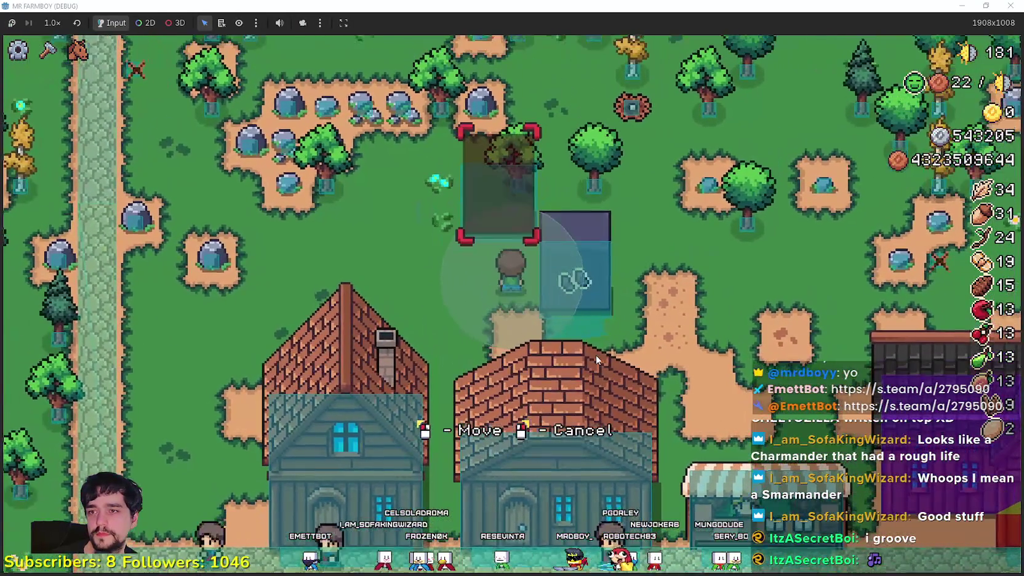
# Step: Walk the slab preview past the village houses, then bring the Godot editor back in front
pyautogui.press('s')
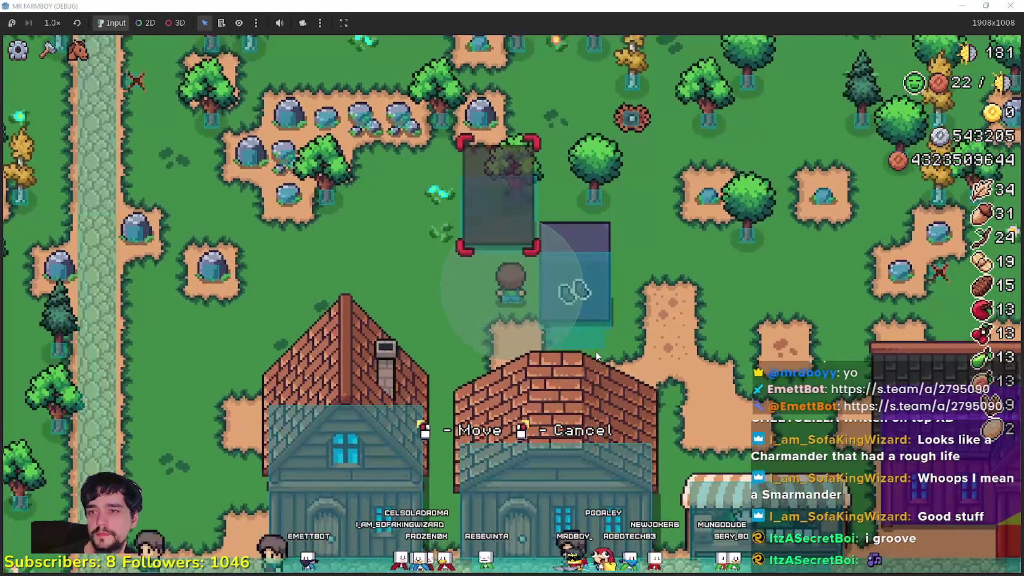
pyautogui.press('d')
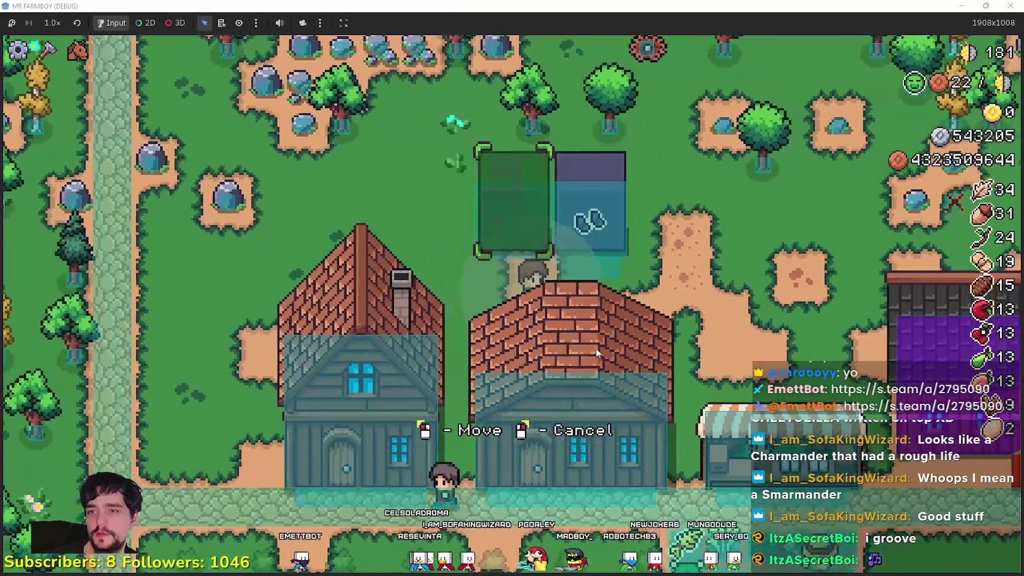
pyautogui.press('d')
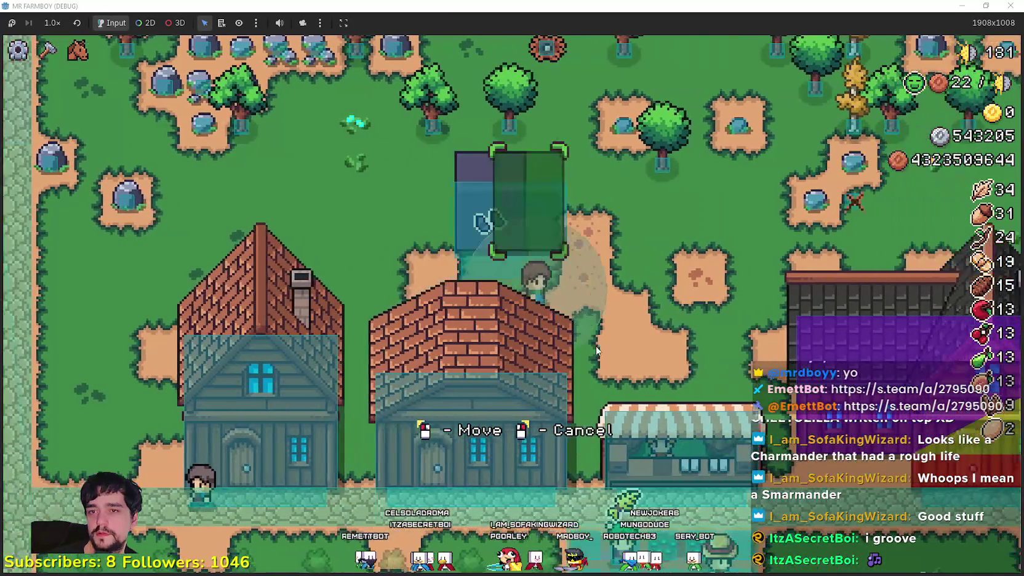
pyautogui.press('s')
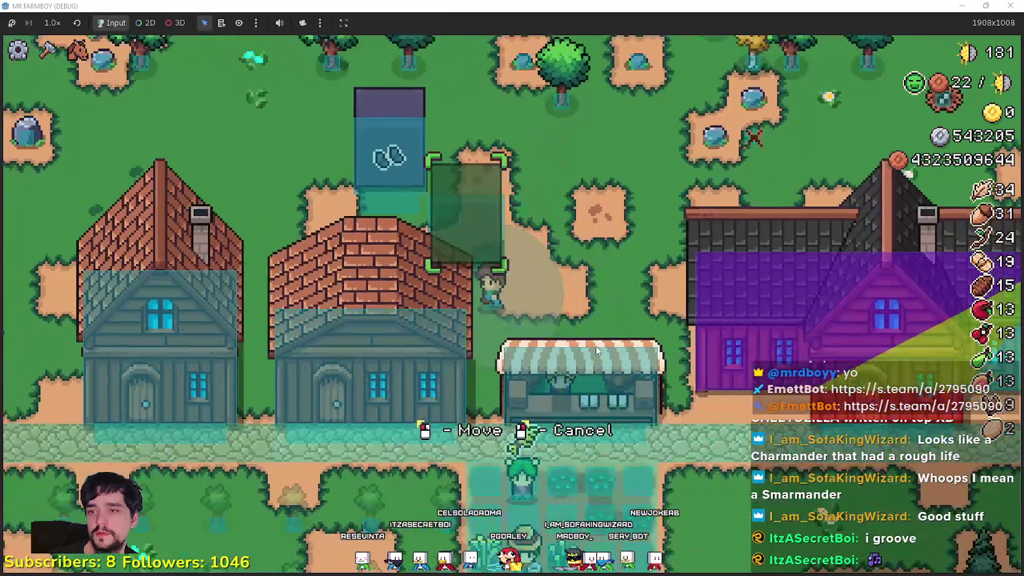
pyautogui.press('a')
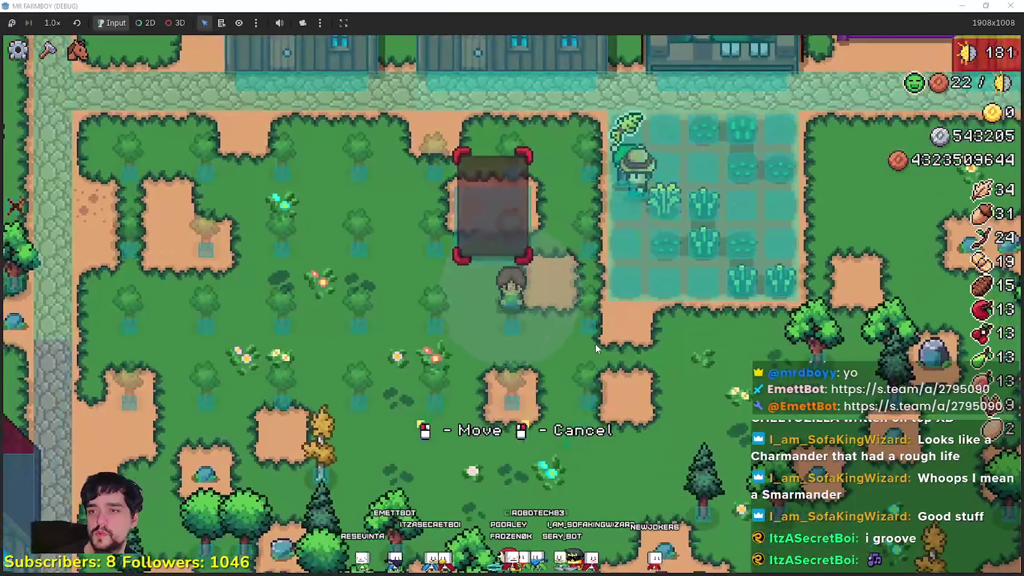
pyautogui.press('d')
pyautogui.press('d')
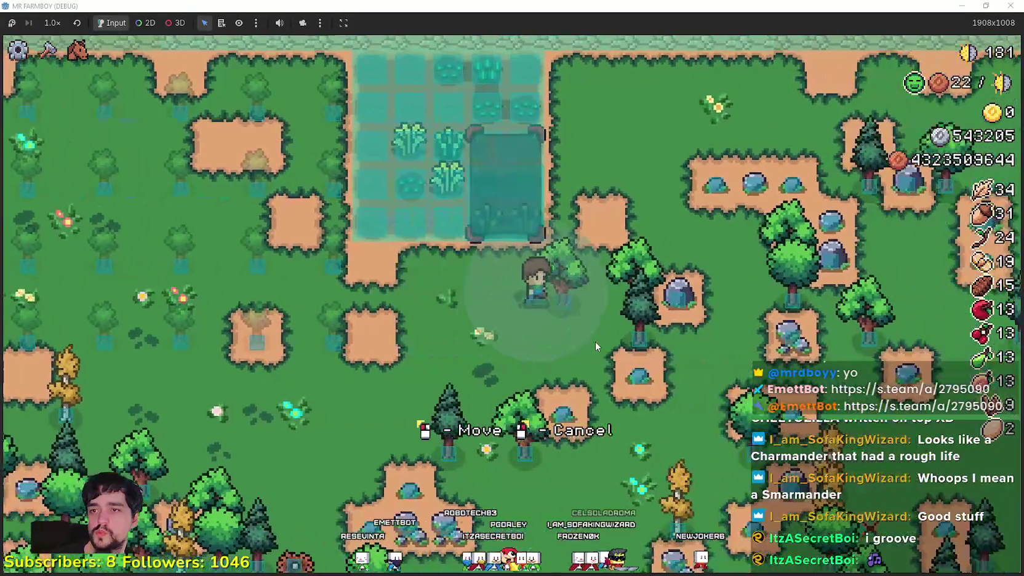
pyautogui.press('w')
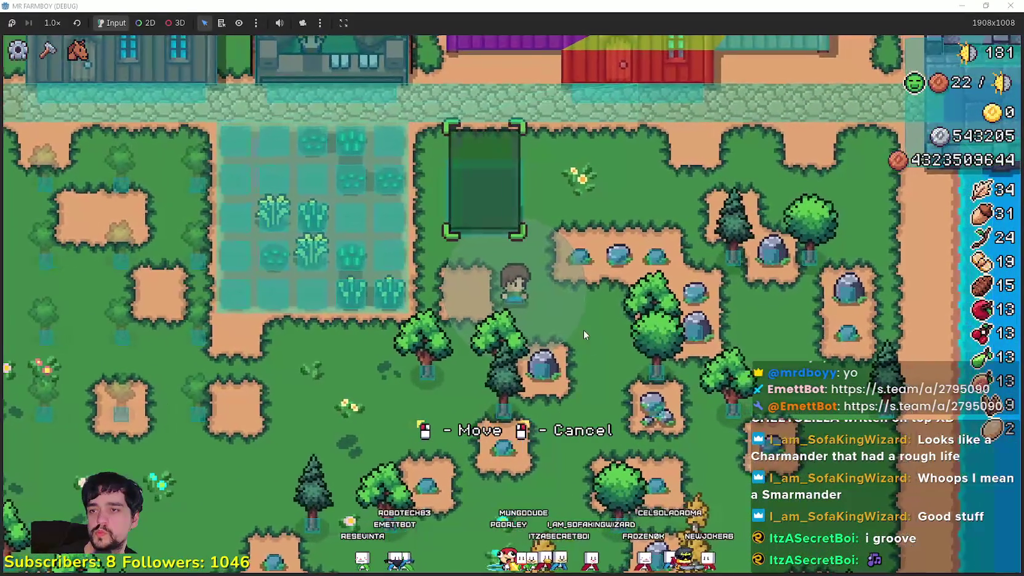
pyautogui.scroll(2, 561, 253)
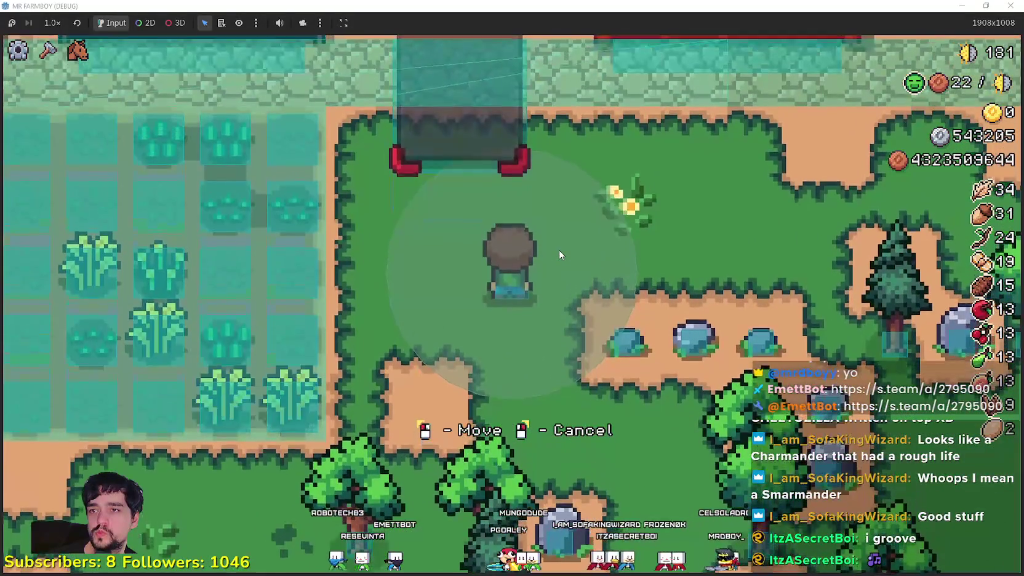
pyautogui.press('a')
pyautogui.press('a')
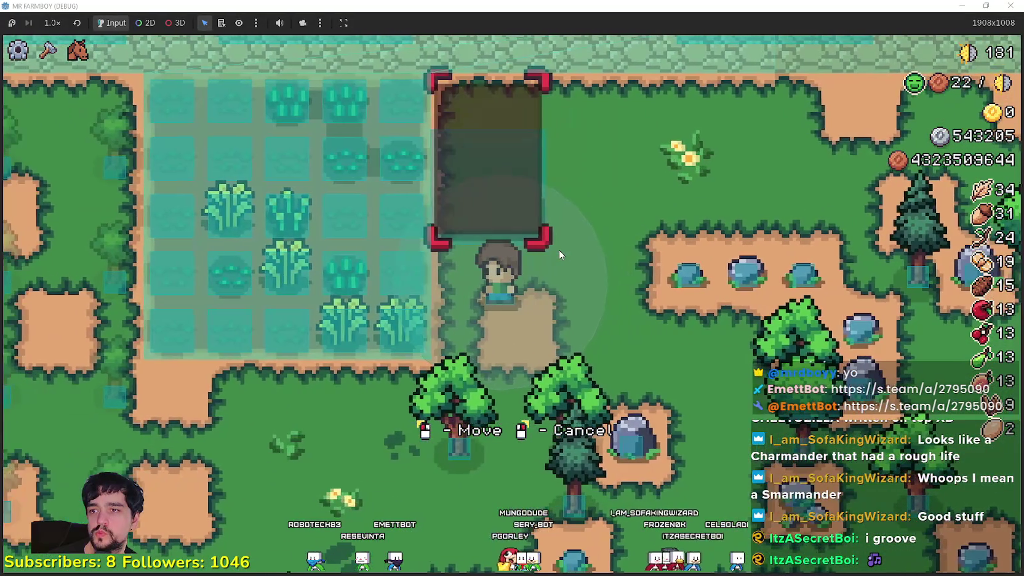
pyautogui.doubleClick(704, 5)
pyautogui.click(703, 5)
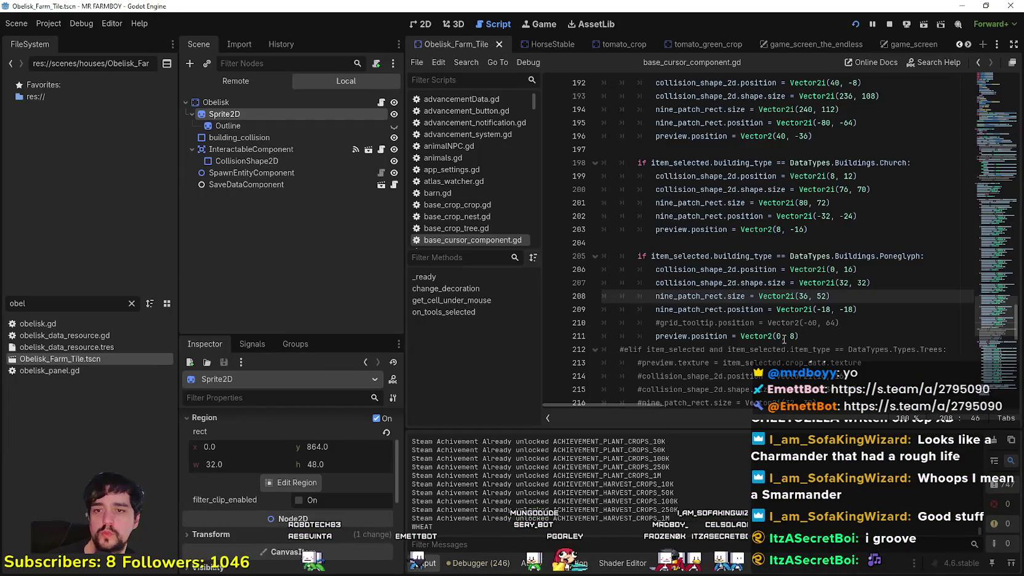
# Step: Set the Poneglyph collision shape size on line 207 to Vector2i(30, 30), save, and test the preview
pyautogui.click(848, 283)
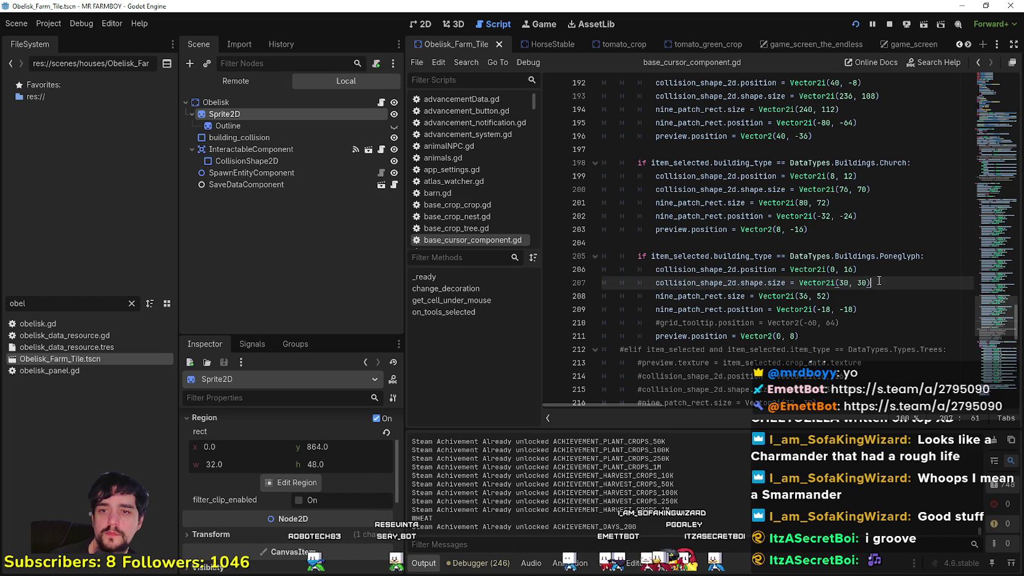
pyautogui.hotkey('ctrl', 's')
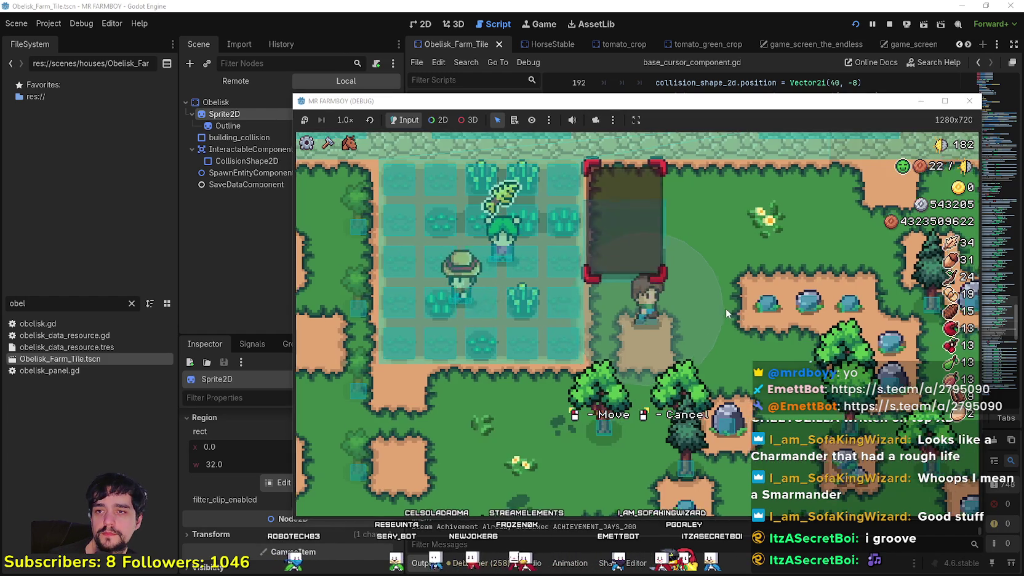
pyautogui.press('a')
pyautogui.press('w')
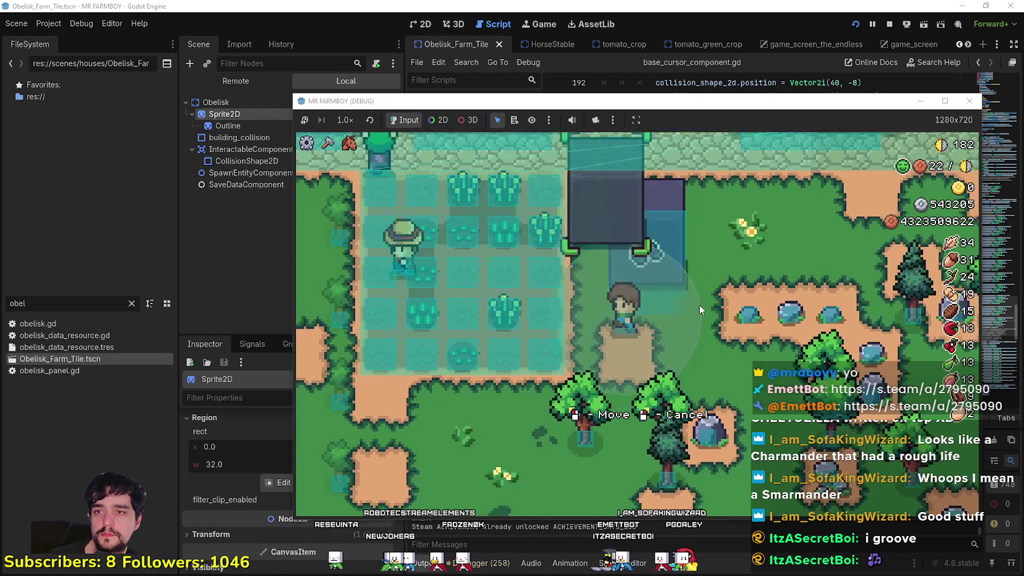
pyautogui.press('a')
pyautogui.press('s')
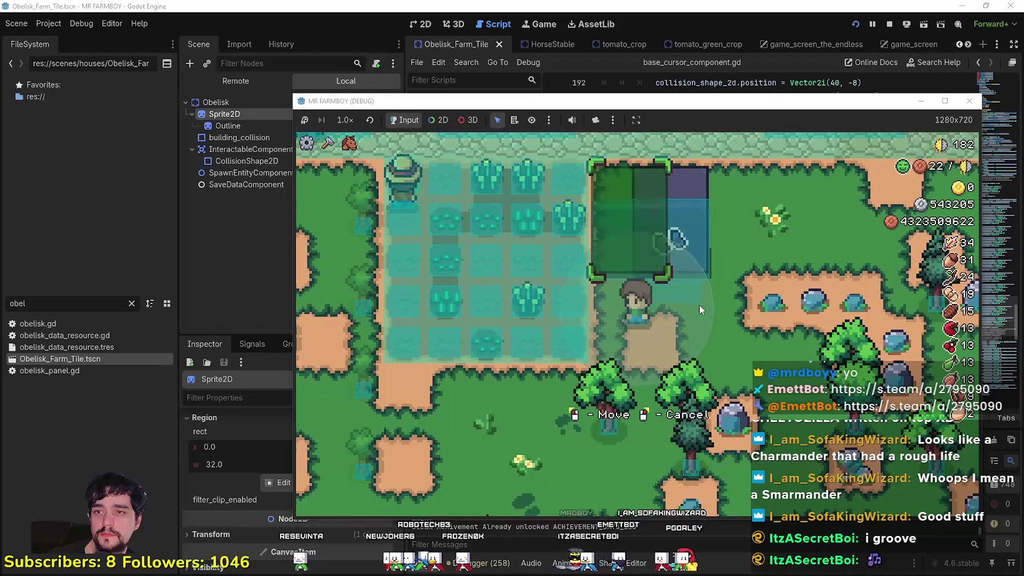
# Step: Carry the preview north, place the Poneglyph, then cancel further placement
pyautogui.press('d')
pyautogui.press('w')
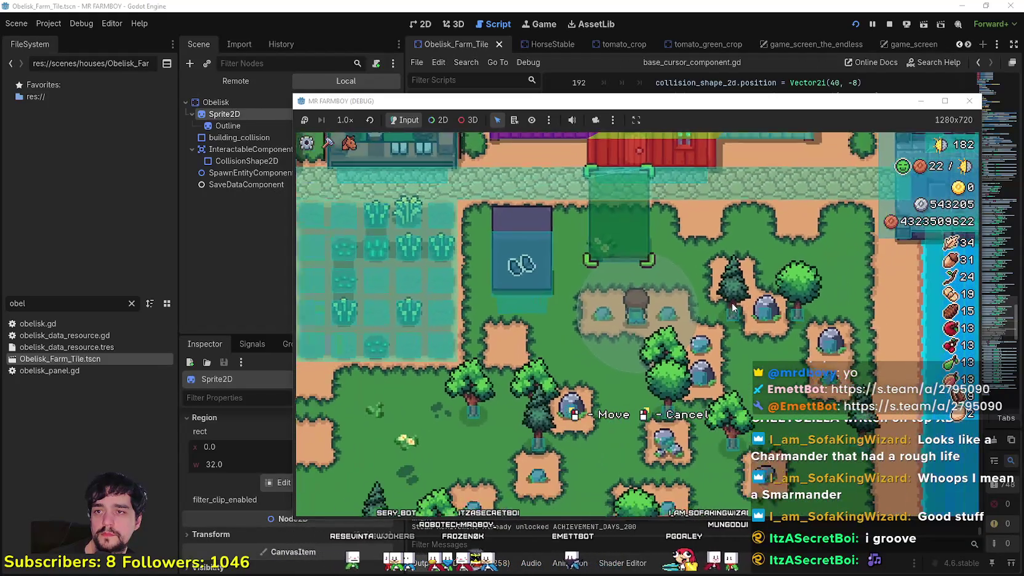
pyautogui.scroll(2, 733, 302)
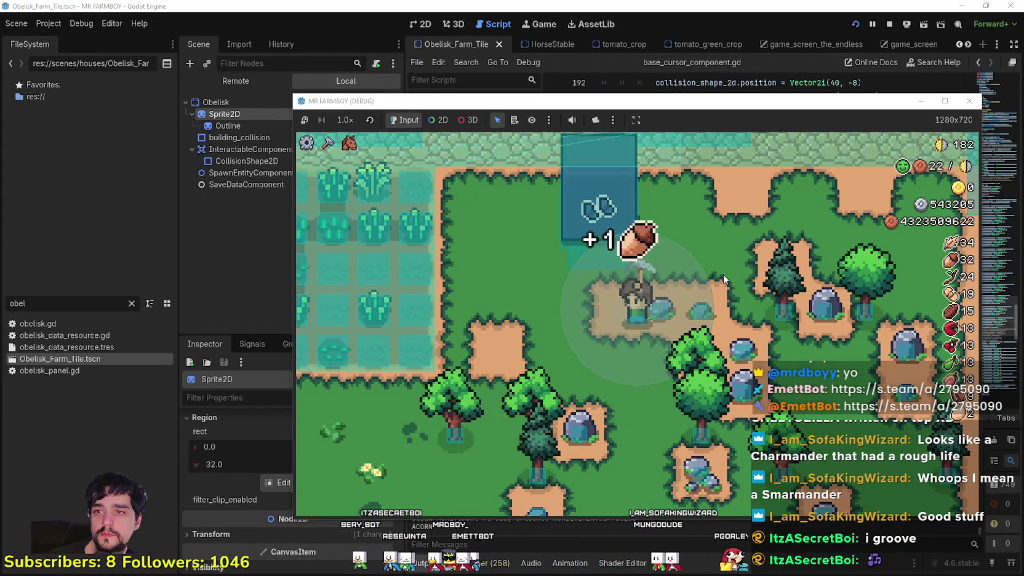
pyautogui.press('w')
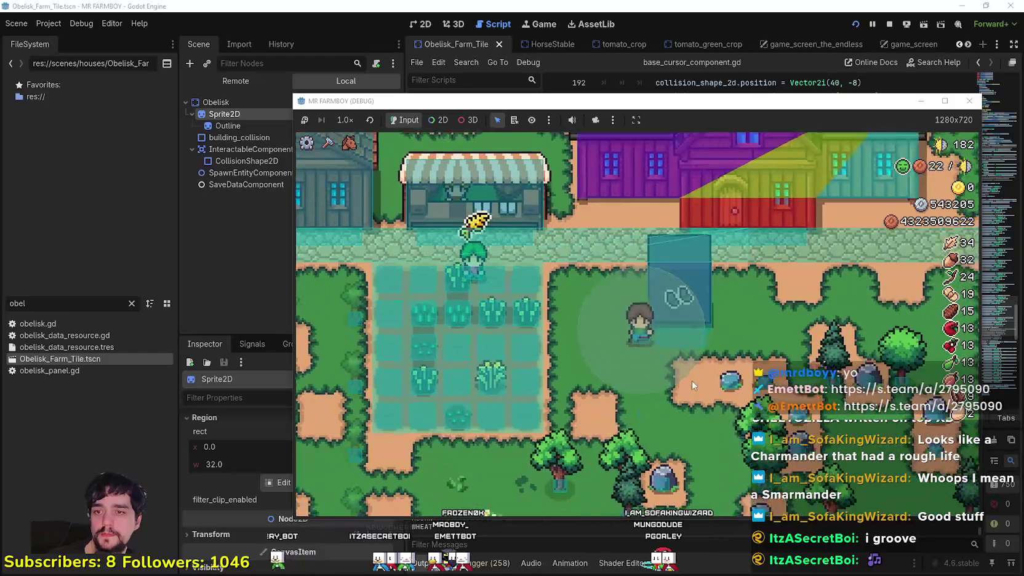
pyautogui.click(692, 381)
pyautogui.scroll(-2, 687, 363)
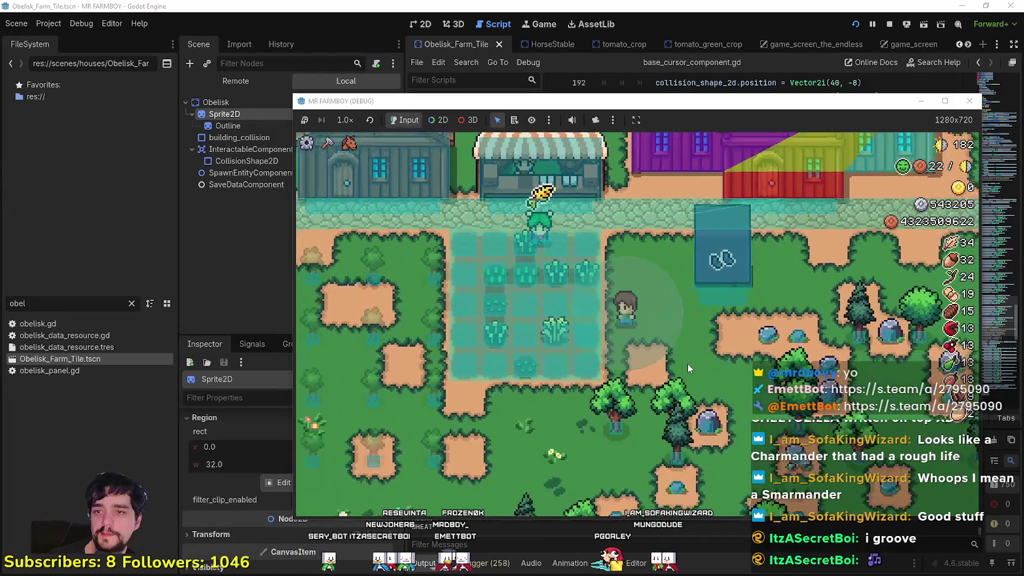
pyautogui.press('a')
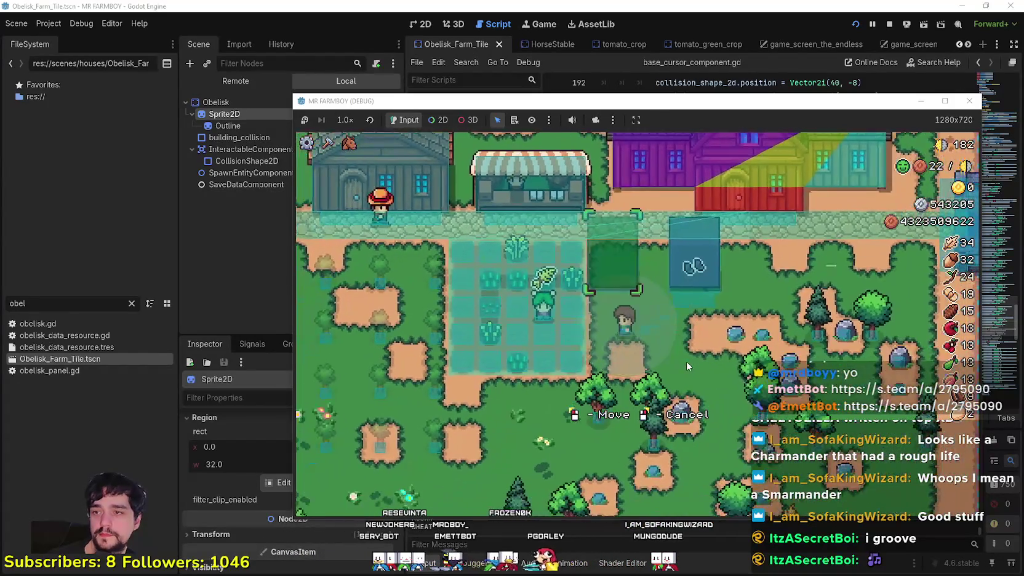
pyautogui.press('c')
pyautogui.rightClick(685, 365)
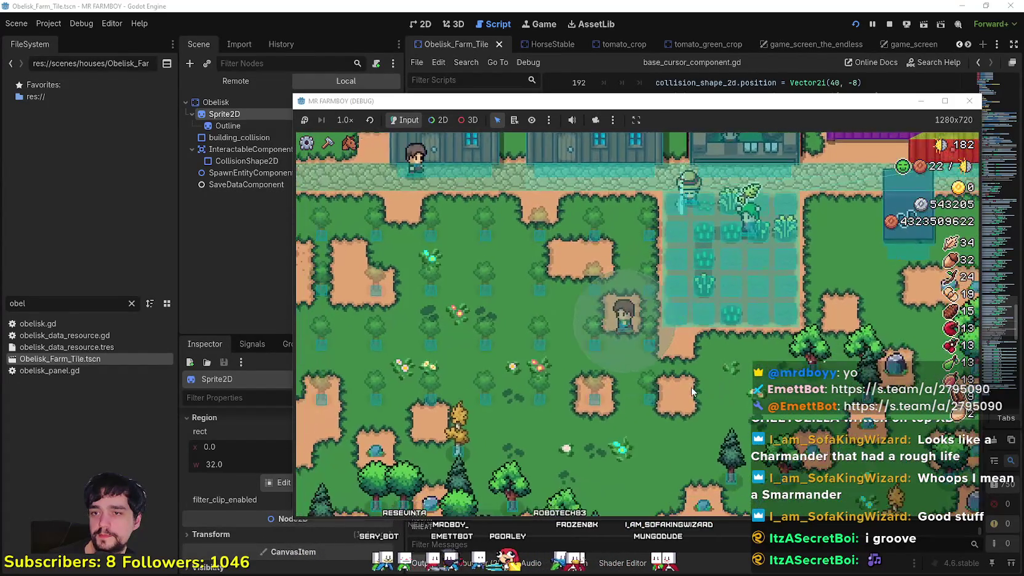
pyautogui.click(49, 24)
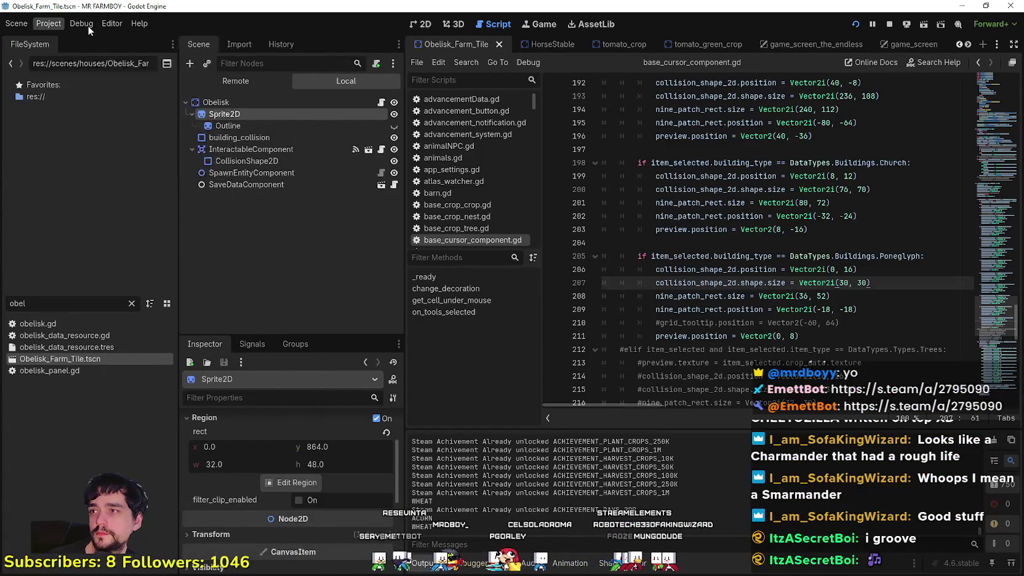
# Step: Toggle Debug > Visible Collision Shapes, then stop and relaunch the game
pyautogui.moveTo(81, 24)
pyautogui.click(117, 71)
pyautogui.hotkey('alt', 'Tab')
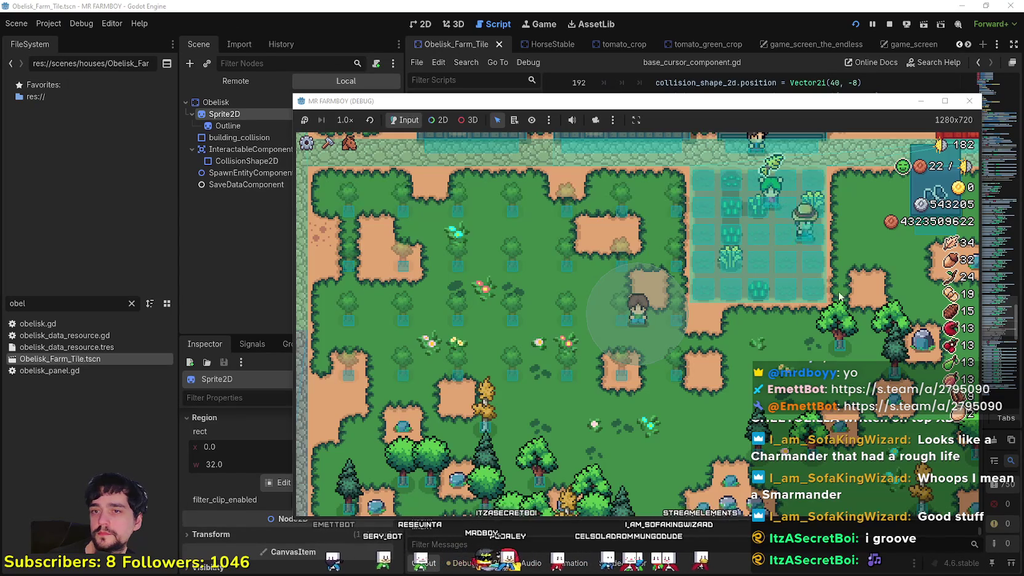
pyautogui.click(890, 24)
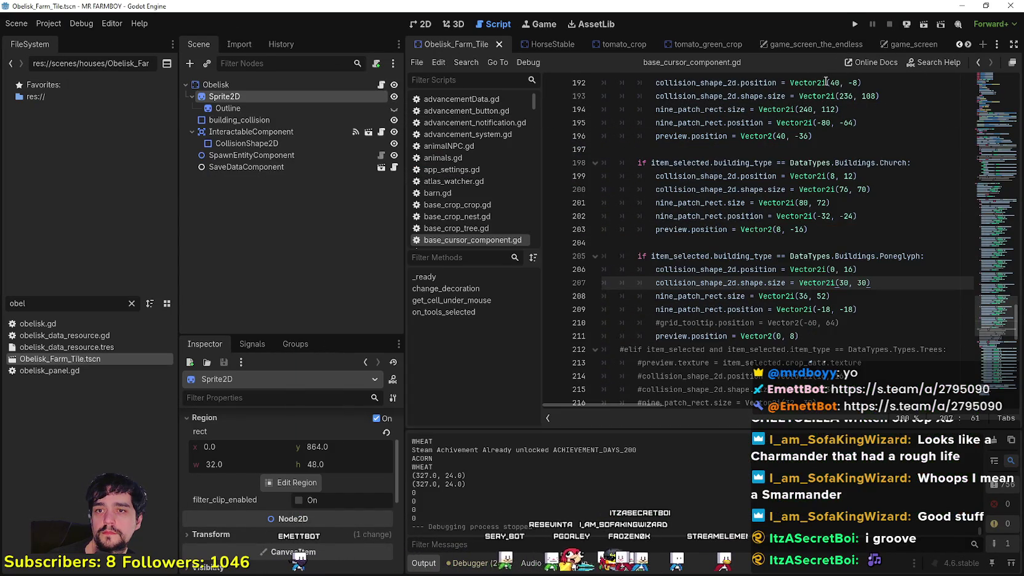
pyautogui.click(857, 24)
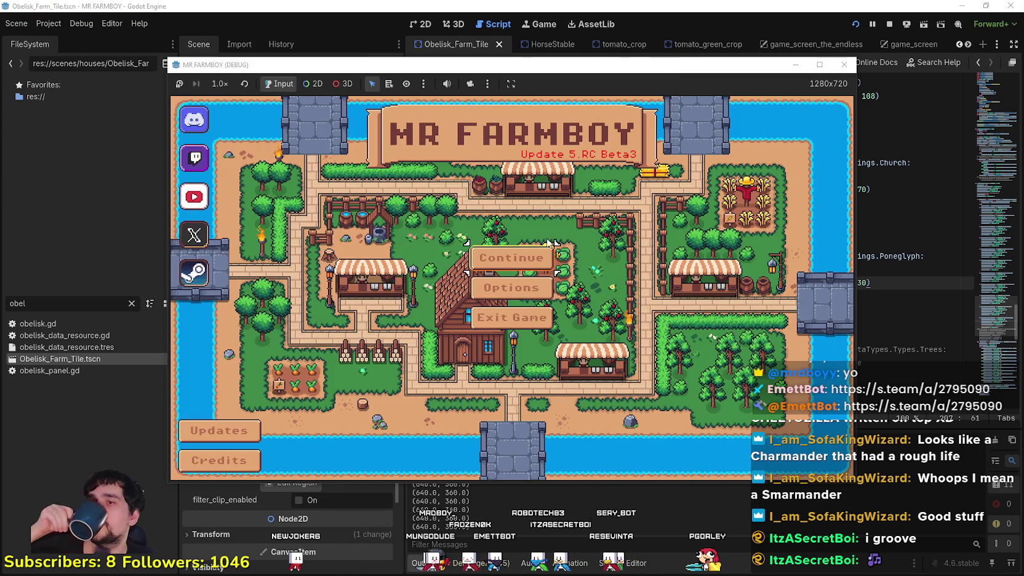
# Step: Continue and load the Save 1 slot
pyautogui.click(550, 244)
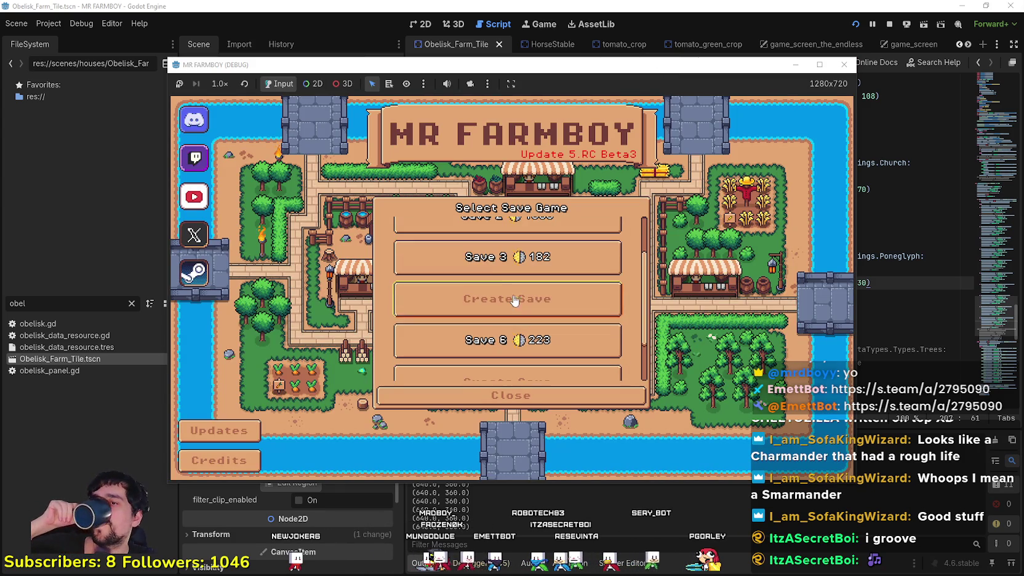
pyautogui.click(493, 248)
pyautogui.click(426, 265)
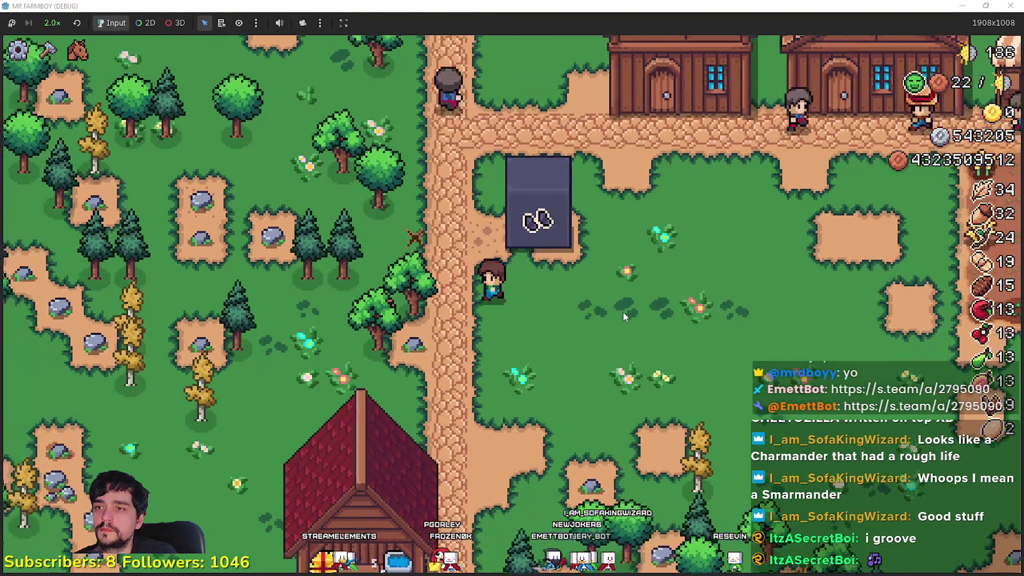
# Step: Zoom the game camera and place a second Poneglyph beside the first one
pyautogui.scroll(-5, 622, 312)
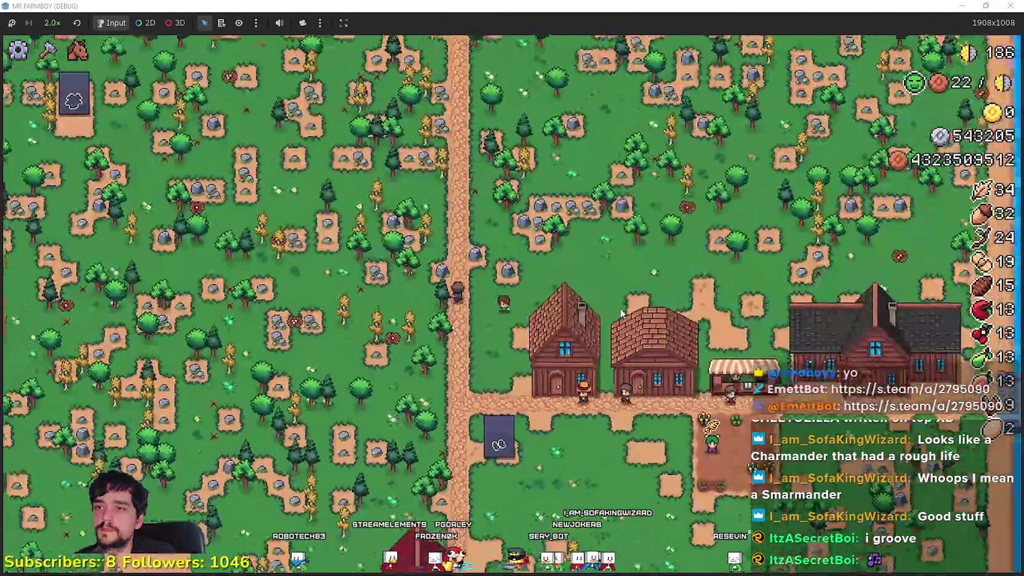
pyautogui.scroll(-5, 620, 311)
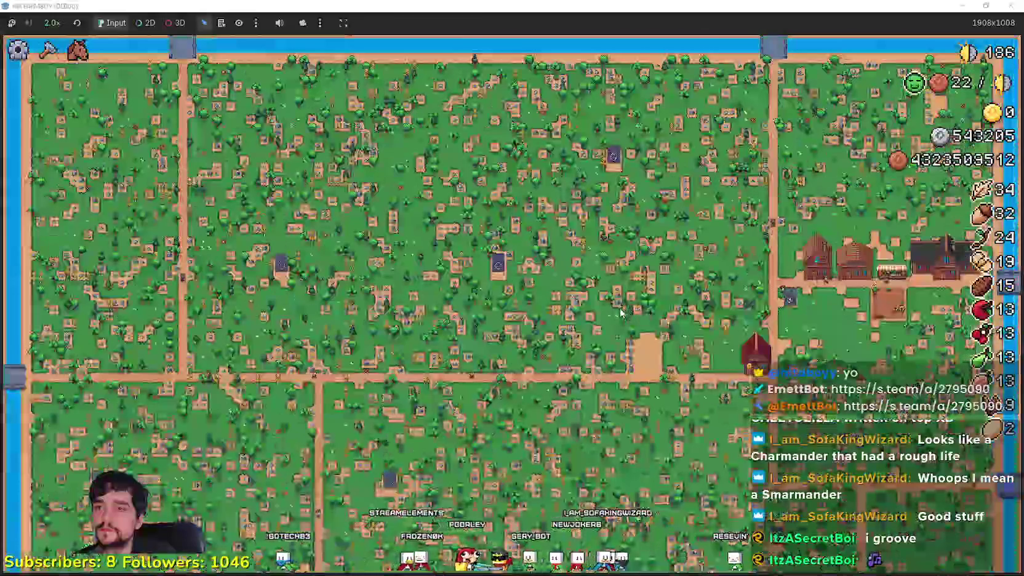
pyautogui.scroll(5, 620, 309)
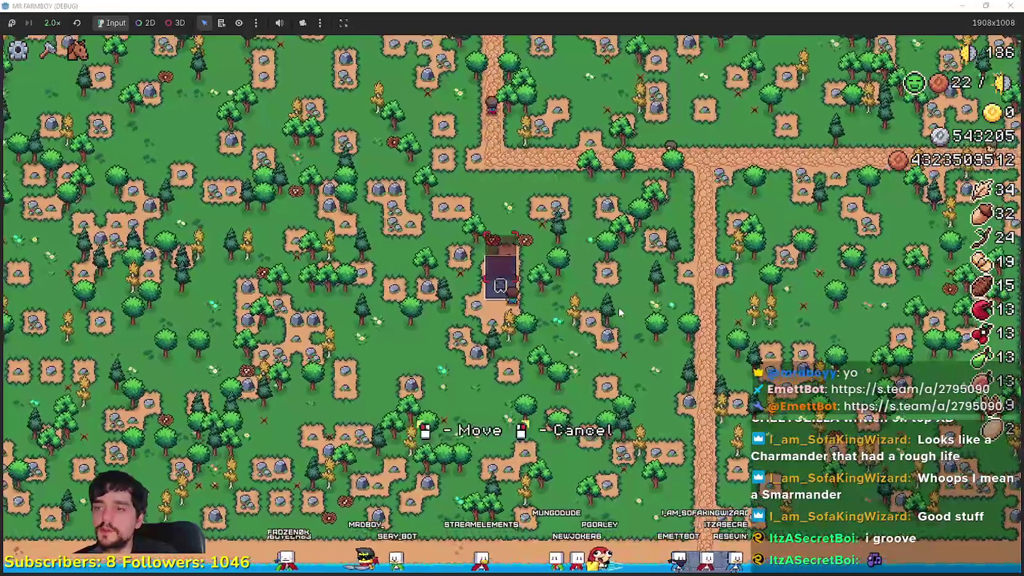
pyautogui.scroll(3, 618, 307)
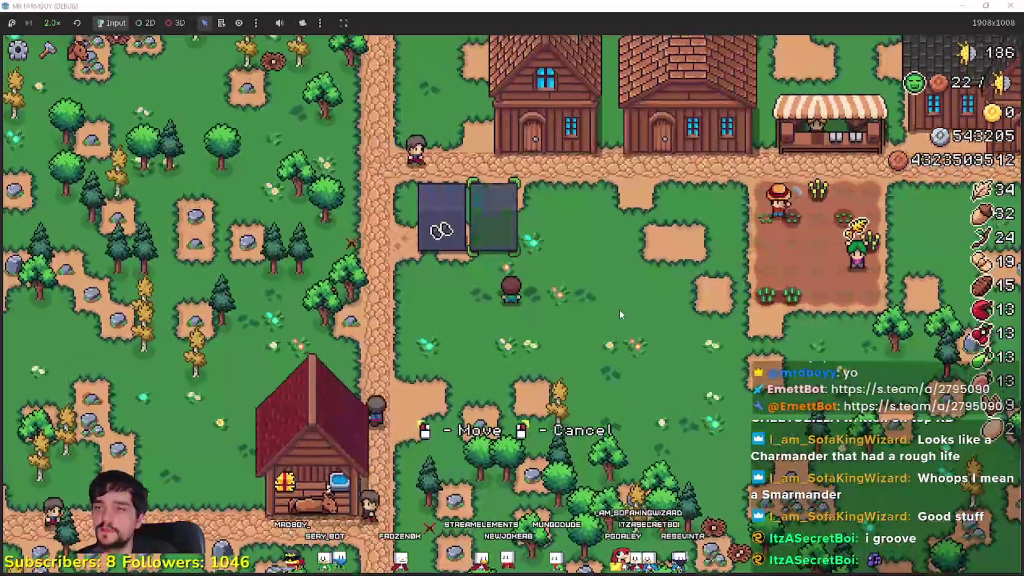
pyautogui.click(619, 308)
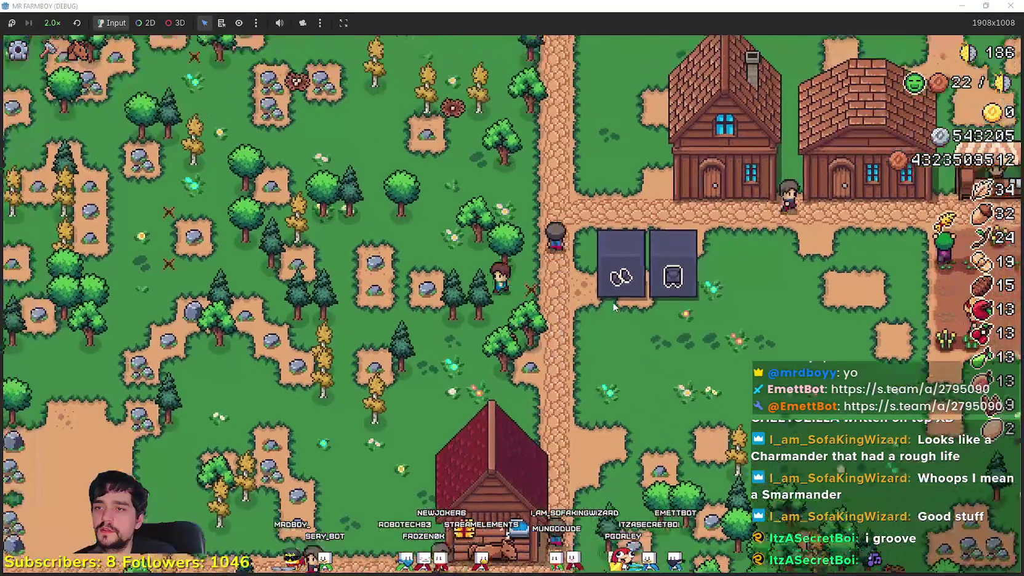